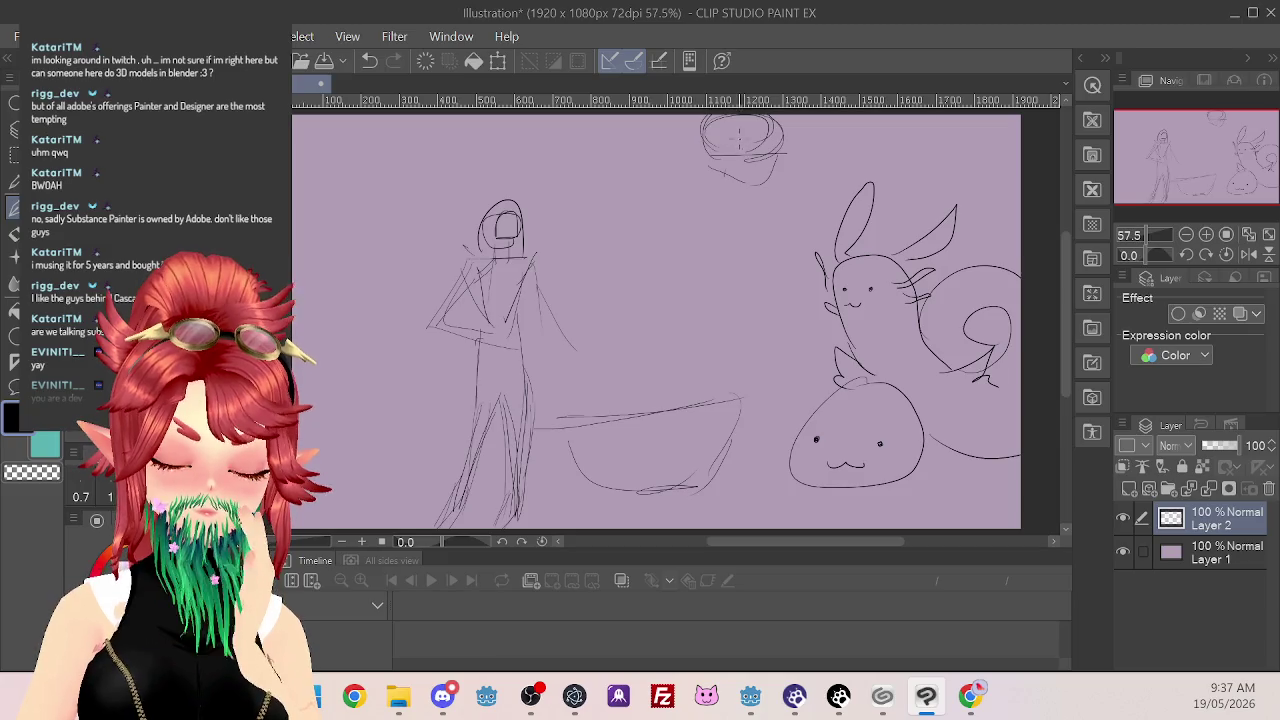
Drag rough circular pencil strokes inside the rose sketch at the top of the canvas
{"action": "mouse_move", "coordinate": [730, 140]}
{"action": "left_mouse_down"}
{"action": "mouse_move", "coordinate": [738, 126]}
{"action": "mouse_move", "coordinate": [748, 134]}
{"action": "mouse_move", "coordinate": [722, 150]}
{"action": "mouse_move", "coordinate": [778, 142]}
{"action": "mouse_move", "coordinate": [757, 142]}
{"action": "left_mouse_up"}
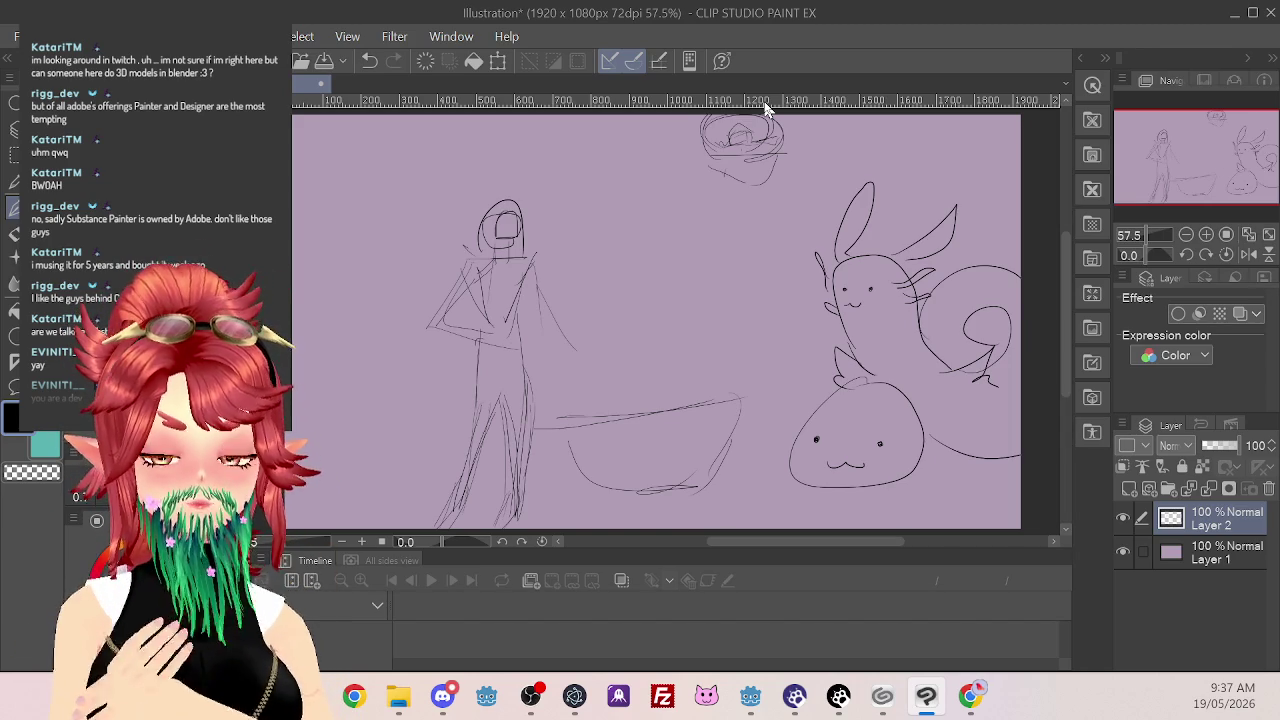
Sketch curves beside the hooded figure and a long stem down from the rose
{"action": "left_click_drag", "start_coordinate": [570, 358], "coordinate": [634, 380]}
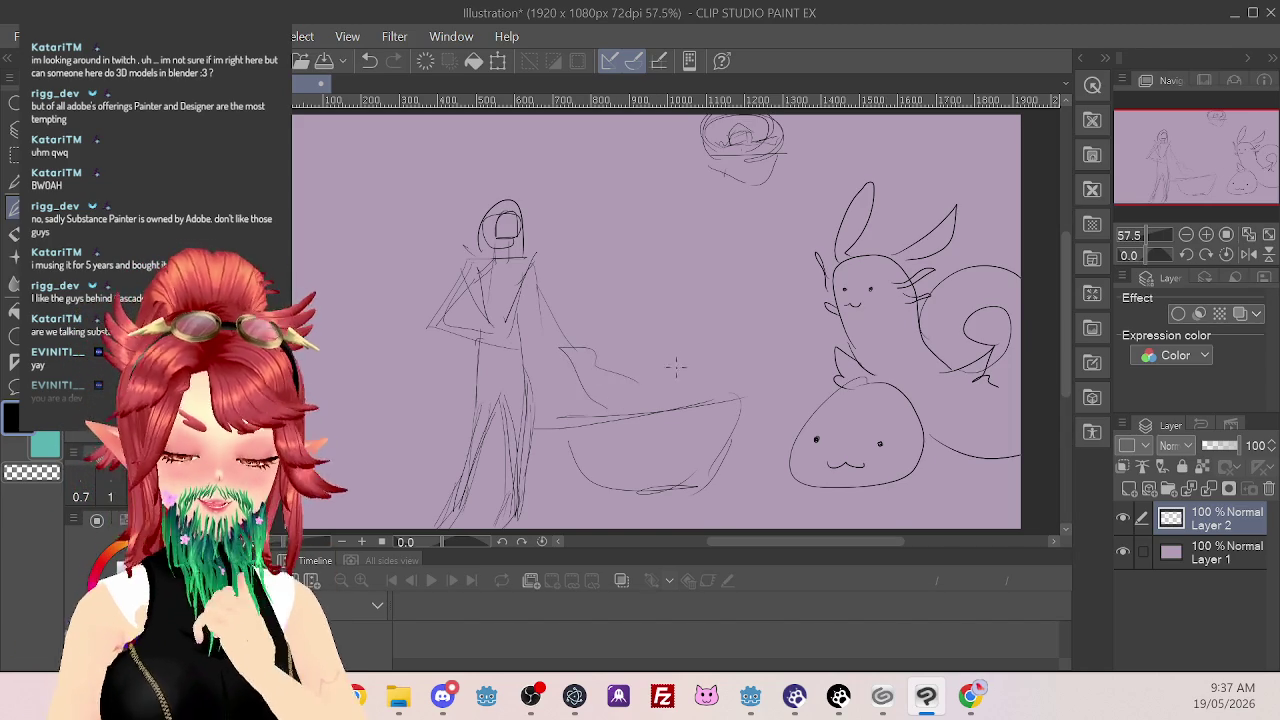
{"action": "left_click_drag", "start_coordinate": [716, 290], "coordinate": [682, 358]}
{"action": "left_click_drag", "start_coordinate": [744, 158], "coordinate": [714, 305]}
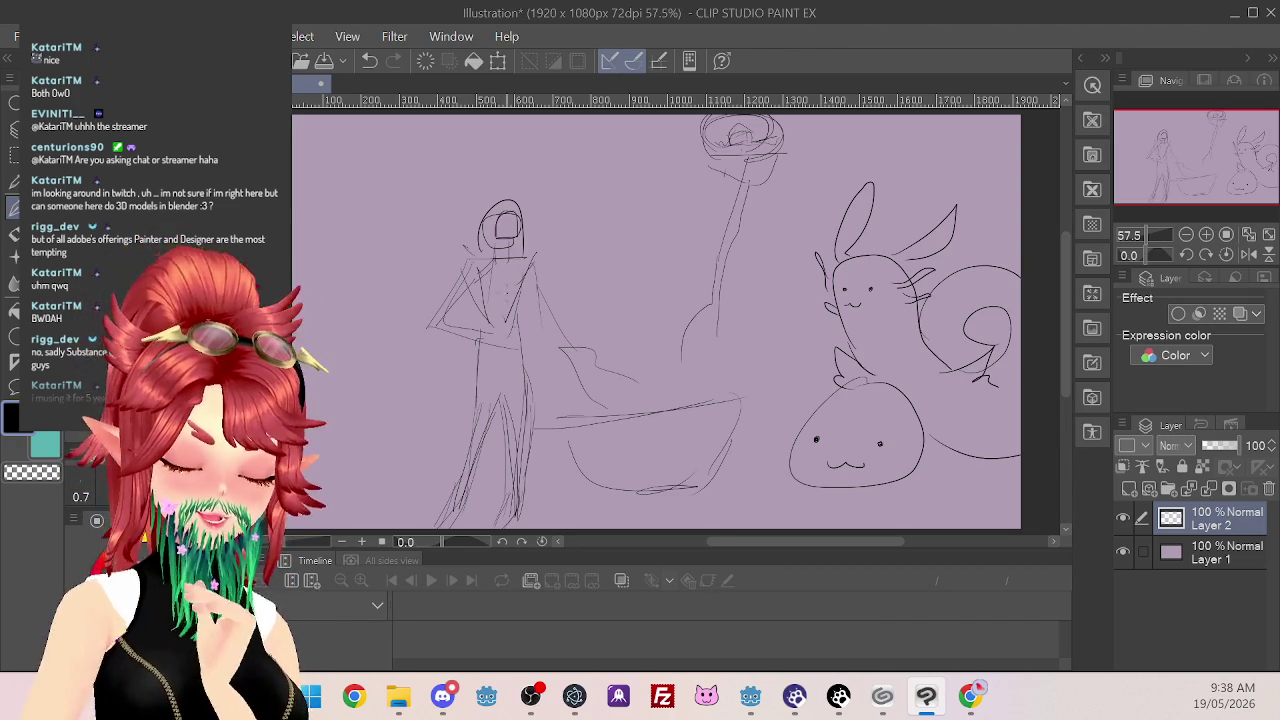
Draw flowing cape lines from the figure's shoulder down its side, arm and torso
{"action": "mouse_move", "coordinate": [468, 262]}
{"action": "left_mouse_down"}
{"action": "mouse_move", "coordinate": [440, 330]}
{"action": "mouse_move", "coordinate": [360, 390]}
{"action": "mouse_move", "coordinate": [430, 468]}
{"action": "mouse_move", "coordinate": [510, 430]}
{"action": "left_mouse_up"}
{"action": "mouse_move", "coordinate": [532, 258]}
{"action": "left_mouse_down"}
{"action": "mouse_move", "coordinate": [544, 392]}
{"action": "mouse_move", "coordinate": [386, 484]}
{"action": "mouse_move", "coordinate": [524, 450]}
{"action": "mouse_move", "coordinate": [519, 352]}
{"action": "left_mouse_up"}
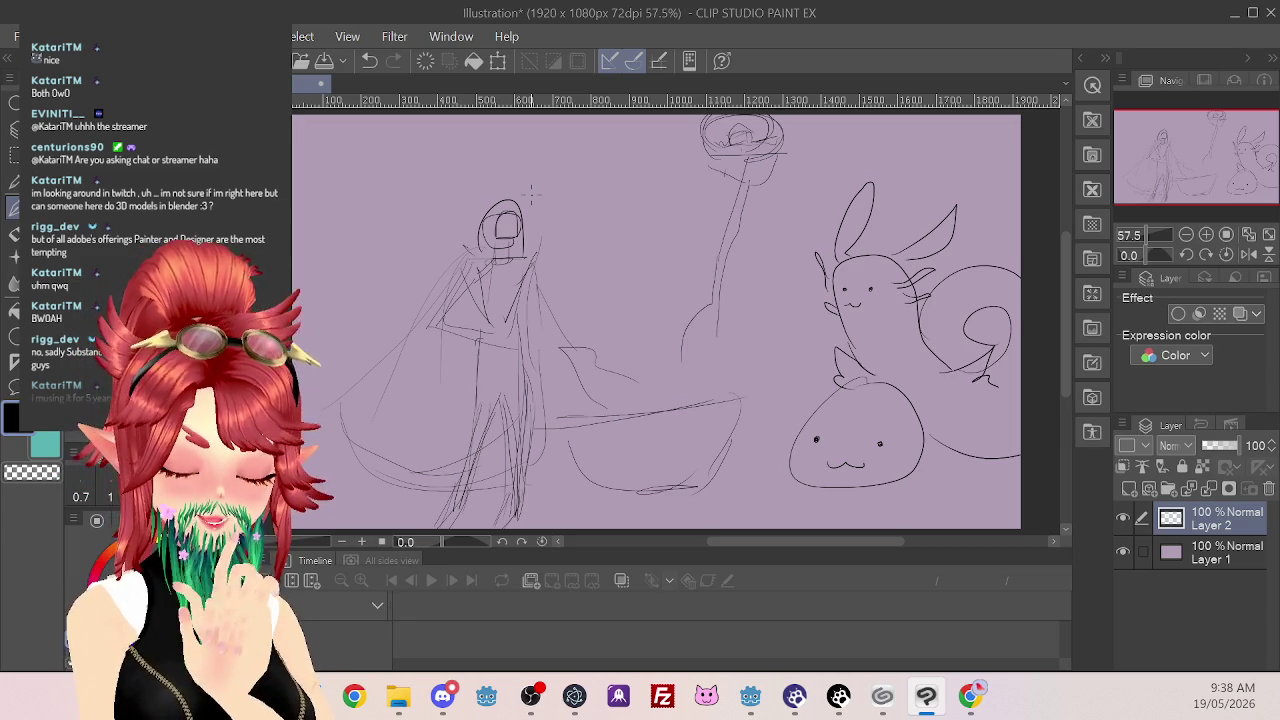
{"action": "mouse_move", "coordinate": [478, 274]}
{"action": "left_mouse_down"}
{"action": "mouse_move", "coordinate": [432, 326]}
{"action": "mouse_move", "coordinate": [462, 338]}
{"action": "left_mouse_up"}
{"action": "left_click_drag", "start_coordinate": [468, 266], "coordinate": [418, 352]}
{"action": "left_click_drag", "start_coordinate": [556, 282], "coordinate": [520, 340]}
{"action": "mouse_move", "coordinate": [488, 268]}
{"action": "left_mouse_down"}
{"action": "mouse_move", "coordinate": [466, 298]}
{"action": "mouse_move", "coordinate": [508, 304]}
{"action": "left_mouse_up"}
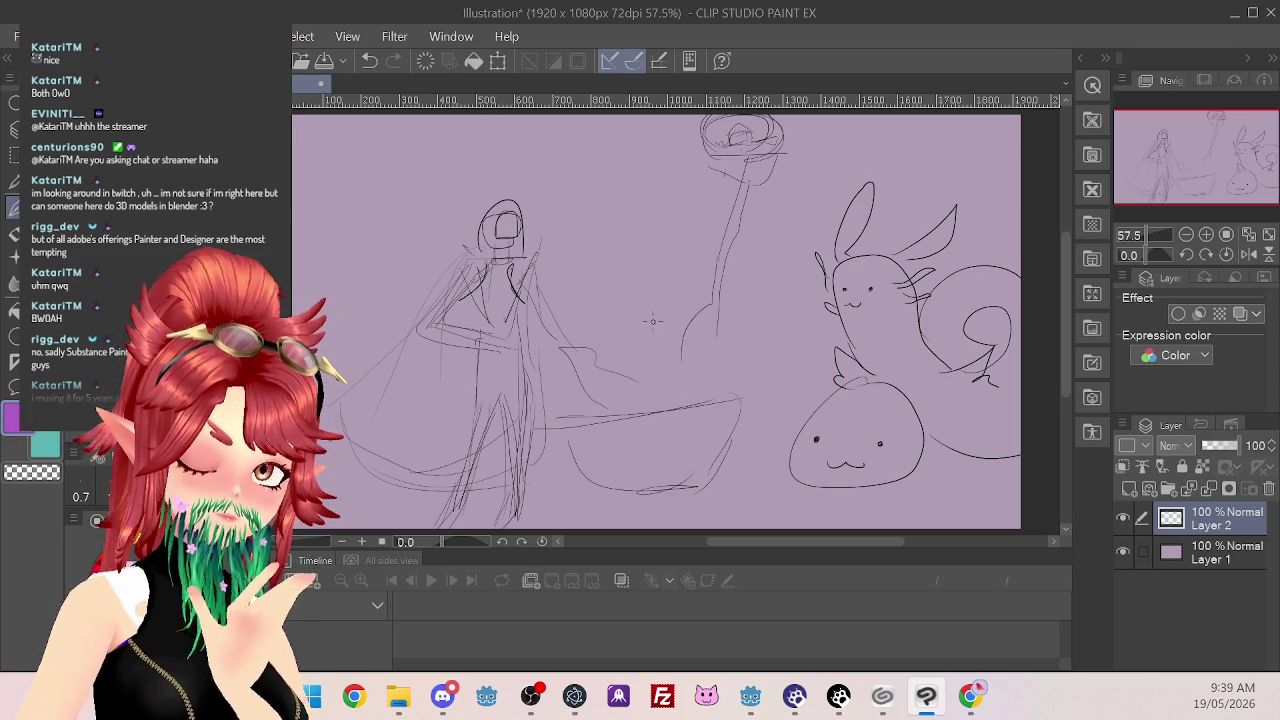
Try purple hatching across the figure's torso, then undo it
{"action": "mouse_move", "coordinate": [488, 280]}
{"action": "left_mouse_down"}
{"action": "mouse_move", "coordinate": [452, 308]}
{"action": "mouse_move", "coordinate": [472, 298]}
{"action": "left_mouse_up"}
{"action": "left_click_drag", "start_coordinate": [464, 306], "coordinate": [442, 322]}
{"action": "left_click_drag", "start_coordinate": [516, 262], "coordinate": [474, 304]}
{"action": "mouse_move", "coordinate": [502, 300]}
{"action": "left_mouse_down"}
{"action": "mouse_move", "coordinate": [454, 320]}
{"action": "mouse_move", "coordinate": [476, 318]}
{"action": "left_mouse_up"}
{"action": "key", "text": "ctrl+z"}
{"action": "key", "text": "ctrl+z"}
{"action": "key", "text": "ctrl+z"}
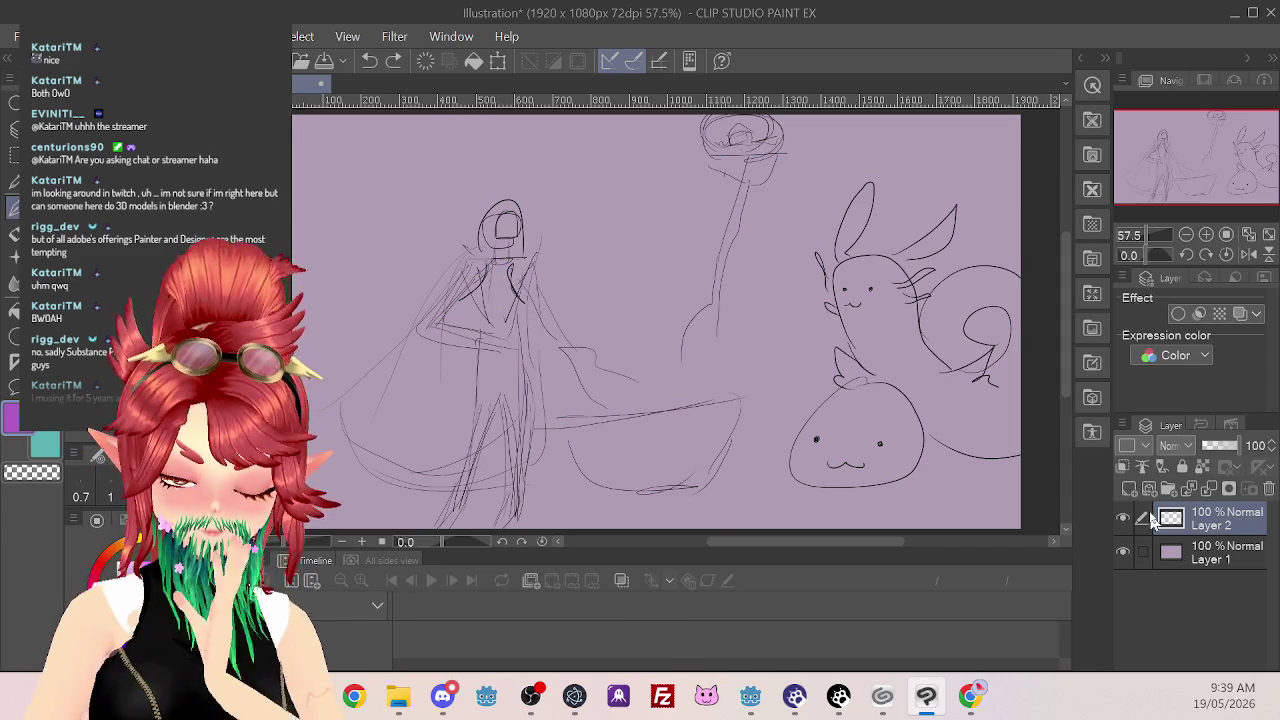
Add vector Layer 3 beneath Layer 2 and begin purple colour on the figure's shoulder
{"action": "left_click", "coordinate": [1142, 466]}
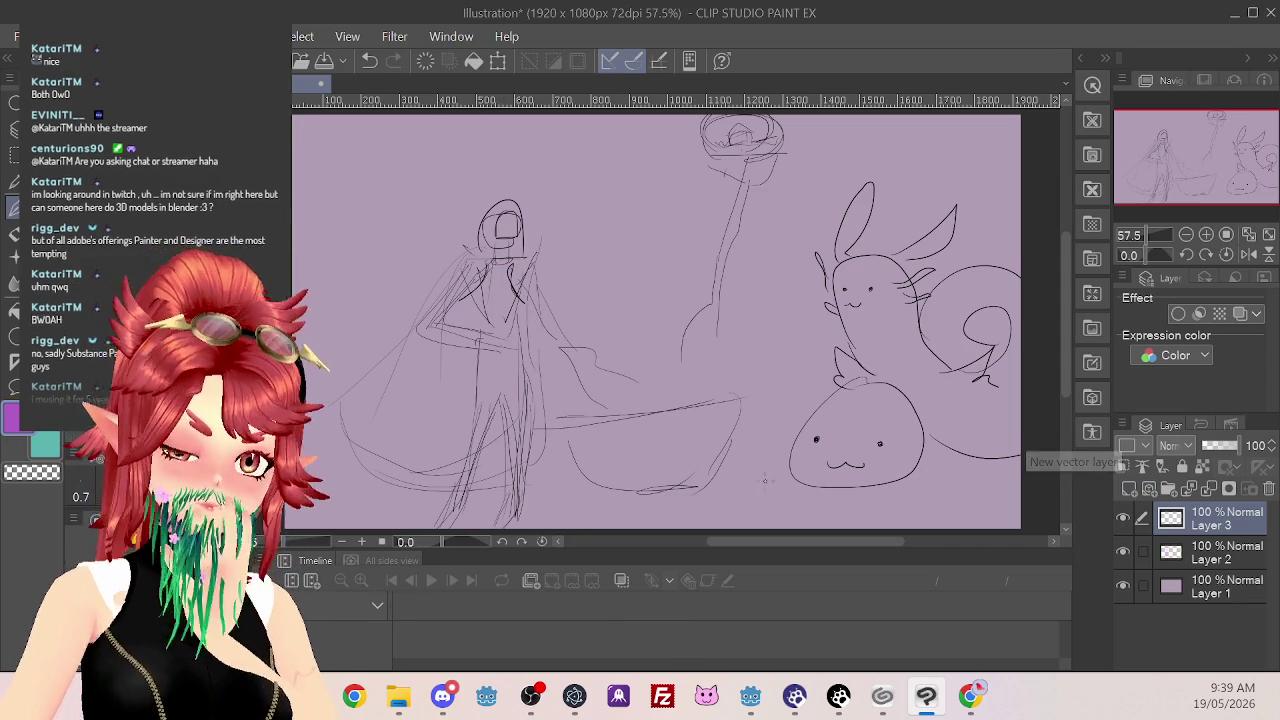
{"action": "left_click_drag", "start_coordinate": [1210, 519], "coordinate": [1205, 553]}
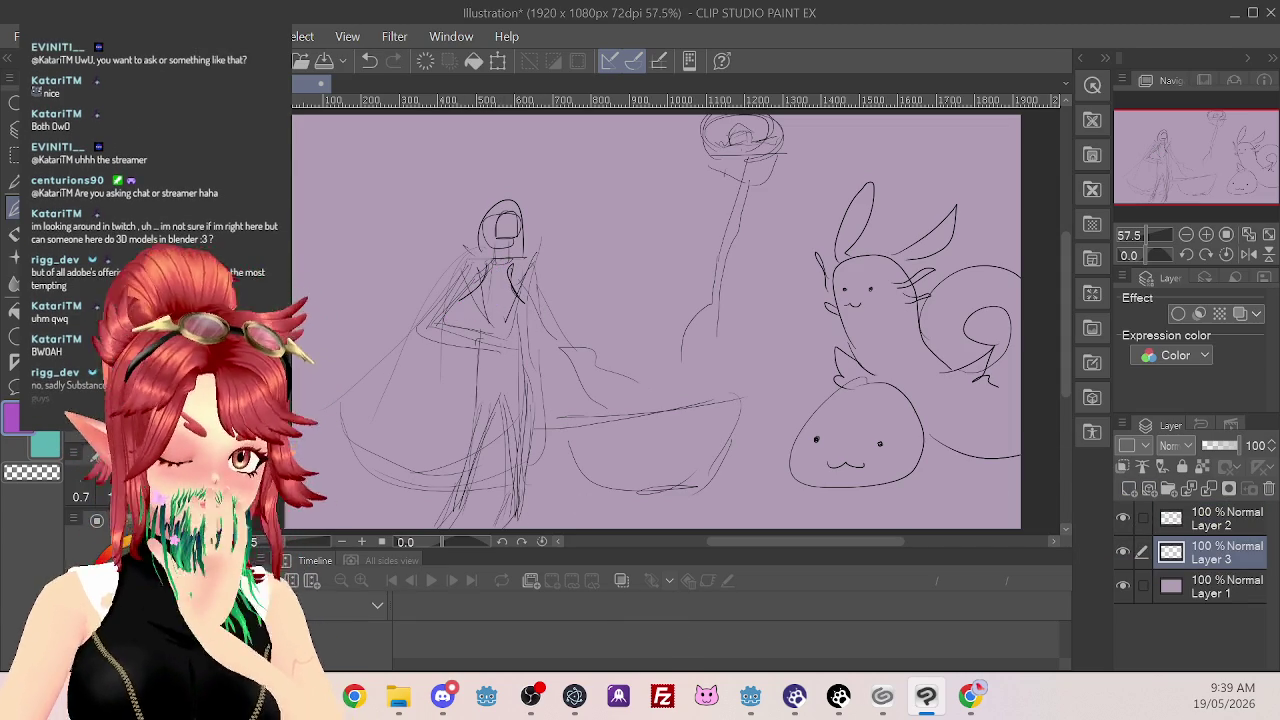
{"action": "mouse_move", "coordinate": [482, 290]}
{"action": "left_mouse_down"}
{"action": "mouse_move", "coordinate": [448, 316]}
{"action": "mouse_move", "coordinate": [498, 266]}
{"action": "mouse_move", "coordinate": [466, 312]}
{"action": "mouse_move", "coordinate": [506, 326]}
{"action": "mouse_move", "coordinate": [450, 385]}
{"action": "mouse_move", "coordinate": [505, 420]}
{"action": "mouse_move", "coordinate": [440, 455]}
{"action": "mouse_move", "coordinate": [400, 365]}
{"action": "mouse_move", "coordinate": [376, 370]}
{"action": "mouse_move", "coordinate": [495, 350]}
{"action": "mouse_move", "coordinate": [510, 330]}
{"action": "mouse_move", "coordinate": [490, 262]}
{"action": "mouse_move", "coordinate": [487, 310]}
{"action": "mouse_move", "coordinate": [495, 270]}
{"action": "mouse_move", "coordinate": [515, 340]}
{"action": "mouse_move", "coordinate": [392, 398]}
{"action": "mouse_move", "coordinate": [401, 418]}
{"action": "mouse_move", "coordinate": [470, 450]}
{"action": "mouse_move", "coordinate": [525, 440]}
{"action": "mouse_move", "coordinate": [510, 385]}
{"action": "mouse_move", "coordinate": [507, 443]}
{"action": "mouse_move", "coordinate": [356, 425]}
{"action": "mouse_move", "coordinate": [368, 445]}
{"action": "mouse_move", "coordinate": [375, 430]}
{"action": "mouse_move", "coordinate": [495, 421]}
{"action": "mouse_move", "coordinate": [390, 447]}
{"action": "mouse_move", "coordinate": [518, 431]}
{"action": "left_mouse_up"}
Undo the latest purple strokes and erase the remaining purple fill on Layer 3, then select Layer 2
{"action": "key", "text": "ctrl+z"}
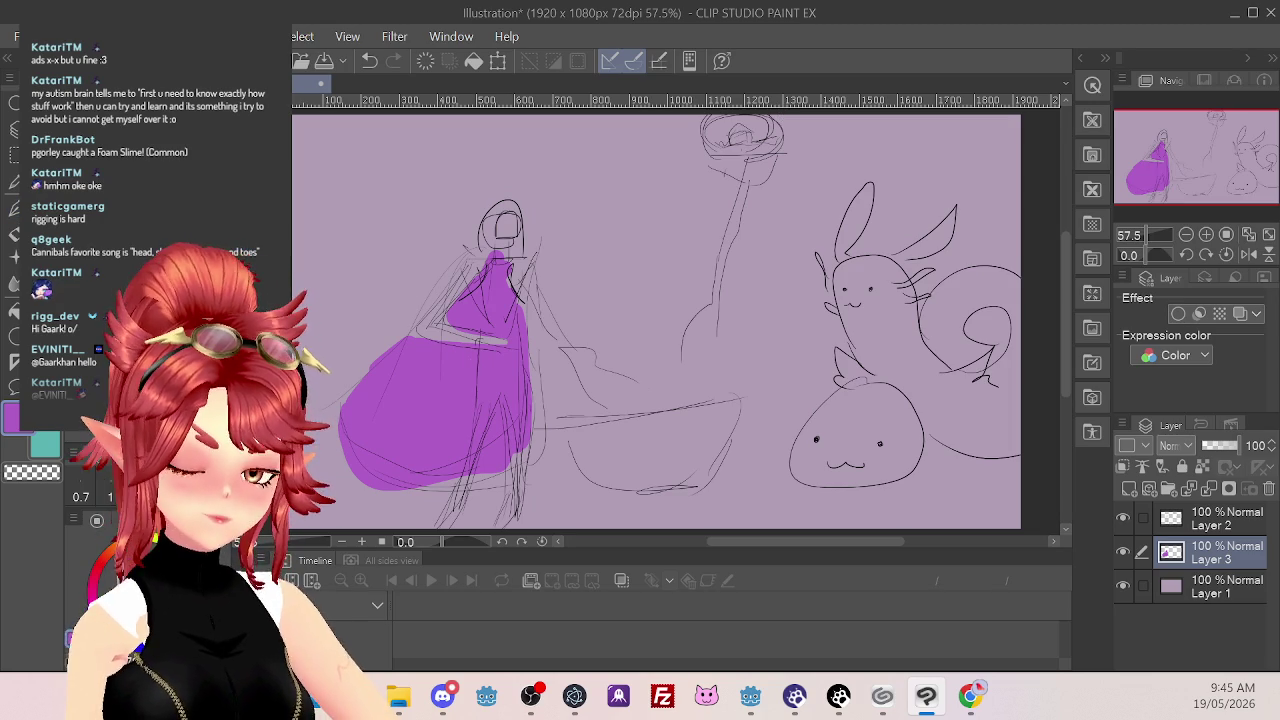
{"action": "mouse_move", "coordinate": [480, 430]}
{"action": "left_mouse_down"}
{"action": "mouse_move", "coordinate": [460, 340]}
{"action": "mouse_move", "coordinate": [395, 345]}
{"action": "mouse_move", "coordinate": [395, 450]}
{"action": "left_mouse_up"}
{"action": "key", "text": "ctrl+z"}
{"action": "left_click_drag", "start_coordinate": [400, 350], "coordinate": [460, 480]}
{"action": "left_click_drag", "start_coordinate": [440, 400], "coordinate": [530, 460]}
{"action": "mouse_move", "coordinate": [425, 440]}
{"action": "left_mouse_down"}
{"action": "mouse_move", "coordinate": [370, 460]}
{"action": "mouse_move", "coordinate": [420, 470]}
{"action": "left_mouse_up"}
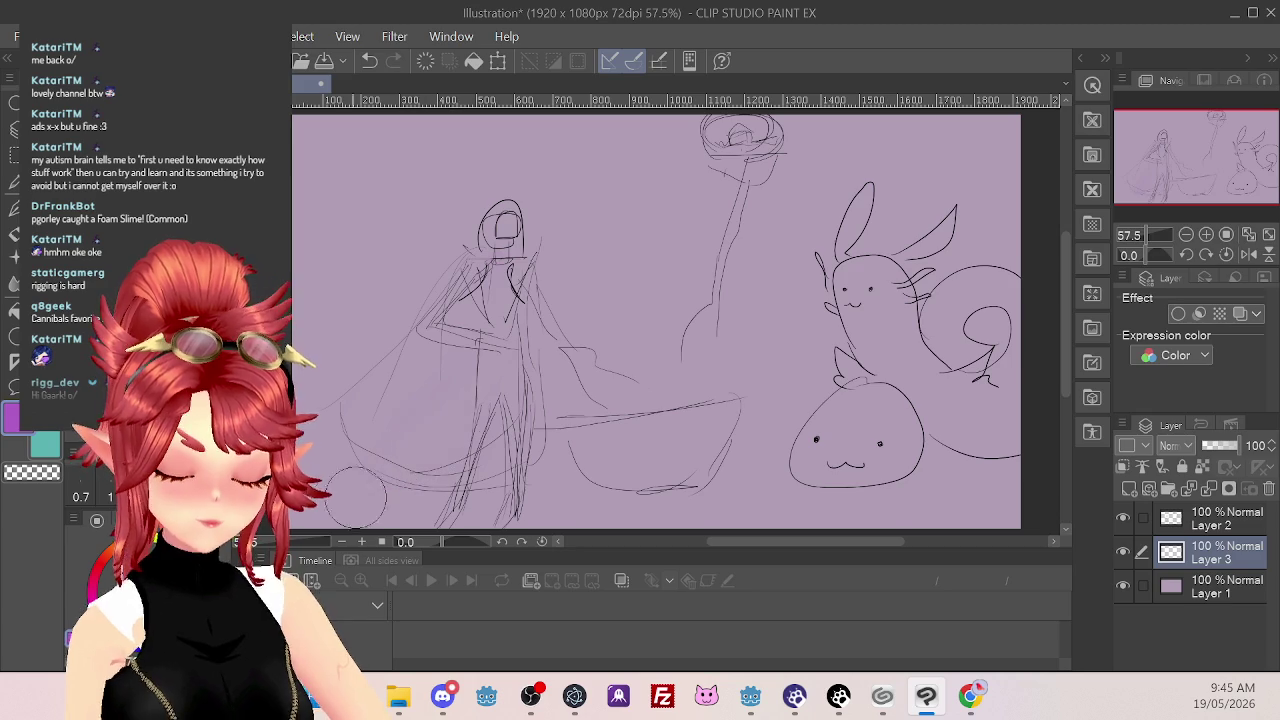
{"action": "left_click", "coordinate": [1212, 530]}
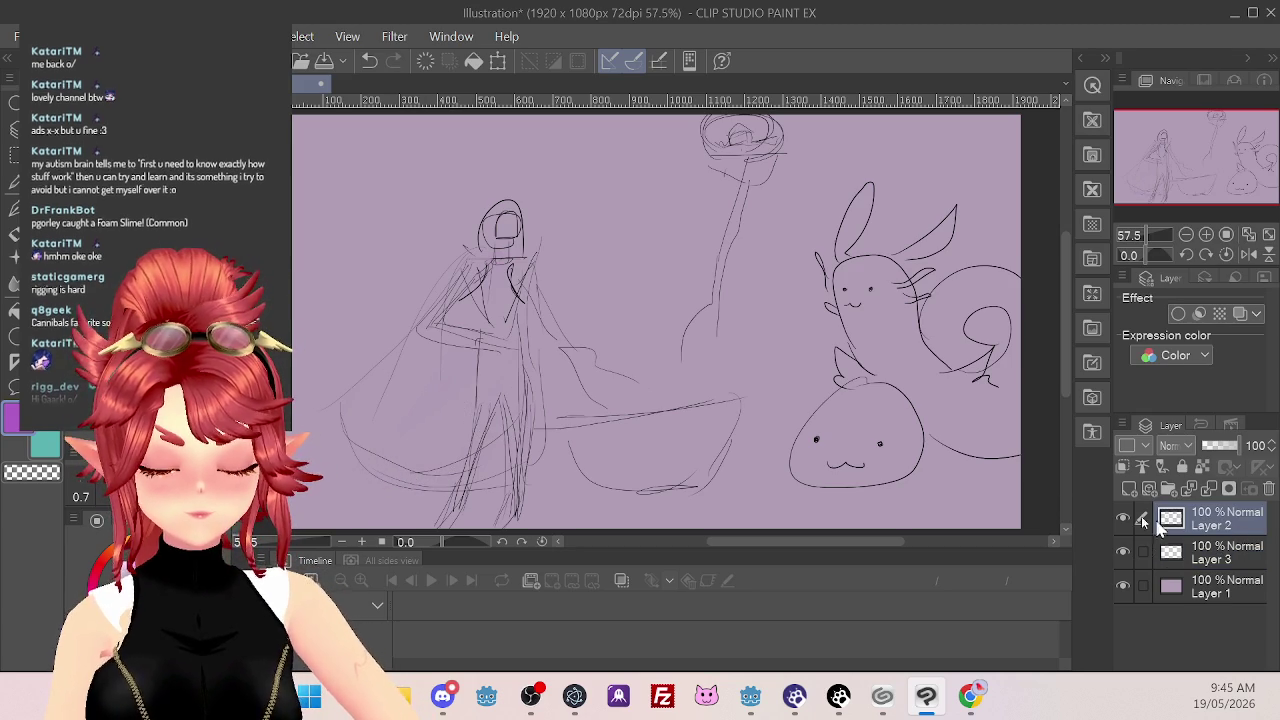
Erase the hooded figure, lower-left dark strokes, bowl strokes and tall stem line on Layer 2
{"action": "mouse_move", "coordinate": [540, 260]}
{"action": "left_mouse_down"}
{"action": "mouse_move", "coordinate": [480, 390]}
{"action": "mouse_move", "coordinate": [420, 340]}
{"action": "mouse_move", "coordinate": [400, 360]}
{"action": "left_mouse_up"}
{"action": "mouse_move", "coordinate": [410, 460]}
{"action": "left_mouse_down"}
{"action": "mouse_move", "coordinate": [480, 510]}
{"action": "mouse_move", "coordinate": [545, 375]}
{"action": "mouse_move", "coordinate": [510, 510]}
{"action": "left_mouse_up"}
{"action": "mouse_move", "coordinate": [540, 400]}
{"action": "left_mouse_down"}
{"action": "mouse_move", "coordinate": [570, 460]}
{"action": "mouse_move", "coordinate": [686, 457]}
{"action": "mouse_move", "coordinate": [651, 349]}
{"action": "mouse_move", "coordinate": [768, 160]}
{"action": "mouse_move", "coordinate": [737, 149]}
{"action": "mouse_move", "coordinate": [737, 126]}
{"action": "mouse_move", "coordinate": [680, 157]}
{"action": "mouse_move", "coordinate": [690, 210]}
{"action": "left_mouse_up"}
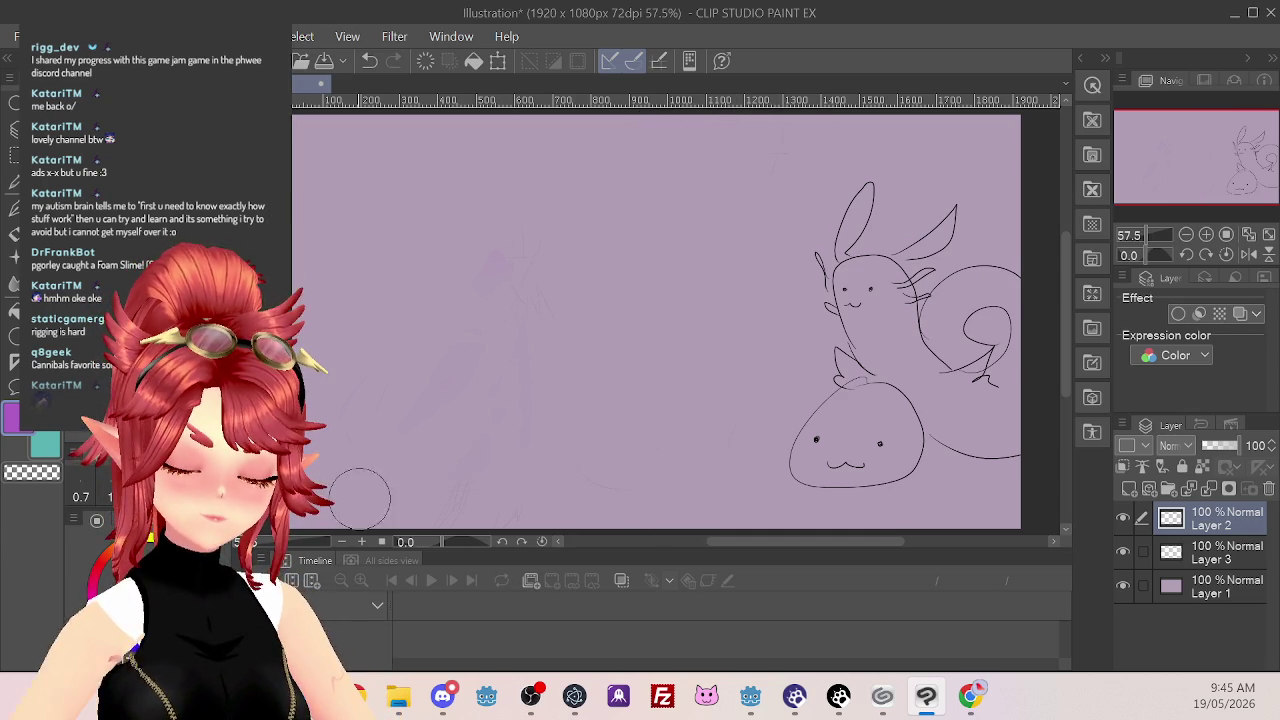
{"action": "left_click", "coordinate": [13, 207]}
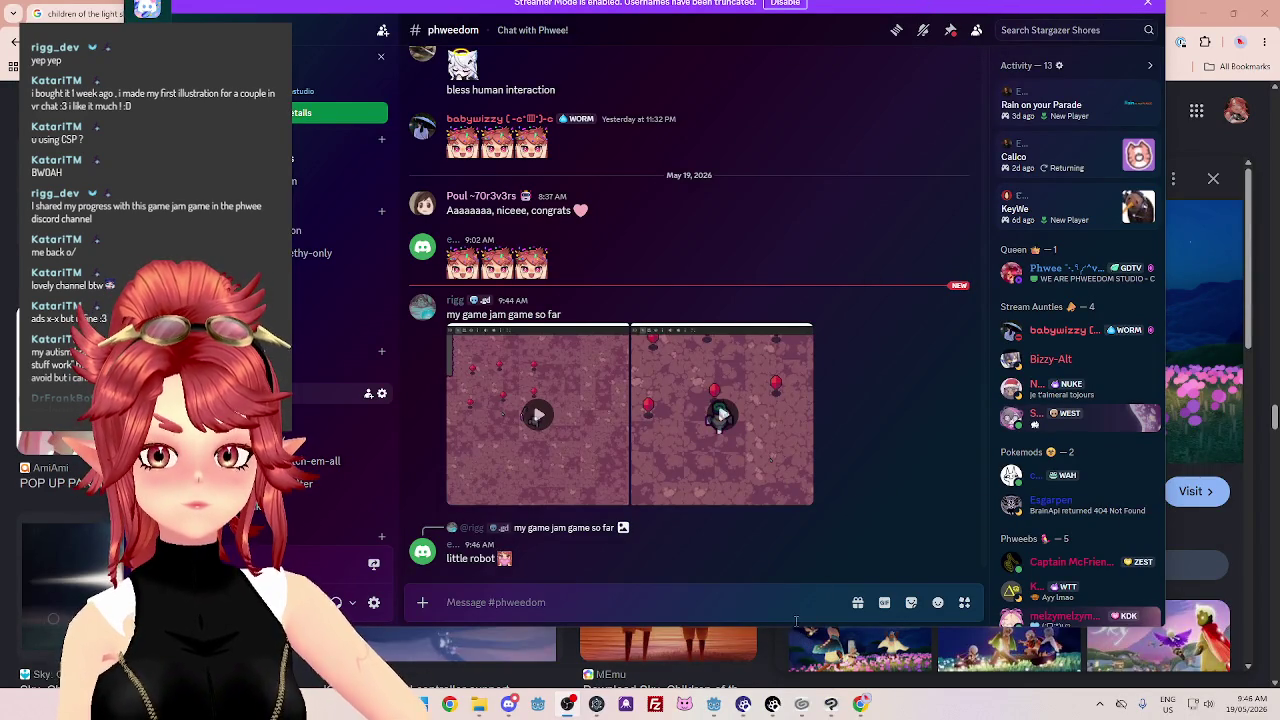
Reposition the Discord window and briefly view the channel topic details
{"action": "mouse_move", "coordinate": [828, 40]}
{"action": "left_mouse_down"}
{"action": "mouse_move", "coordinate": [820, 170]}
{"action": "mouse_move", "coordinate": [700, 232]}
{"action": "left_mouse_up"}
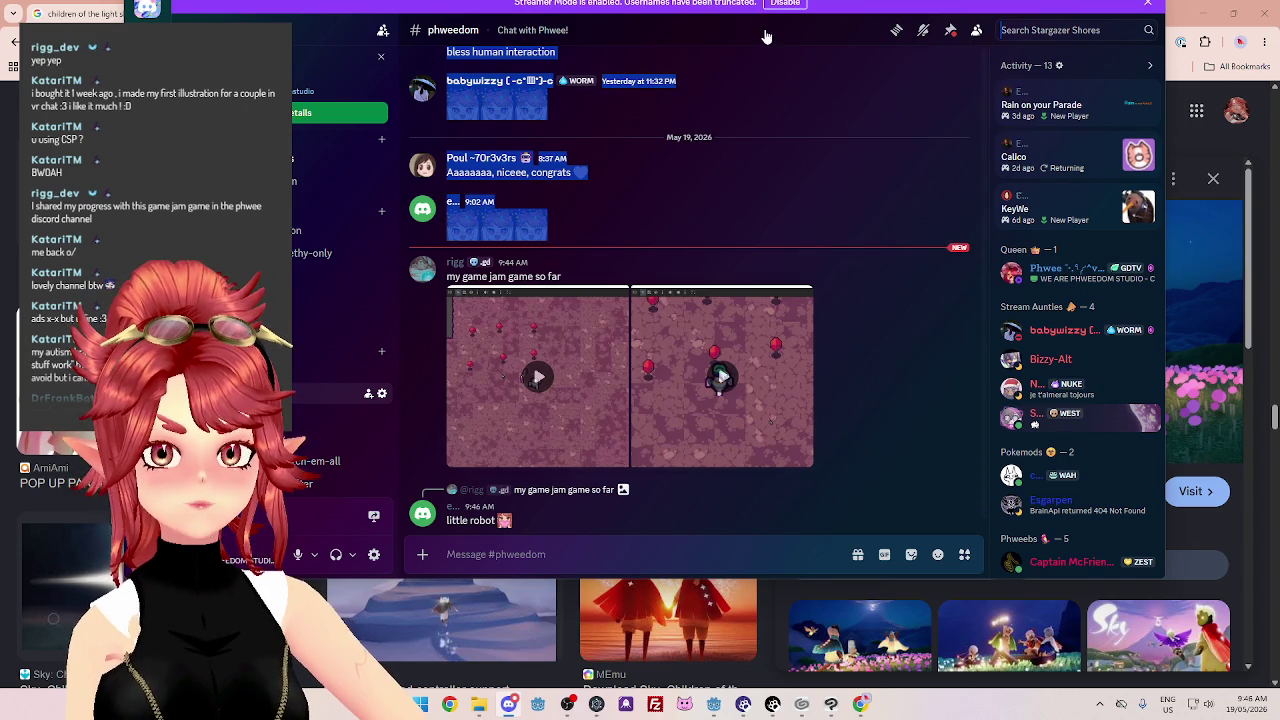
{"action": "left_click", "coordinate": [766, 37]}
{"action": "left_click", "coordinate": [785, 244]}
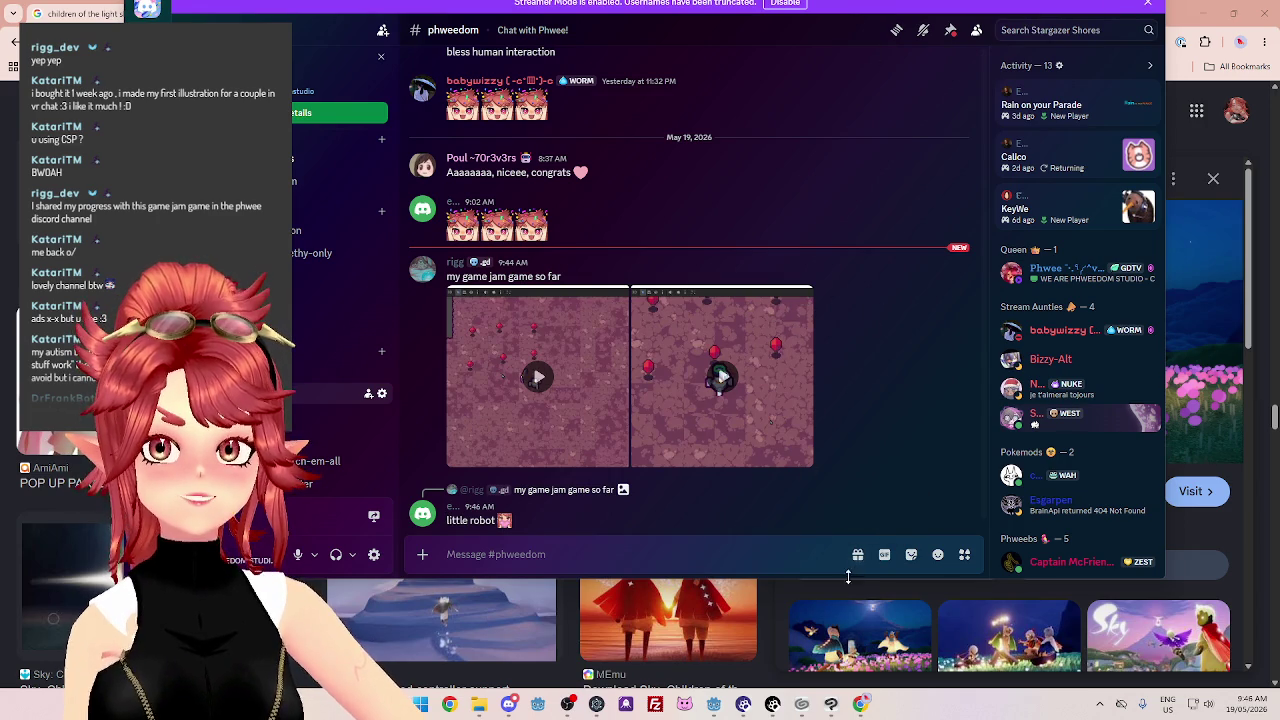
Maximise the Discord window to full screen and open the first game jam video
{"action": "left_click_drag", "start_coordinate": [848, 580], "coordinate": [871, 708]}
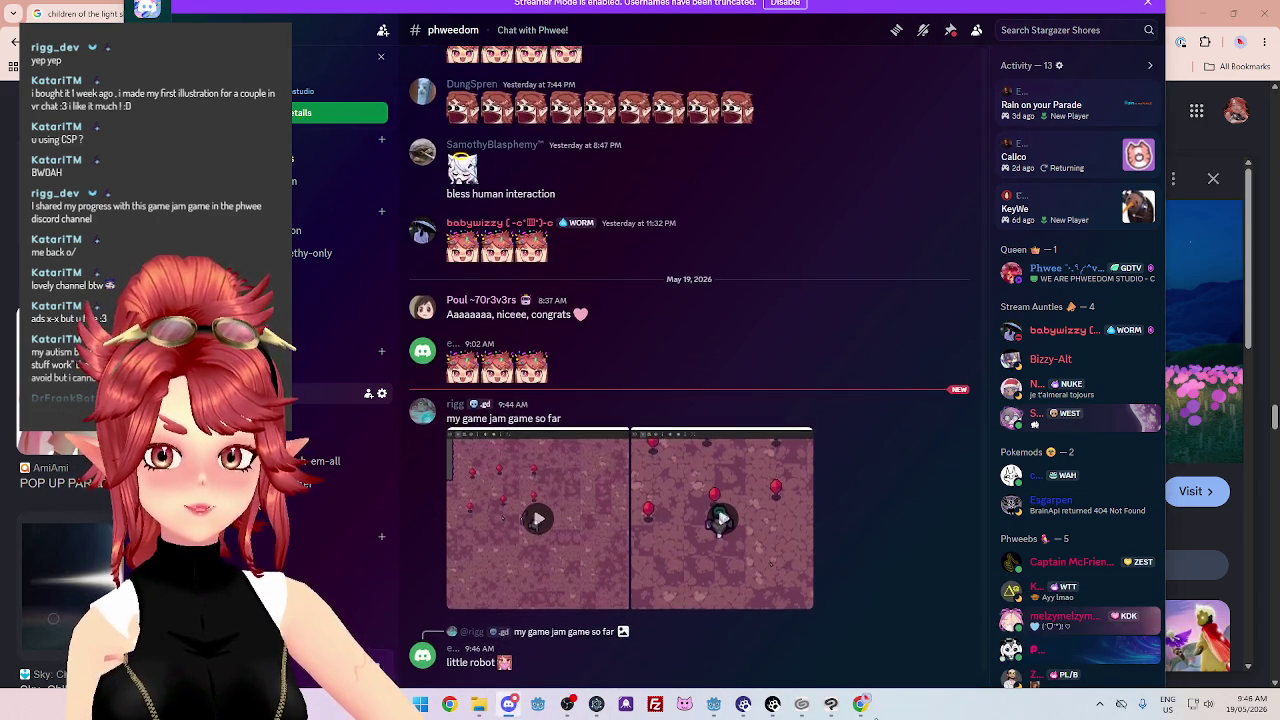
{"action": "left_click", "coordinate": [862, 704]}
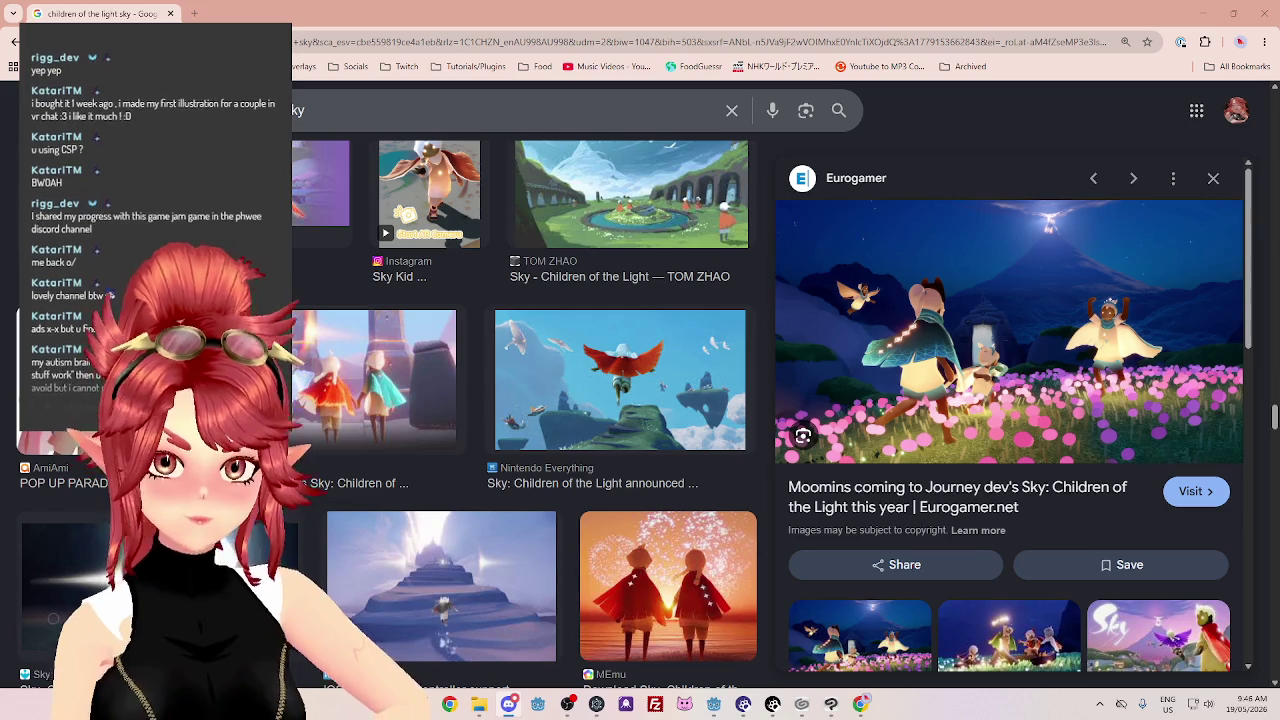
{"action": "left_click", "coordinate": [508, 704]}
{"action": "left_click_drag", "start_coordinate": [1006, 381], "coordinate": [948, 150]}
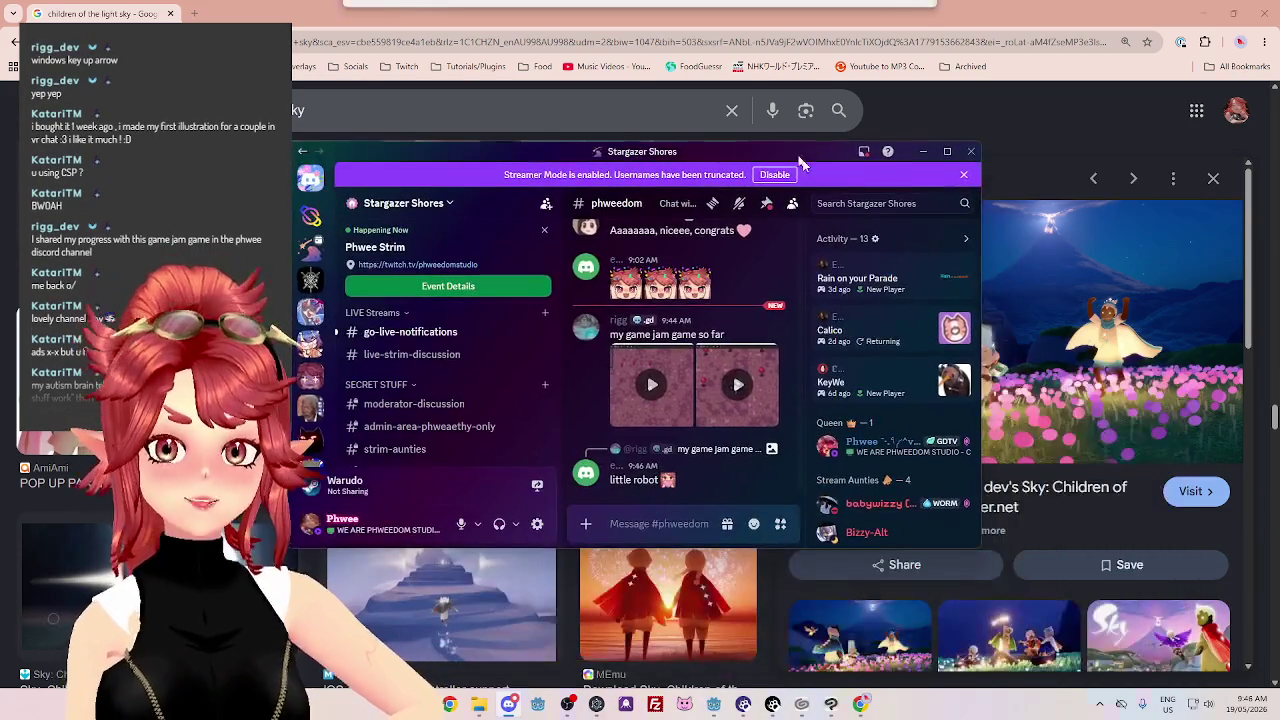
{"action": "double_click", "coordinate": [948, 130]}
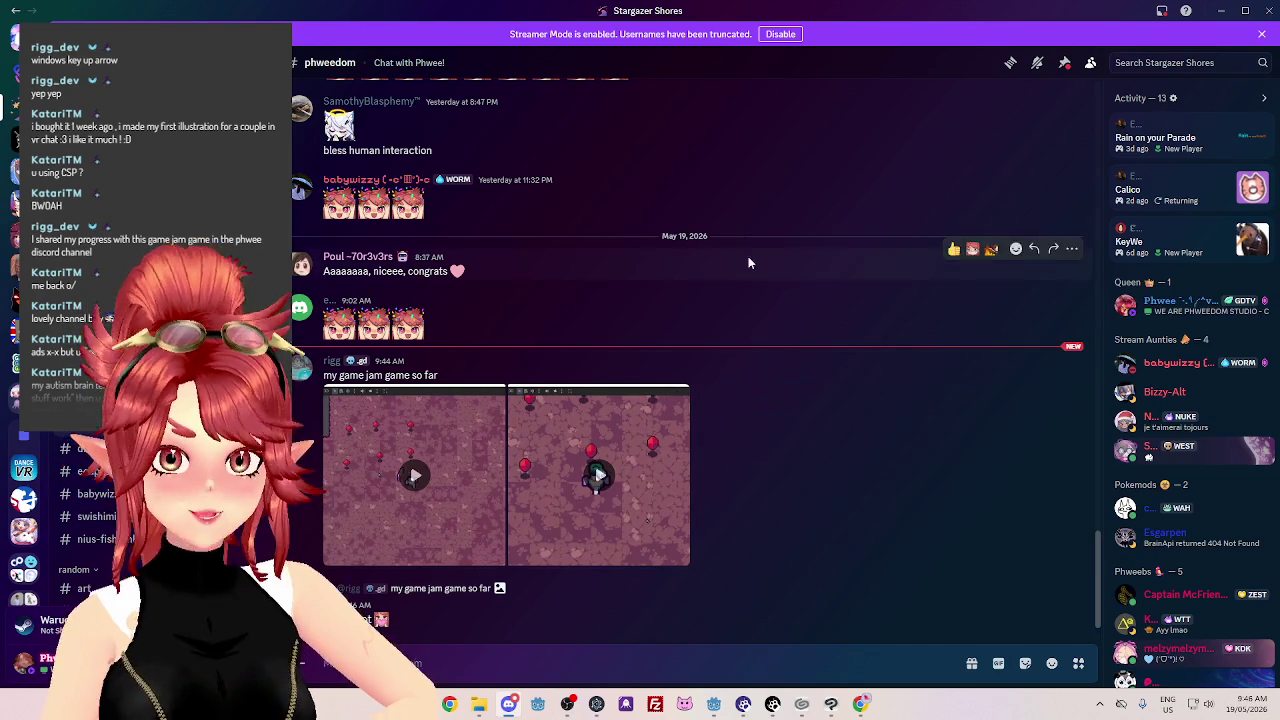
{"action": "left_click", "coordinate": [447, 519]}
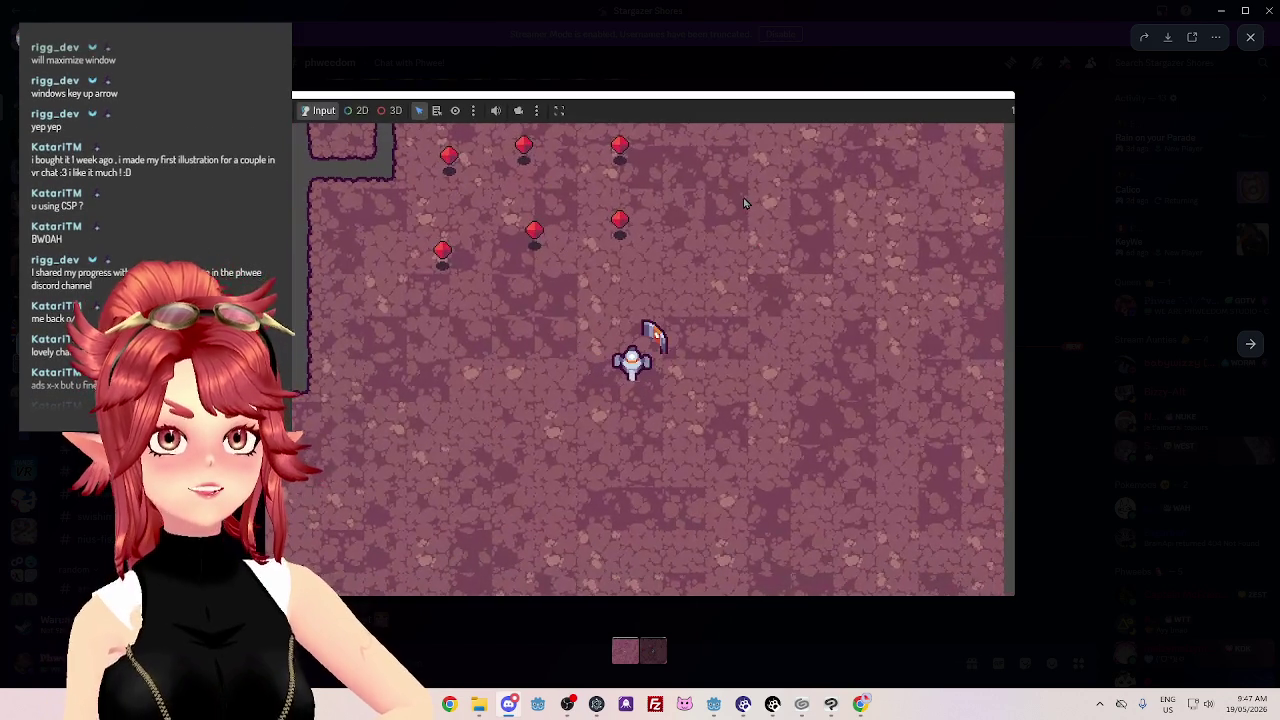
View the next game jam video, then close the viewer and minimise Discord and Chrome
{"action": "mouse_move", "coordinate": [740, 203]}
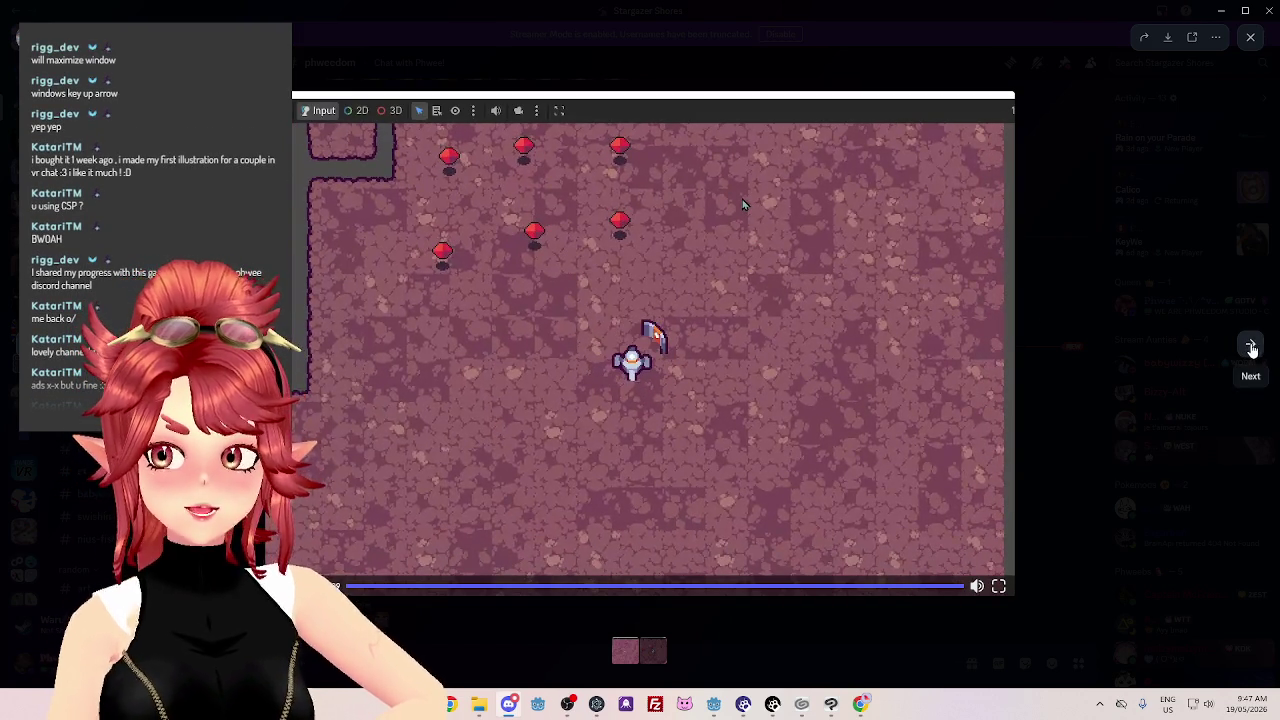
{"action": "left_click", "coordinate": [1250, 343]}
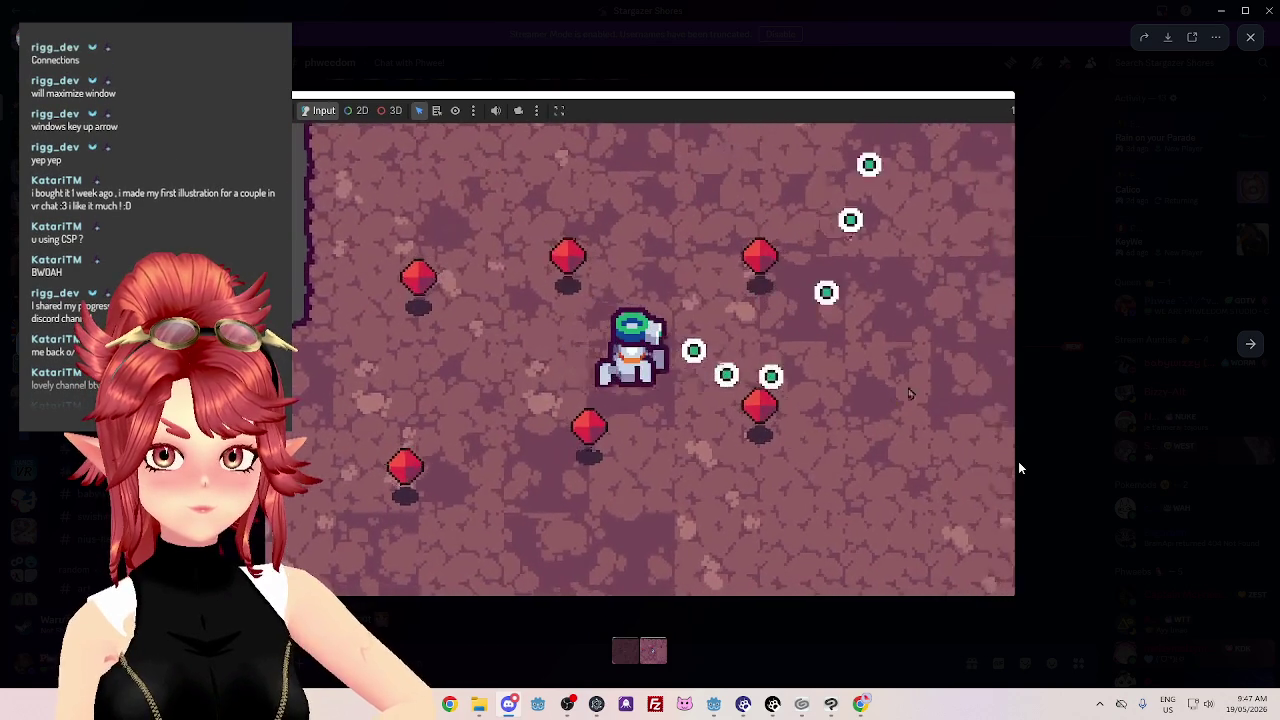
{"action": "mouse_move", "coordinate": [1011, 460]}
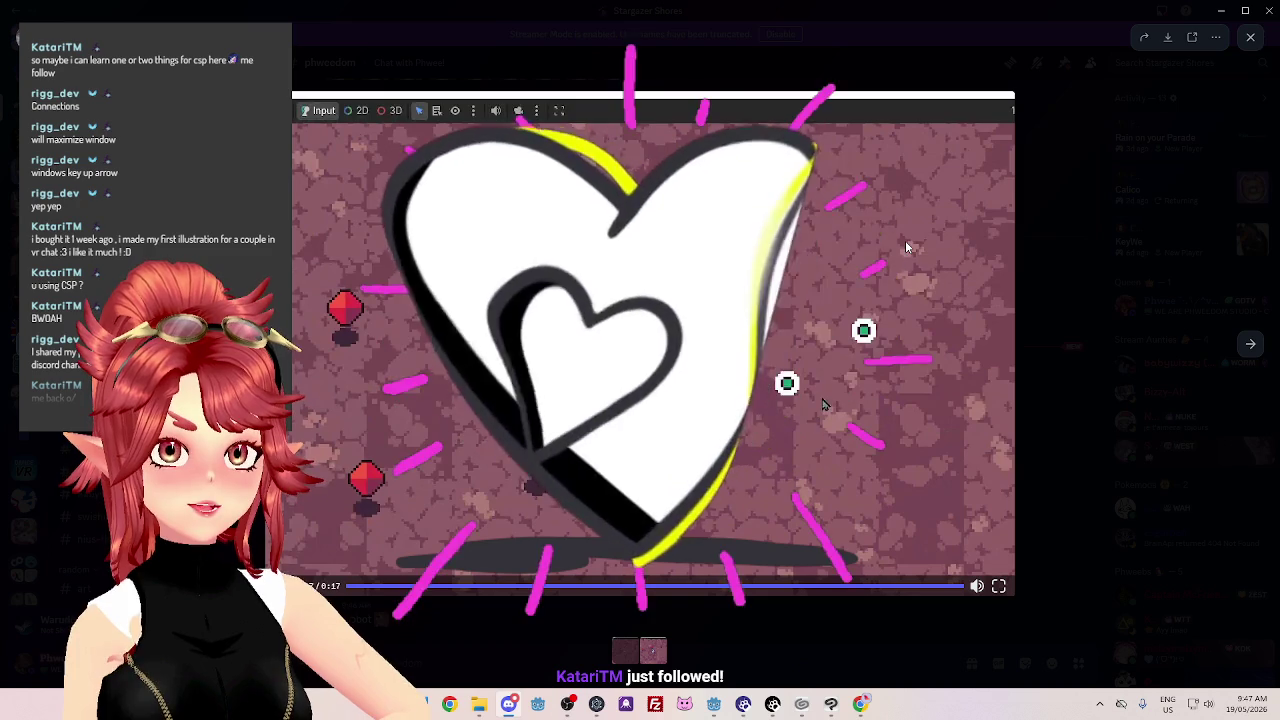
{"action": "left_click", "coordinate": [1249, 39]}
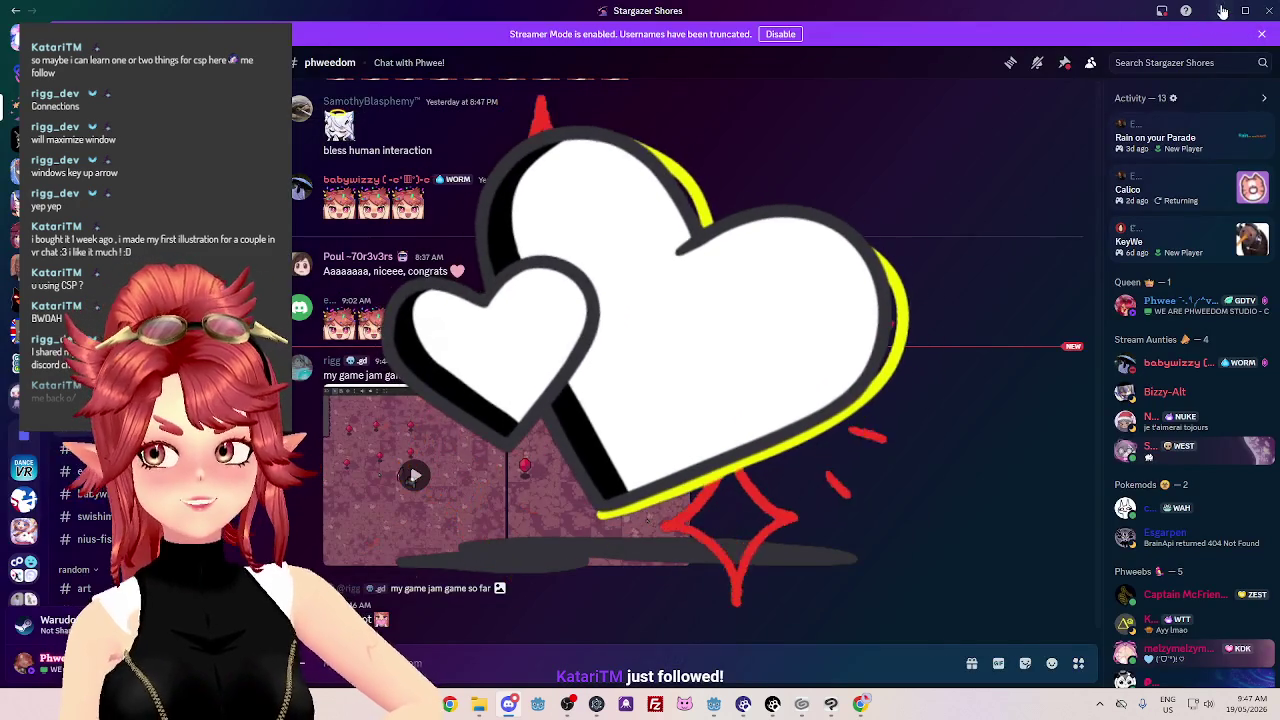
{"action": "left_click", "coordinate": [1221, 11]}
{"action": "left_click", "coordinate": [1202, 20]}
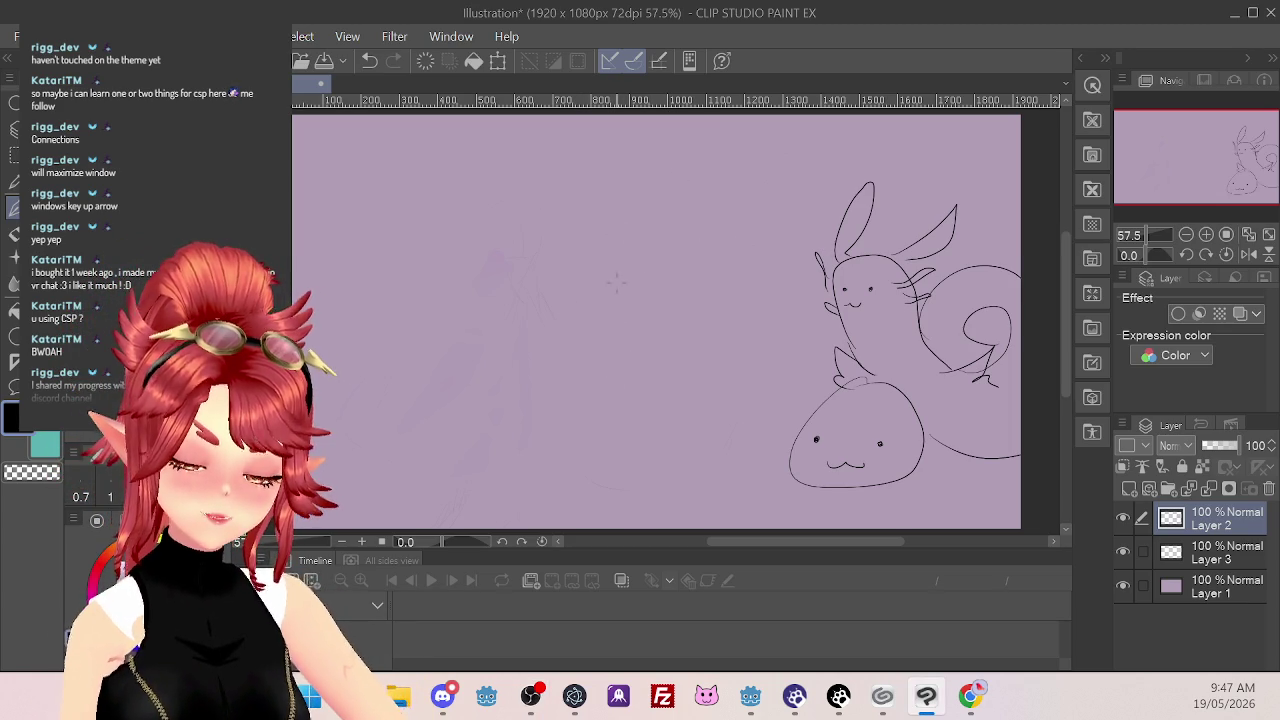
Sketch a head circle left of the creatures, then try body strokes and undo them
{"action": "mouse_move", "coordinate": [620, 265]}
{"action": "left_mouse_down"}
{"action": "mouse_move", "coordinate": [650, 200]}
{"action": "mouse_move", "coordinate": [615, 235]}
{"action": "mouse_move", "coordinate": [660, 250]}
{"action": "left_mouse_up"}
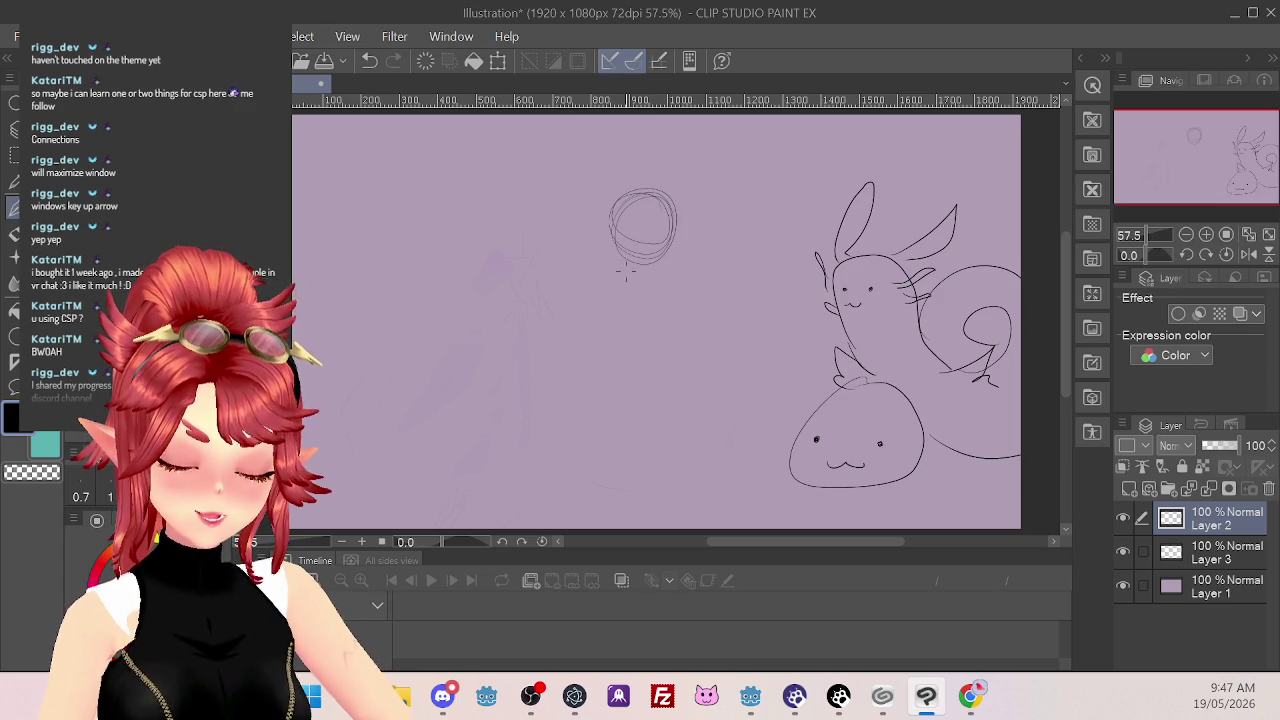
{"action": "mouse_move", "coordinate": [626, 266]}
{"action": "left_mouse_down"}
{"action": "mouse_move", "coordinate": [615, 360]}
{"action": "mouse_move", "coordinate": [640, 455]}
{"action": "mouse_move", "coordinate": [660, 462]}
{"action": "left_mouse_up"}
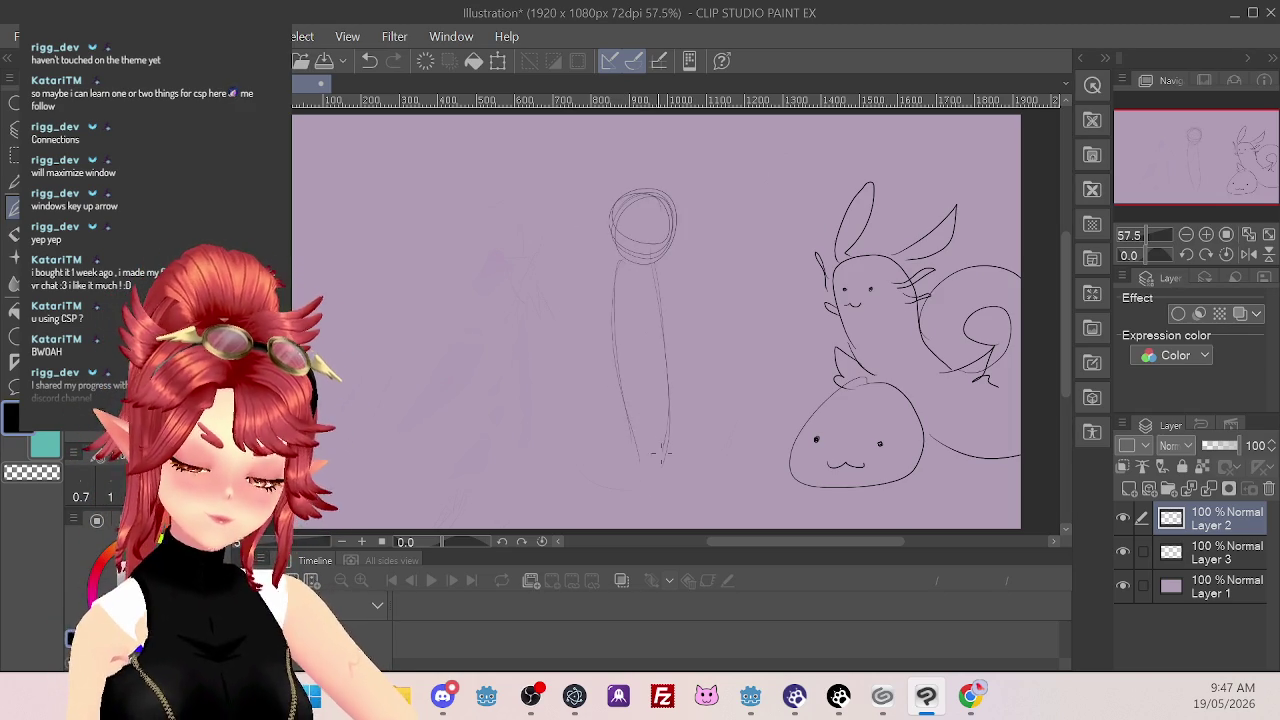
{"action": "mouse_move", "coordinate": [605, 262]}
{"action": "left_mouse_down"}
{"action": "mouse_move", "coordinate": [590, 272]}
{"action": "mouse_move", "coordinate": [572, 455]}
{"action": "left_mouse_up"}
{"action": "left_click_drag", "start_coordinate": [678, 262], "coordinate": [803, 338]}
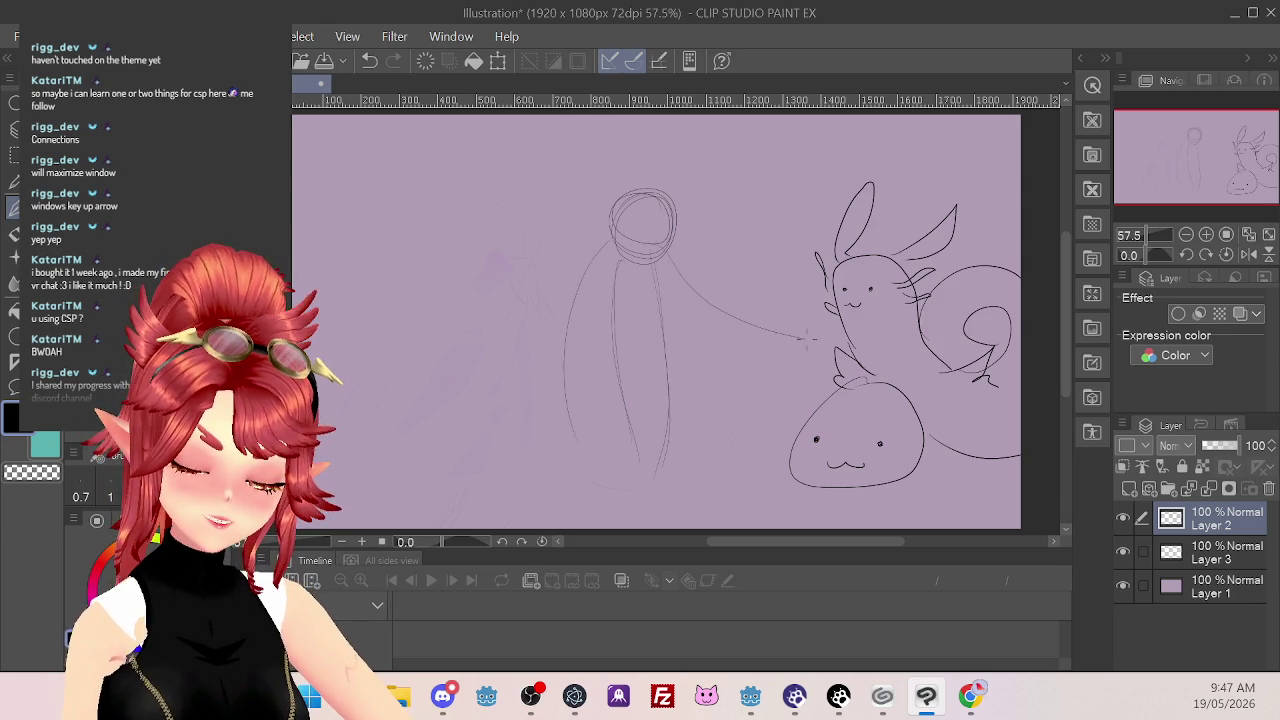
{"action": "left_click_drag", "start_coordinate": [789, 385], "coordinate": [652, 456]}
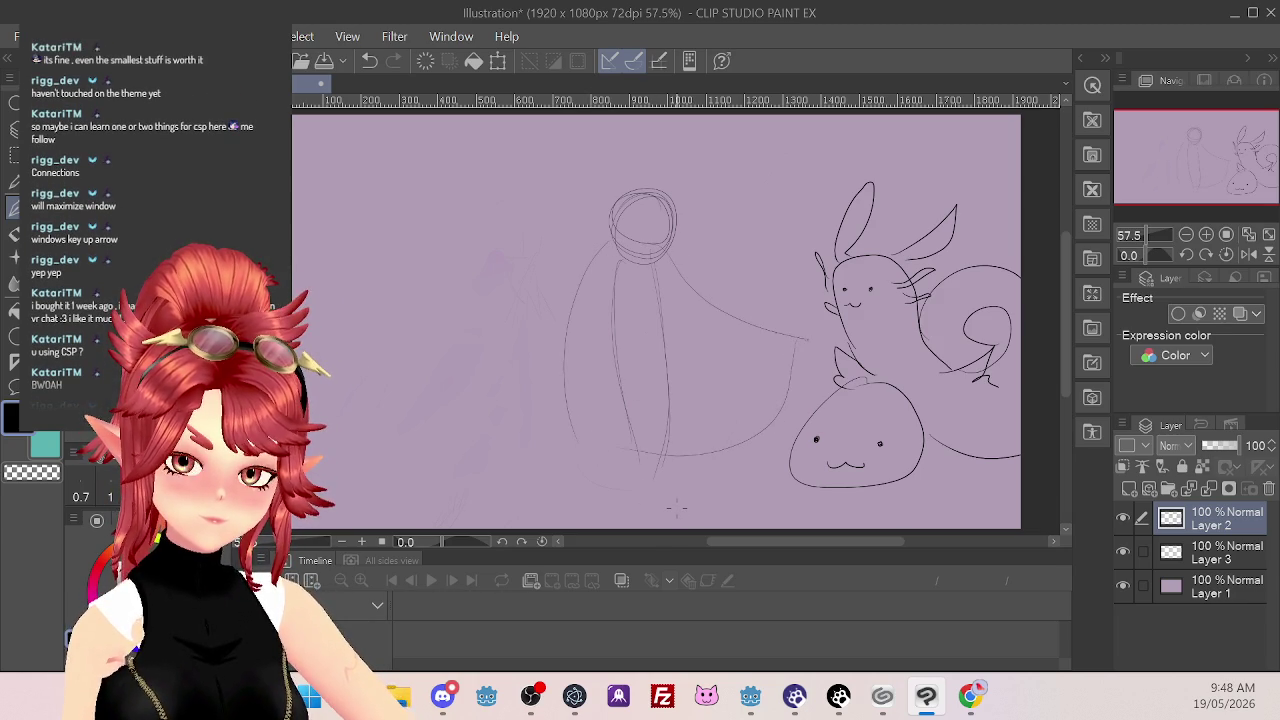
{"action": "key", "text": "ctrl+z"}
{"action": "key", "text": "ctrl+z"}
{"action": "key", "text": "ctrl+z"}
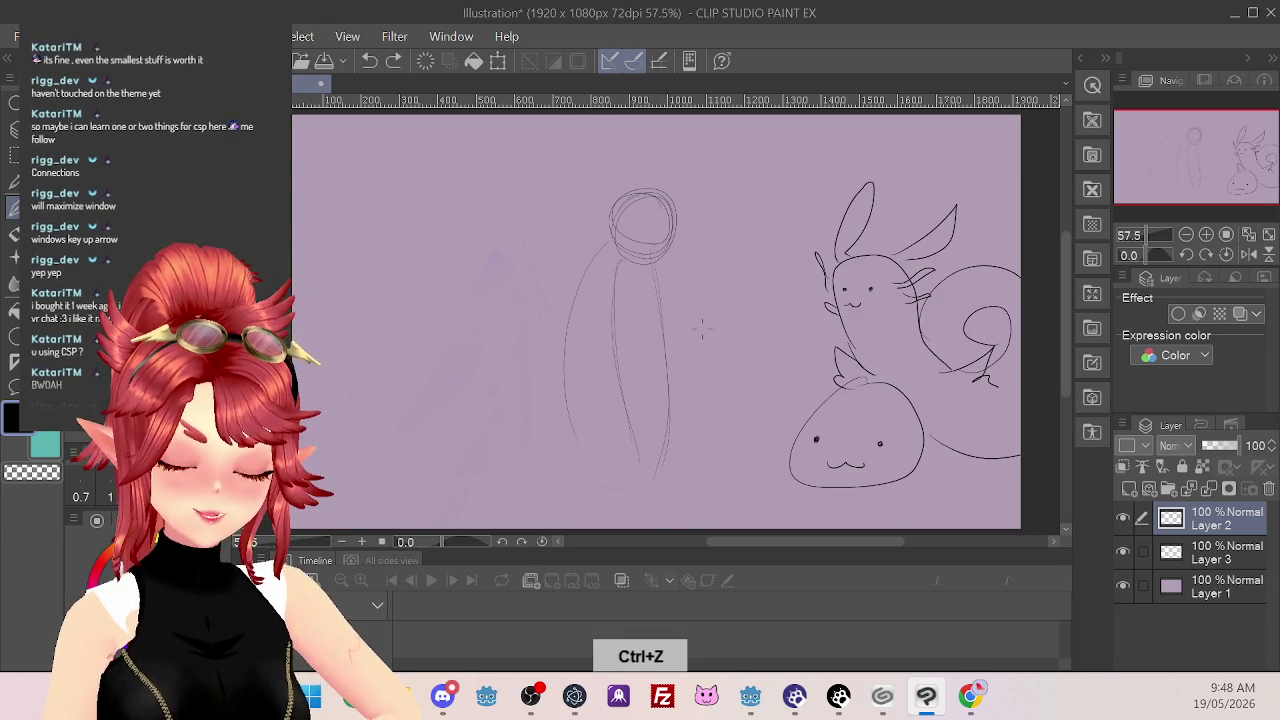
{"action": "key", "text": "ctrl+y"}
{"action": "key", "text": "ctrl+y"}
{"action": "key", "text": "ctrl+y"}
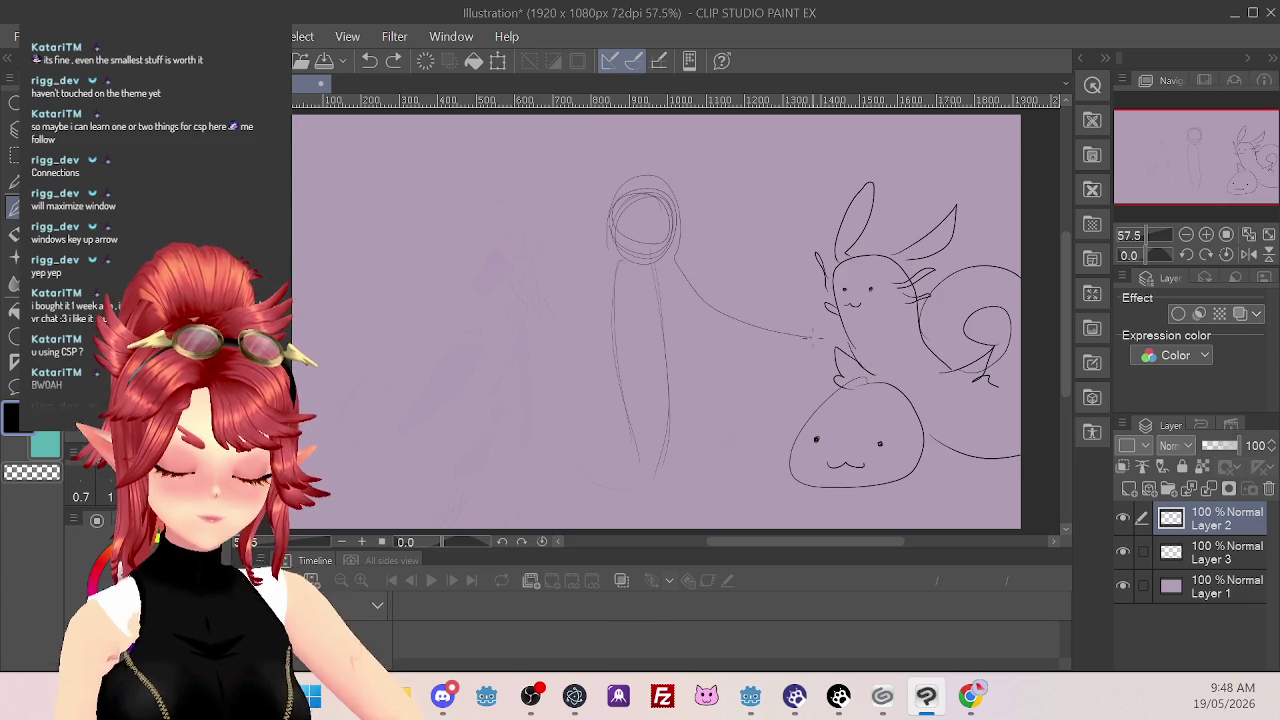
{"action": "key", "text": "ctrl+z"}
{"action": "key", "text": "ctrl+z"}
{"action": "key", "text": "ctrl+z"}
Try a cone-shaped body and a ribbon trailing from the head, undoing both
{"action": "mouse_move", "coordinate": [606, 266]}
{"action": "left_mouse_down"}
{"action": "mouse_move", "coordinate": [549, 483]}
{"action": "mouse_move", "coordinate": [784, 444]}
{"action": "mouse_move", "coordinate": [795, 415]}
{"action": "mouse_move", "coordinate": [760, 398]}
{"action": "left_mouse_up"}
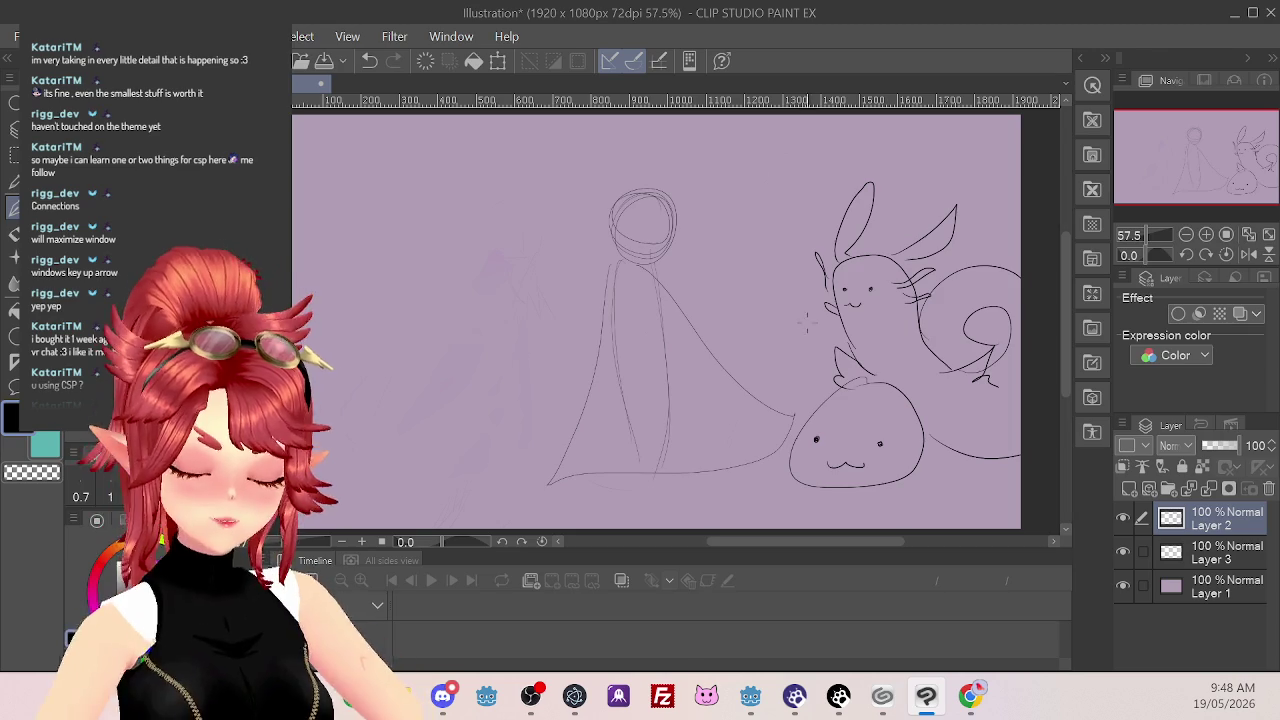
{"action": "key", "text": "ctrl+z"}
{"action": "mouse_move", "coordinate": [664, 262]}
{"action": "left_mouse_down"}
{"action": "mouse_move", "coordinate": [840, 190]}
{"action": "mouse_move", "coordinate": [700, 262]}
{"action": "left_mouse_up"}
{"action": "left_click_drag", "start_coordinate": [690, 264], "coordinate": [805, 330]}
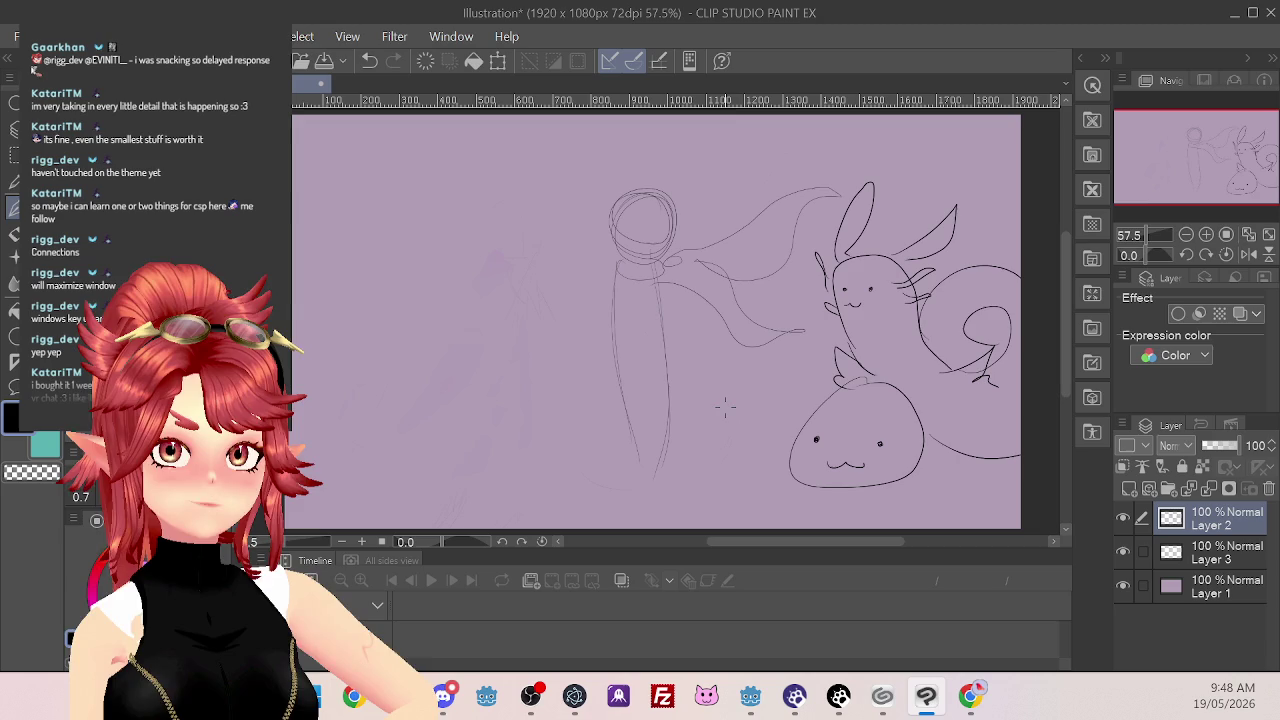
{"action": "key", "text": "ctrl+z"}
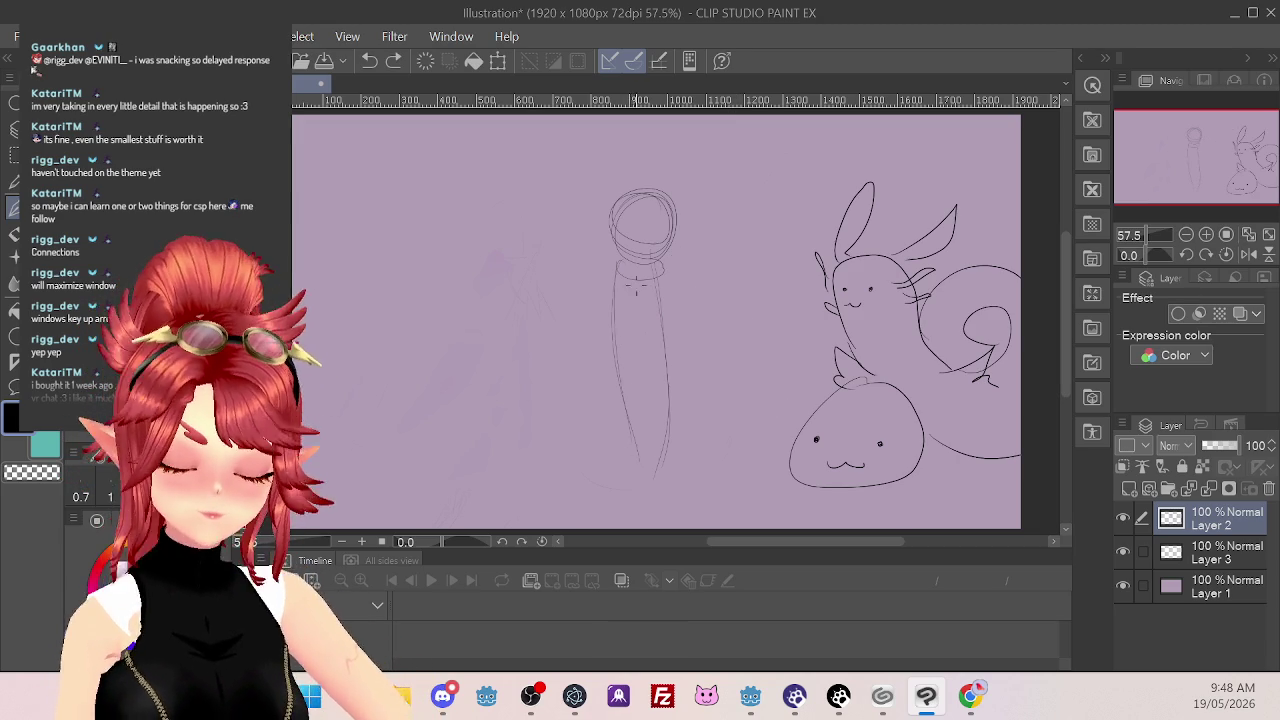
Redraw the head circle outline, removing the retrace, vertical body stroke and pointed stroke
{"action": "left_click_drag", "start_coordinate": [618, 205], "coordinate": [672, 196]}
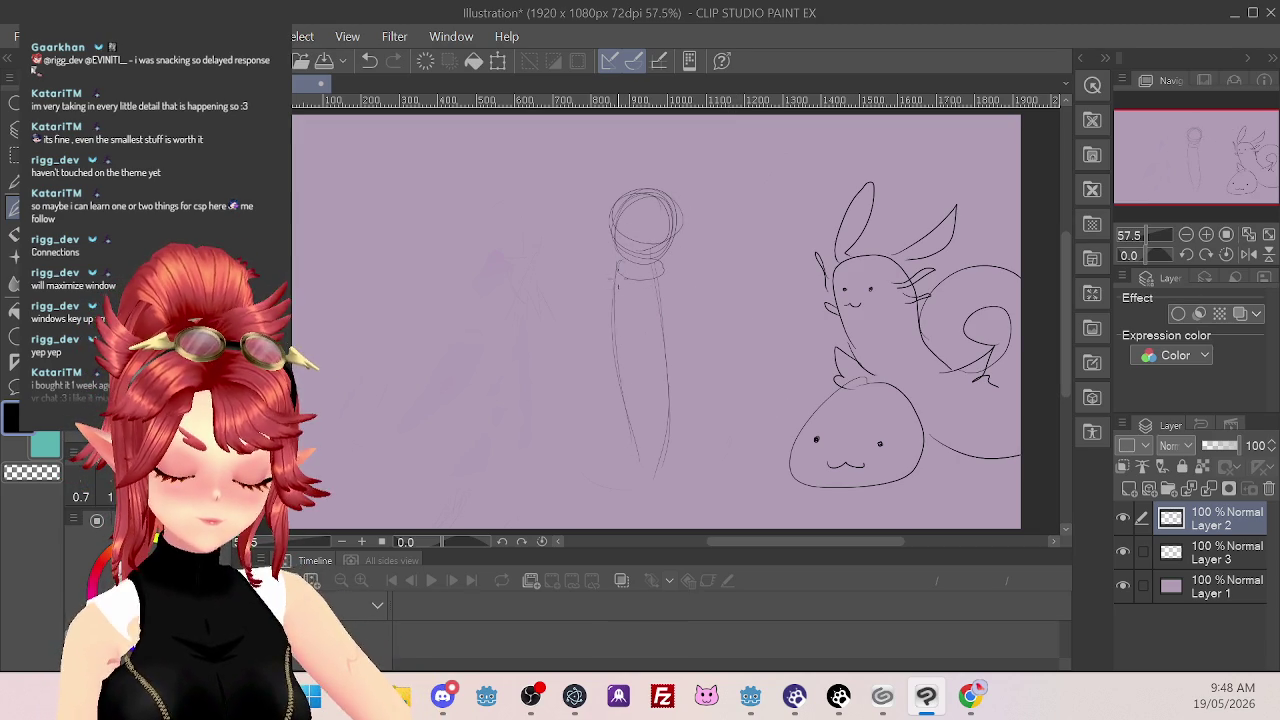
{"action": "key", "text": "ctrl+z"}
{"action": "key", "text": "ctrl+z"}
{"action": "key", "text": "ctrl+z"}
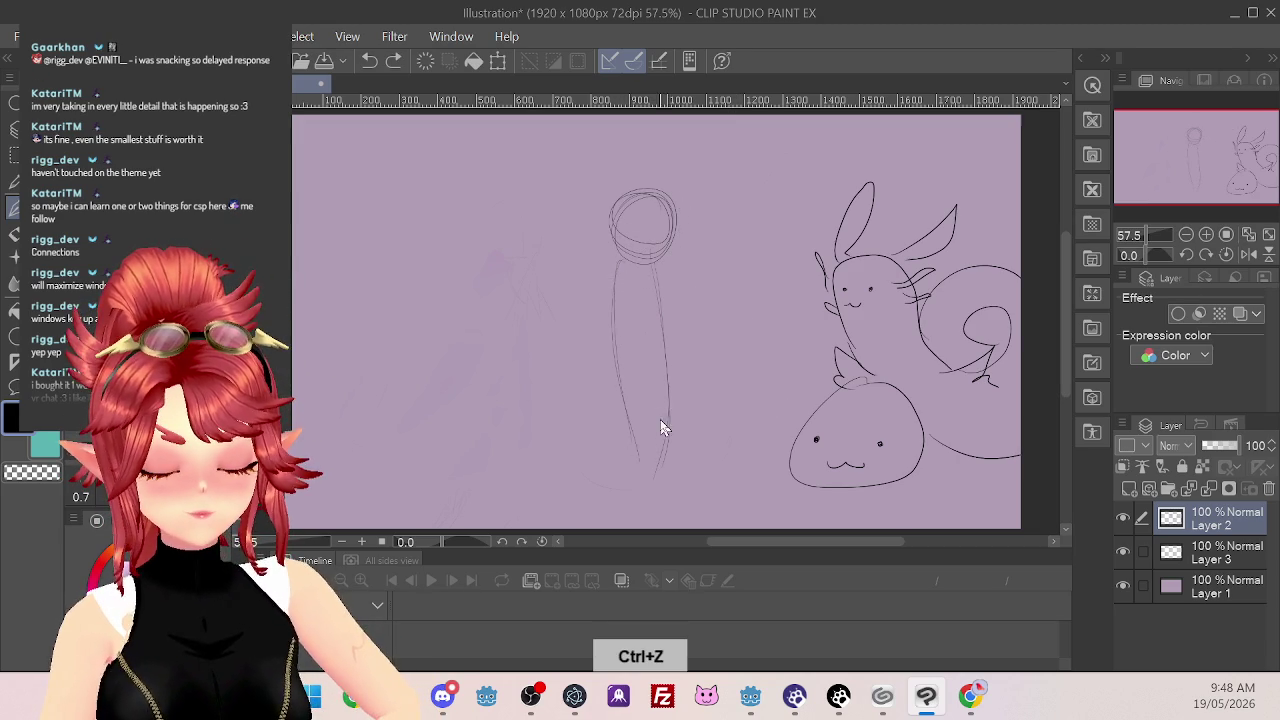
{"action": "key", "text": "ctrl+z"}
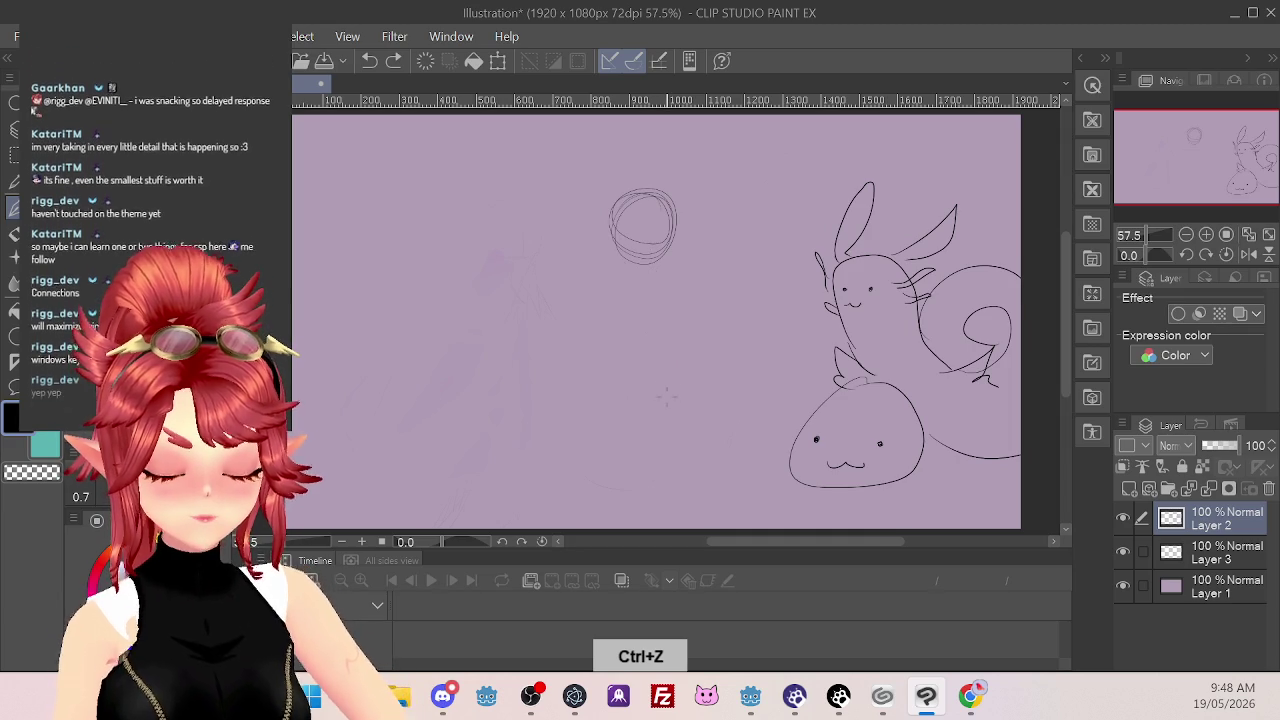
{"action": "mouse_move", "coordinate": [640, 190]}
{"action": "left_mouse_down"}
{"action": "mouse_move", "coordinate": [612, 236]}
{"action": "mouse_move", "coordinate": [676, 218]}
{"action": "mouse_move", "coordinate": [654, 161]}
{"action": "mouse_move", "coordinate": [830, 214]}
{"action": "mouse_move", "coordinate": [690, 276]}
{"action": "left_mouse_up"}
{"action": "key", "text": "ctrl+z"}
{"action": "key", "text": "ctrl+z"}
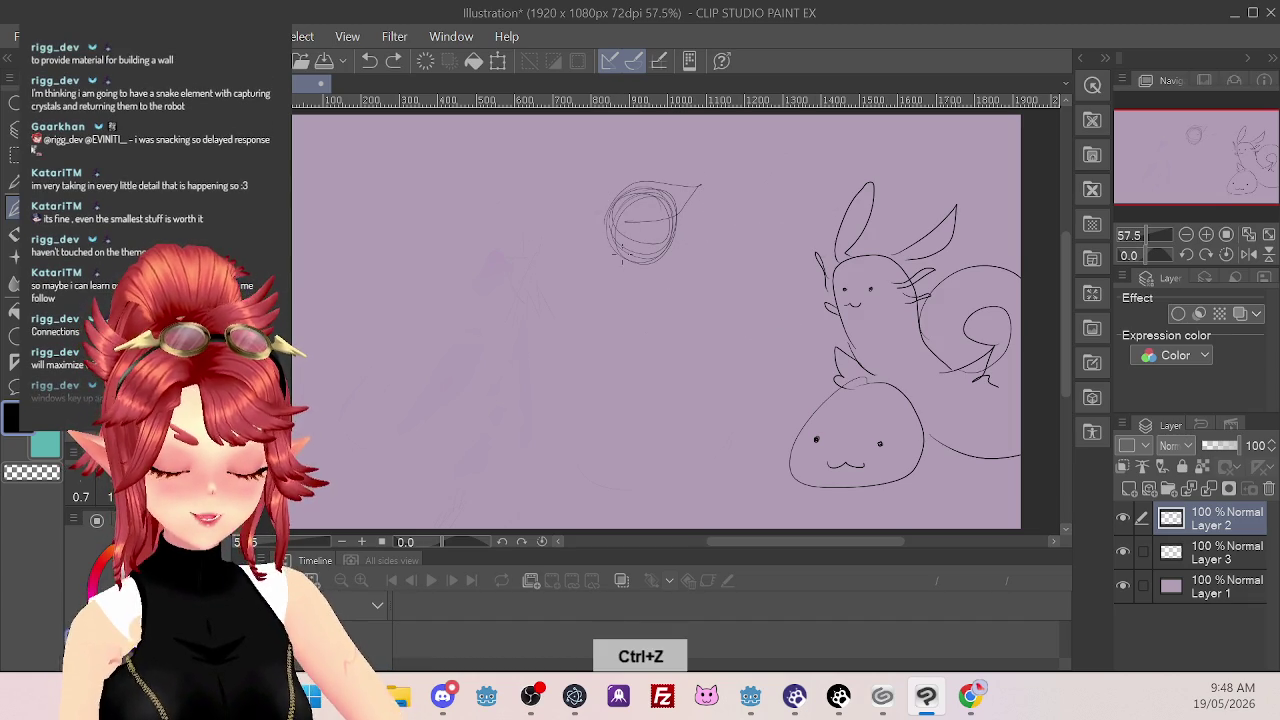
Add a pointed hood, a descending hooked curve, tapered strokes beside the head and a jaw curve
{"action": "mouse_move", "coordinate": [700, 215]}
{"action": "left_mouse_down"}
{"action": "mouse_move", "coordinate": [836, 245]}
{"action": "mouse_move", "coordinate": [714, 376]}
{"action": "mouse_move", "coordinate": [700, 356]}
{"action": "left_mouse_up"}
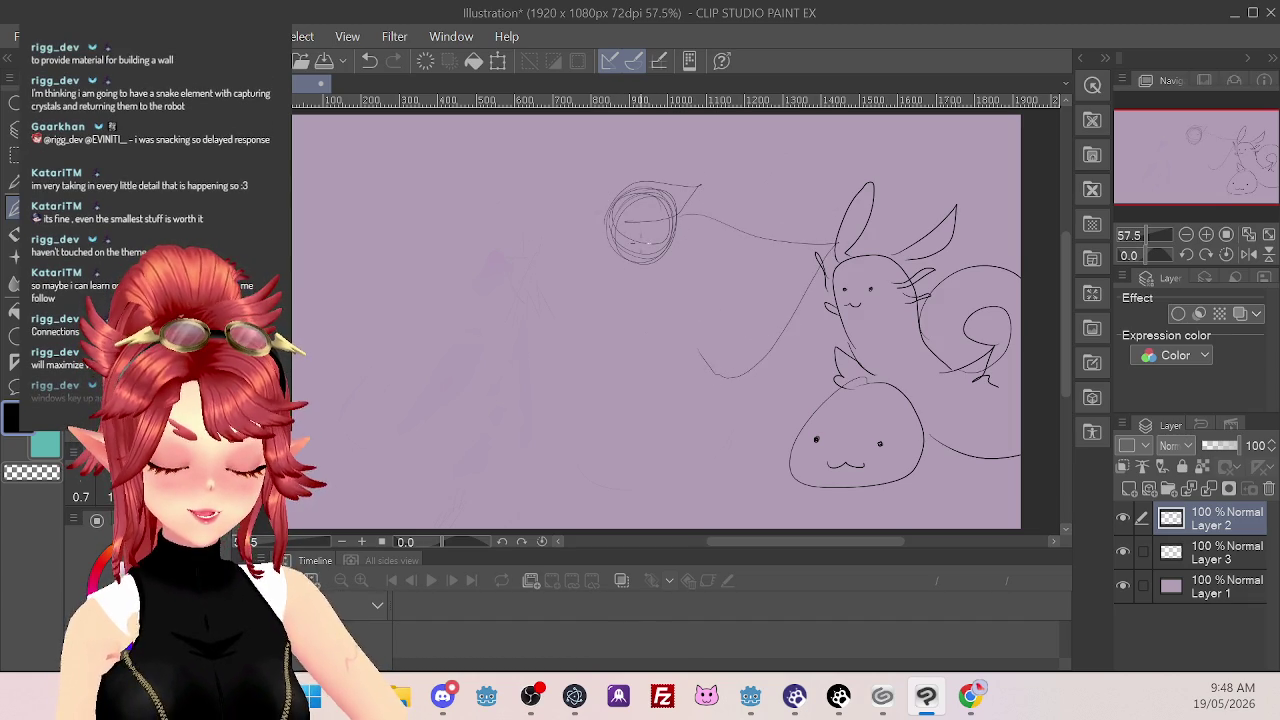
{"action": "mouse_move", "coordinate": [620, 230]}
{"action": "left_mouse_down"}
{"action": "mouse_move", "coordinate": [636, 246]}
{"action": "mouse_move", "coordinate": [664, 242]}
{"action": "mouse_move", "coordinate": [624, 240]}
{"action": "mouse_move", "coordinate": [664, 242]}
{"action": "left_mouse_up"}
{"action": "key", "text": "ctrl+z"}
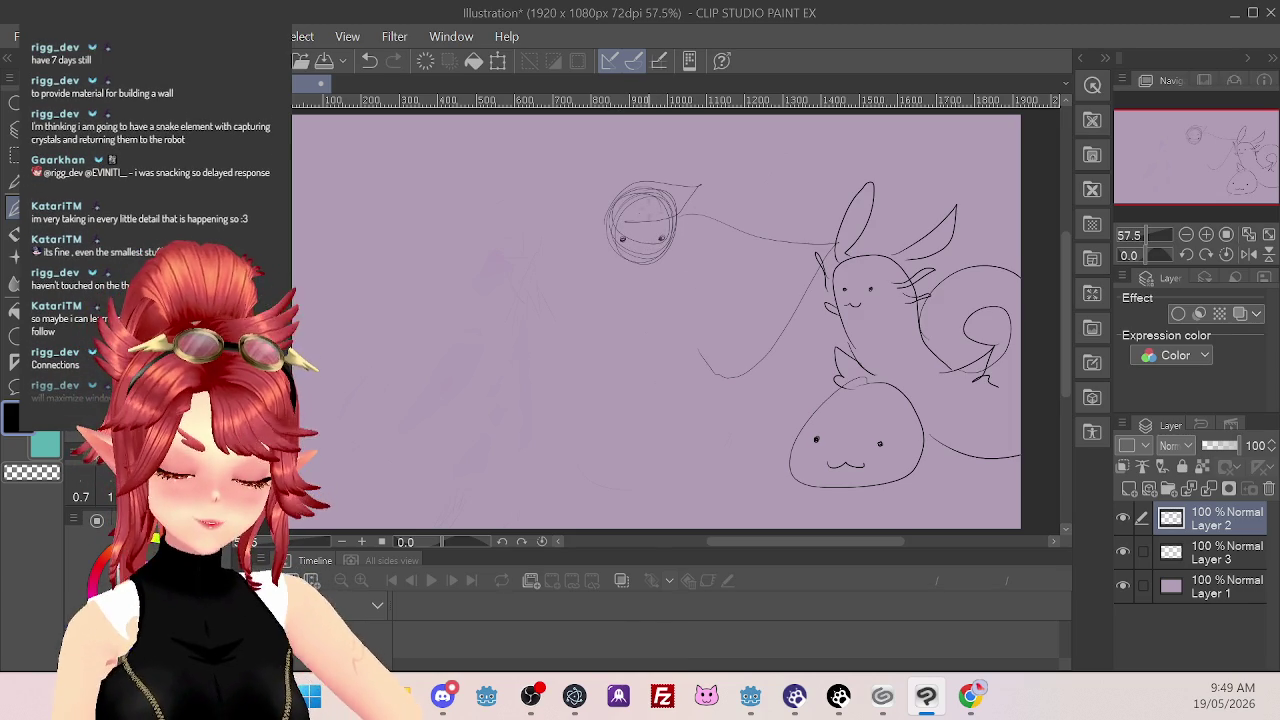
{"action": "left_click_drag", "start_coordinate": [600, 242], "coordinate": [600, 294]}
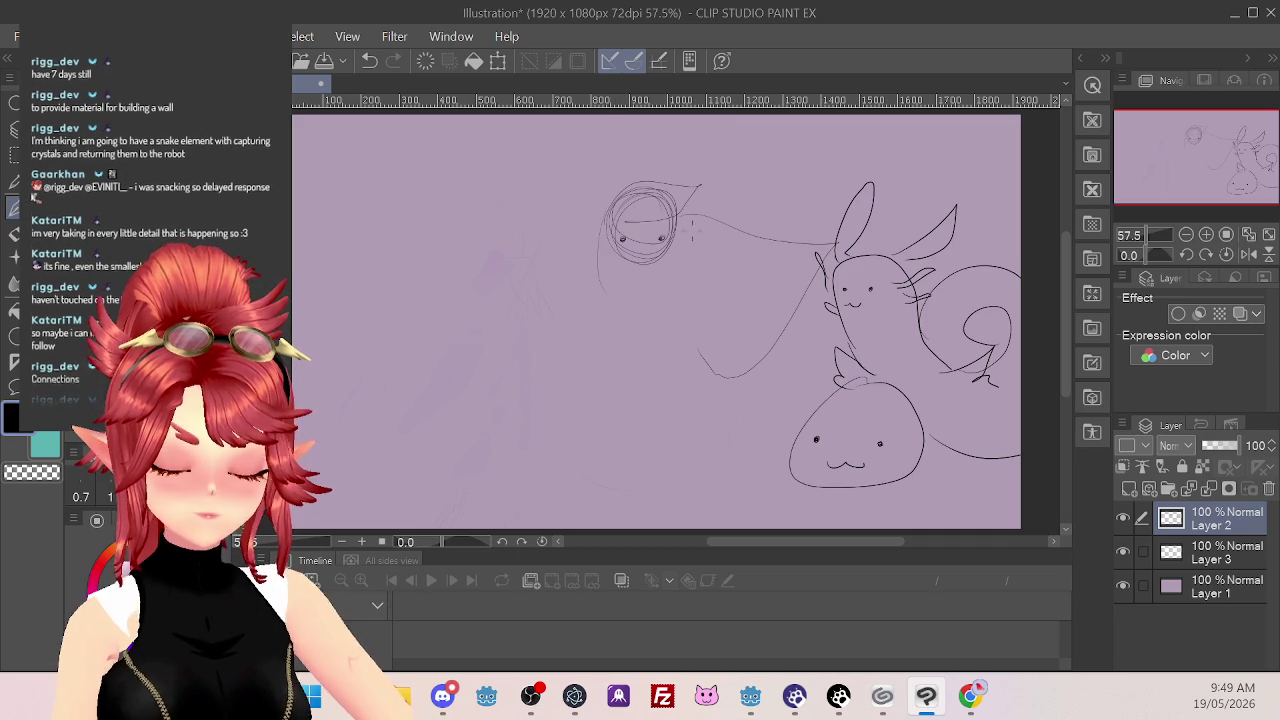
{"action": "left_click_drag", "start_coordinate": [728, 240], "coordinate": [690, 222]}
{"action": "mouse_move", "coordinate": [645, 283]}
{"action": "left_mouse_down"}
{"action": "mouse_move", "coordinate": [602, 264]}
{"action": "mouse_move", "coordinate": [600, 240]}
{"action": "left_mouse_up"}
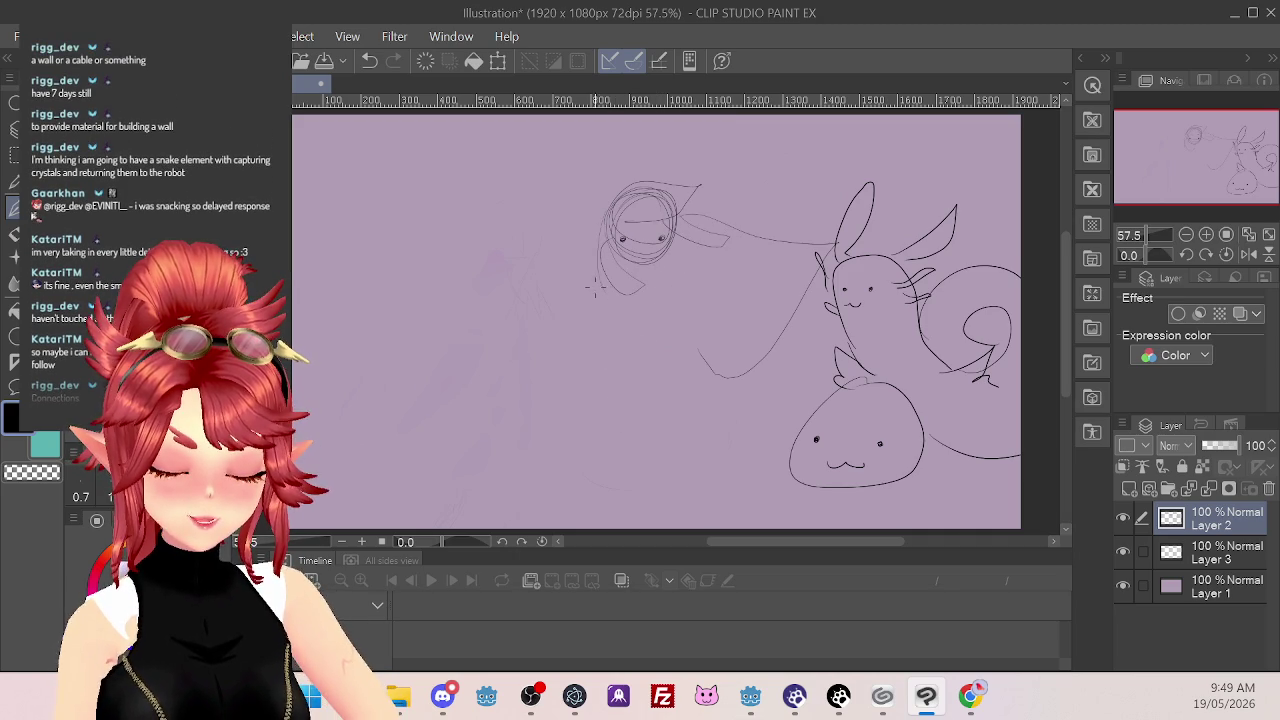
Try neck and body side lines below the head, then undo them
{"action": "left_click_drag", "start_coordinate": [662, 266], "coordinate": [641, 381]}
{"action": "left_click_drag", "start_coordinate": [602, 286], "coordinate": [590, 316]}
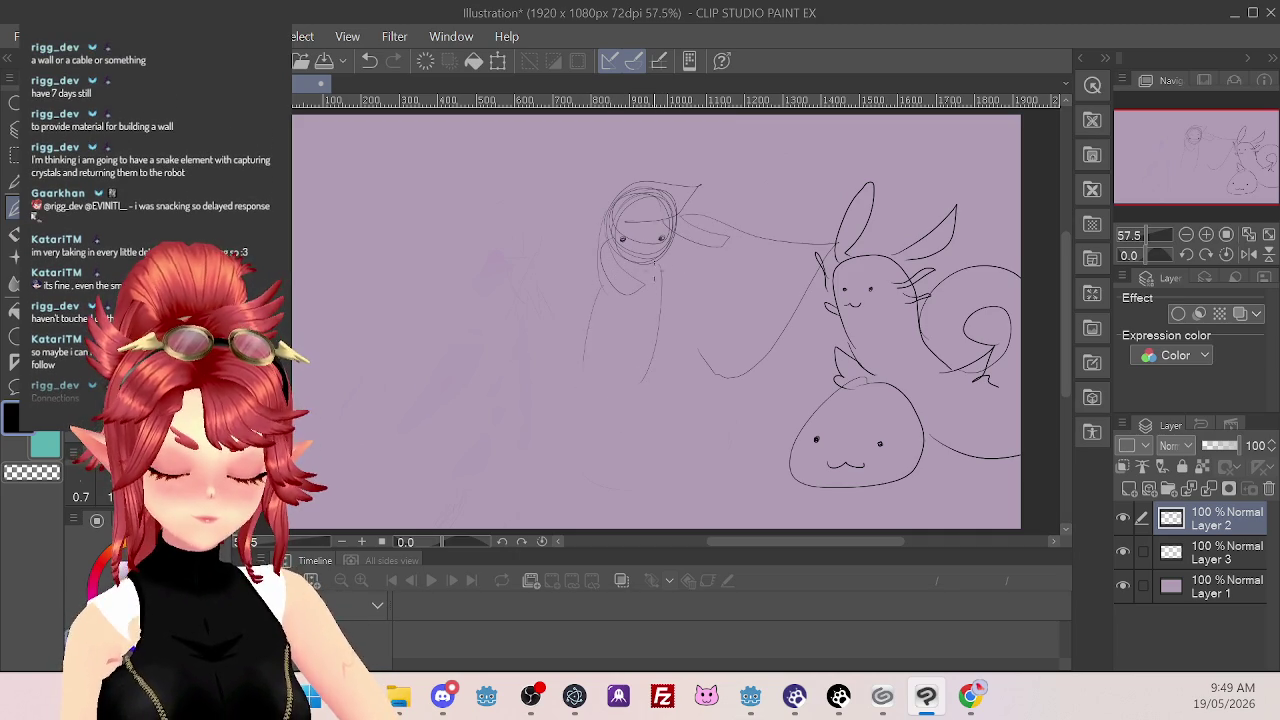
{"action": "left_click_drag", "start_coordinate": [660, 288], "coordinate": [646, 368]}
{"action": "left_click_drag", "start_coordinate": [590, 318], "coordinate": [566, 428]}
{"action": "mouse_move", "coordinate": [656, 342]}
{"action": "left_mouse_down"}
{"action": "mouse_move", "coordinate": [695, 436]}
{"action": "mouse_move", "coordinate": [562, 450]}
{"action": "left_mouse_up"}
{"action": "key", "text": "ctrl+z"}
{"action": "key", "text": "ctrl+z"}
{"action": "key", "text": "ctrl+z"}
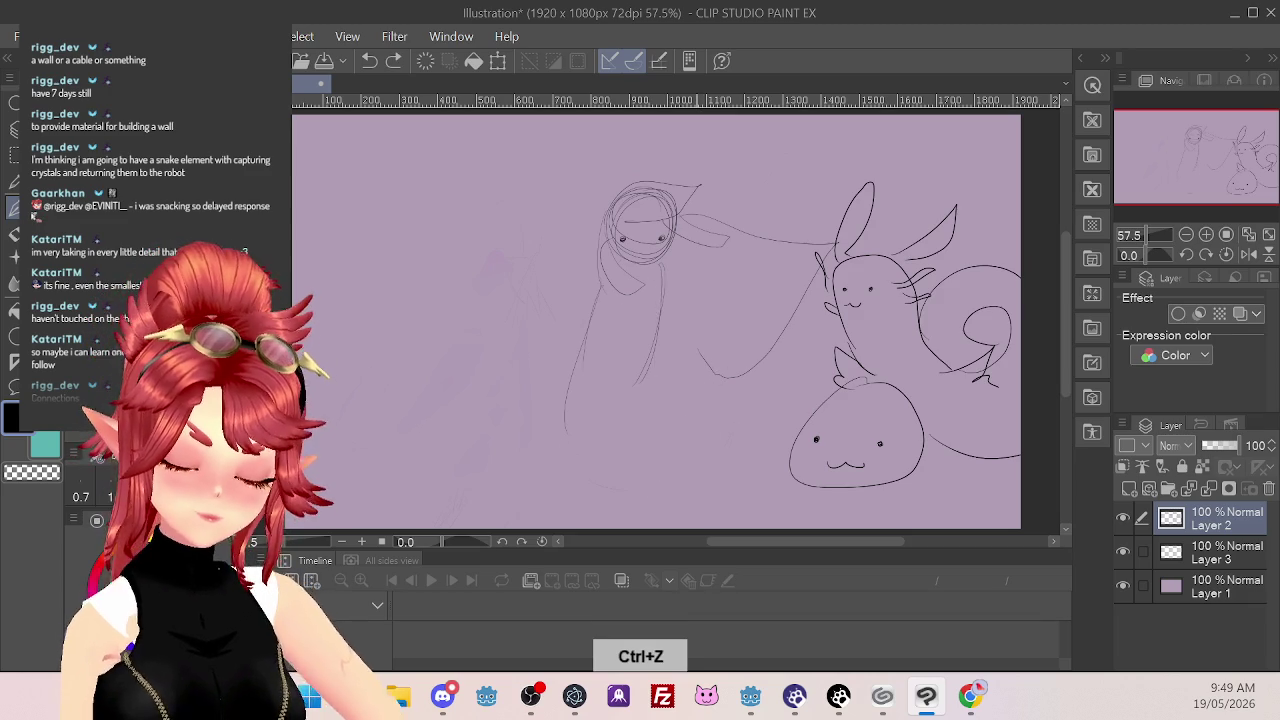
{"action": "key", "text": "ctrl+z"}
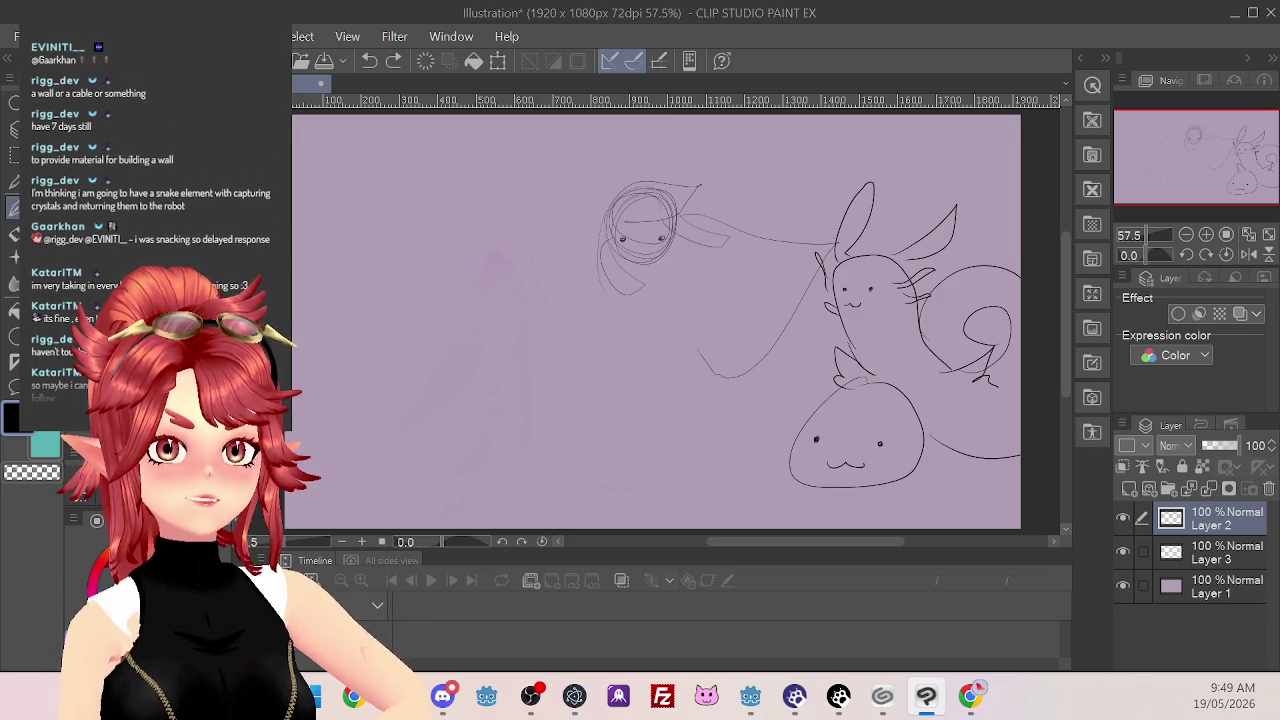
{"action": "left_click_drag", "start_coordinate": [605, 230], "coordinate": [596, 262]}
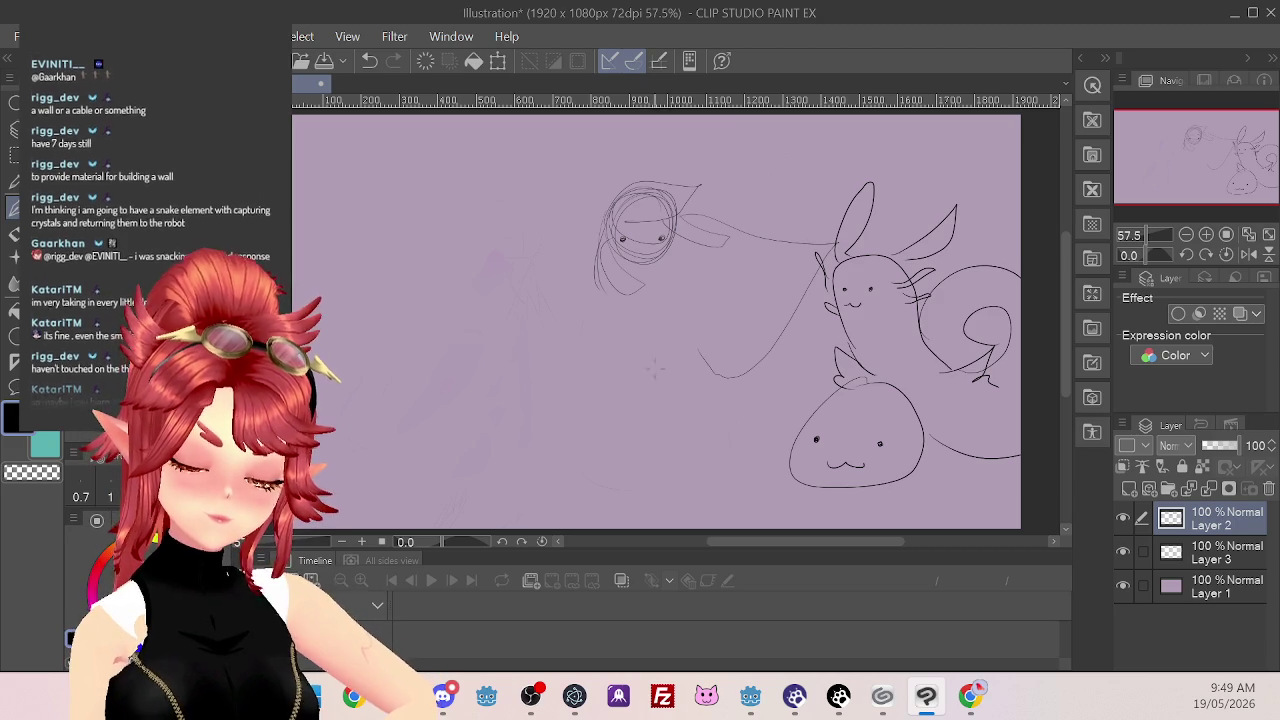
{"action": "left_click_drag", "start_coordinate": [666, 288], "coordinate": [636, 380]}
{"action": "left_click_drag", "start_coordinate": [662, 284], "coordinate": [630, 371]}
{"action": "key", "text": "ctrl+z"}
{"action": "key", "text": "ctrl+z"}
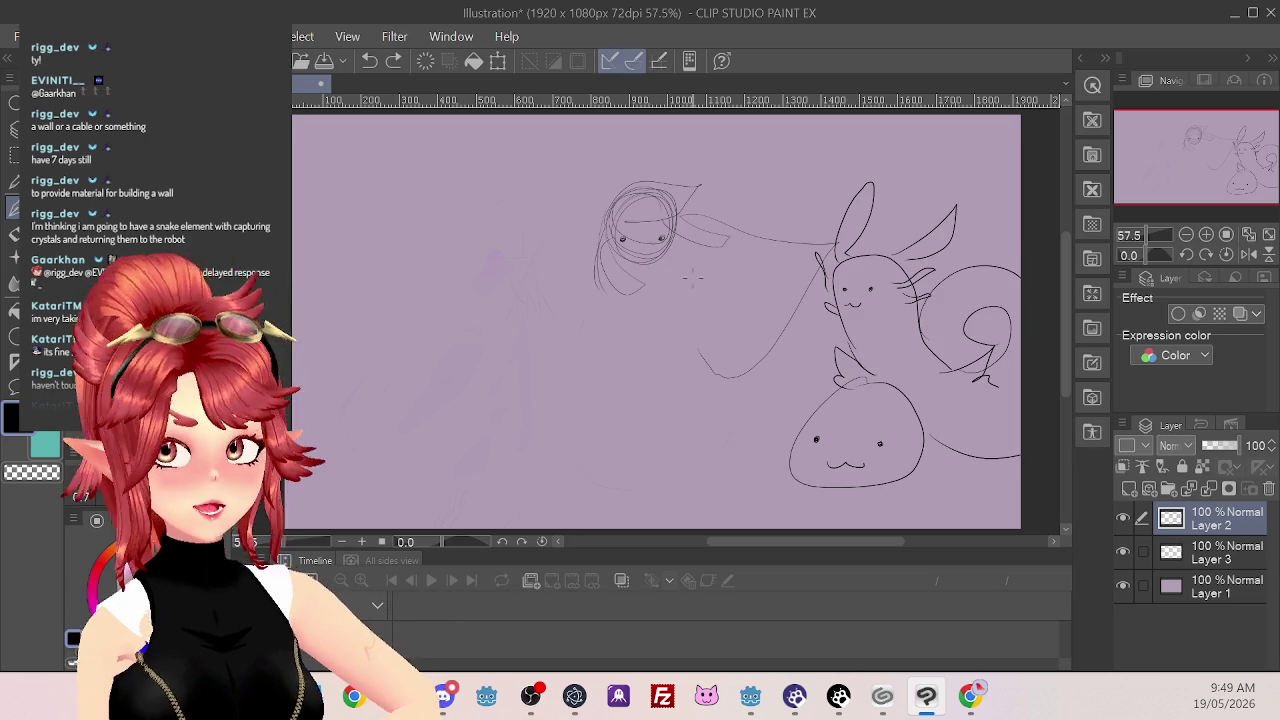
{"action": "left_click_drag", "start_coordinate": [677, 277], "coordinate": [632, 396]}
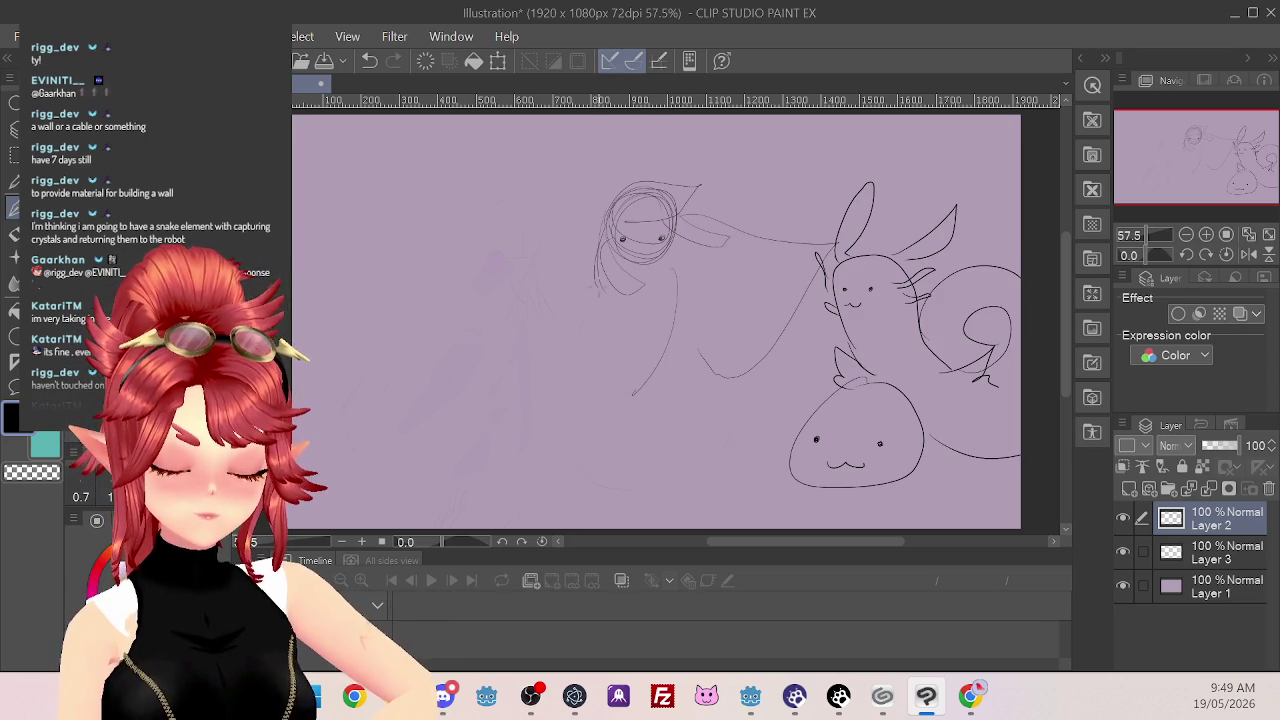
{"action": "key", "text": "ctrl+z"}
{"action": "key", "text": "ctrl+z"}
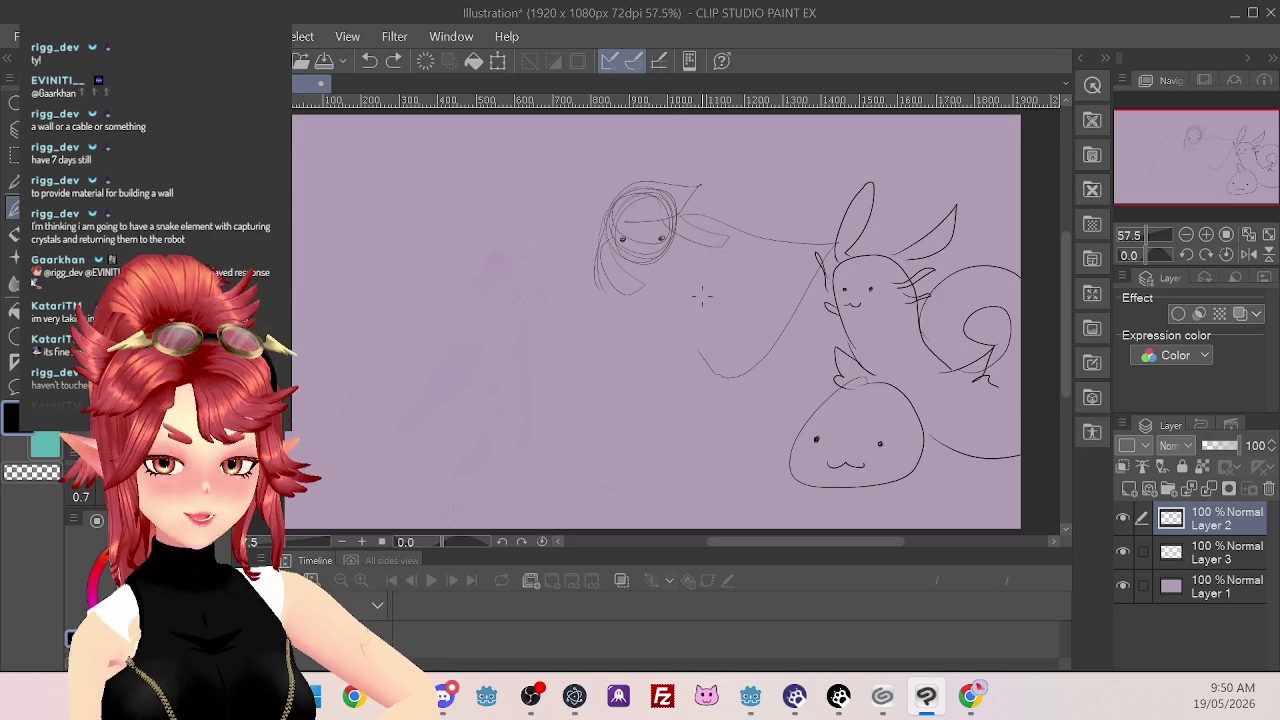
{"action": "key", "text": "ctrl+y"}
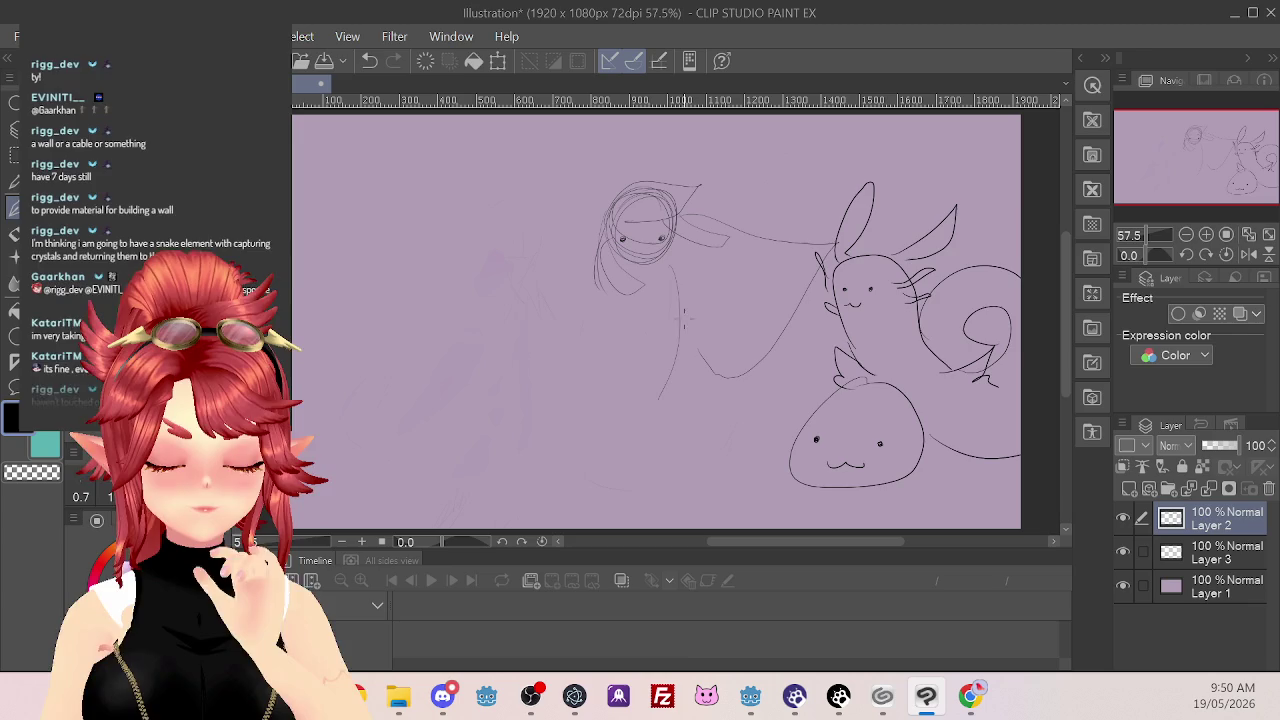
{"action": "key", "text": "ctrl+z"}
{"action": "left_click_drag", "start_coordinate": [677, 295], "coordinate": [642, 400]}
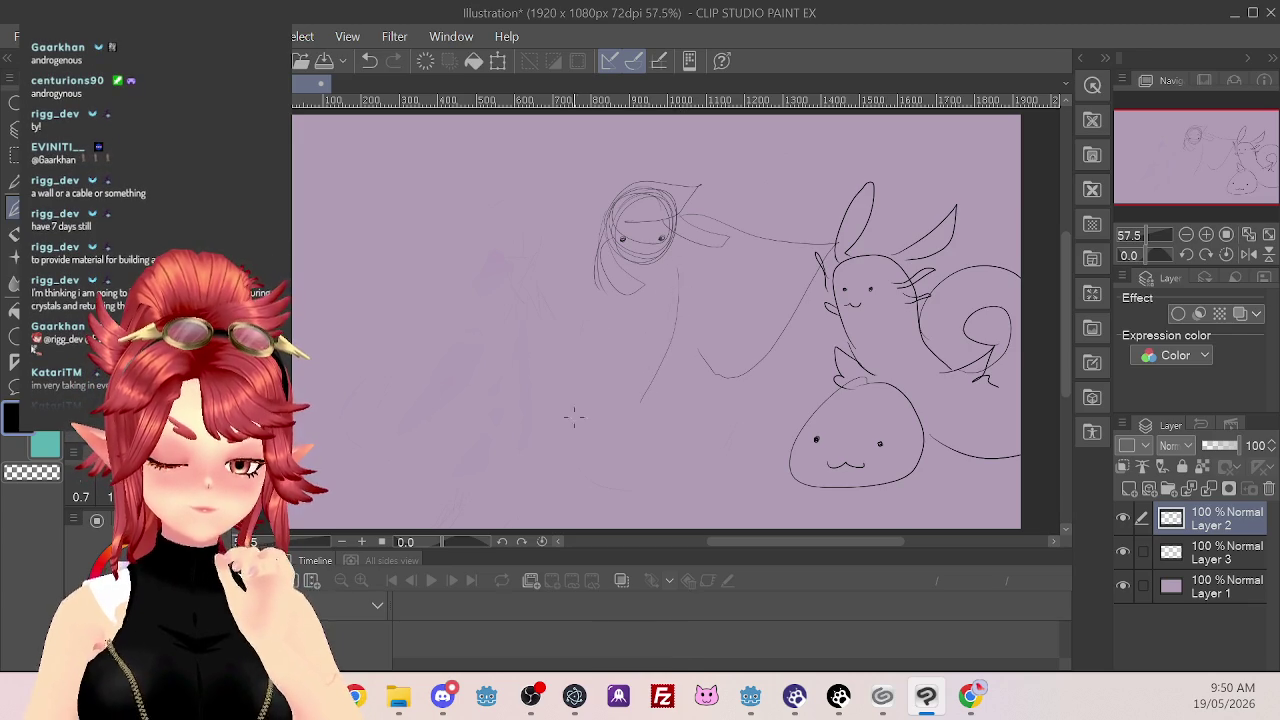
{"action": "key", "text": "ctrl+z"}
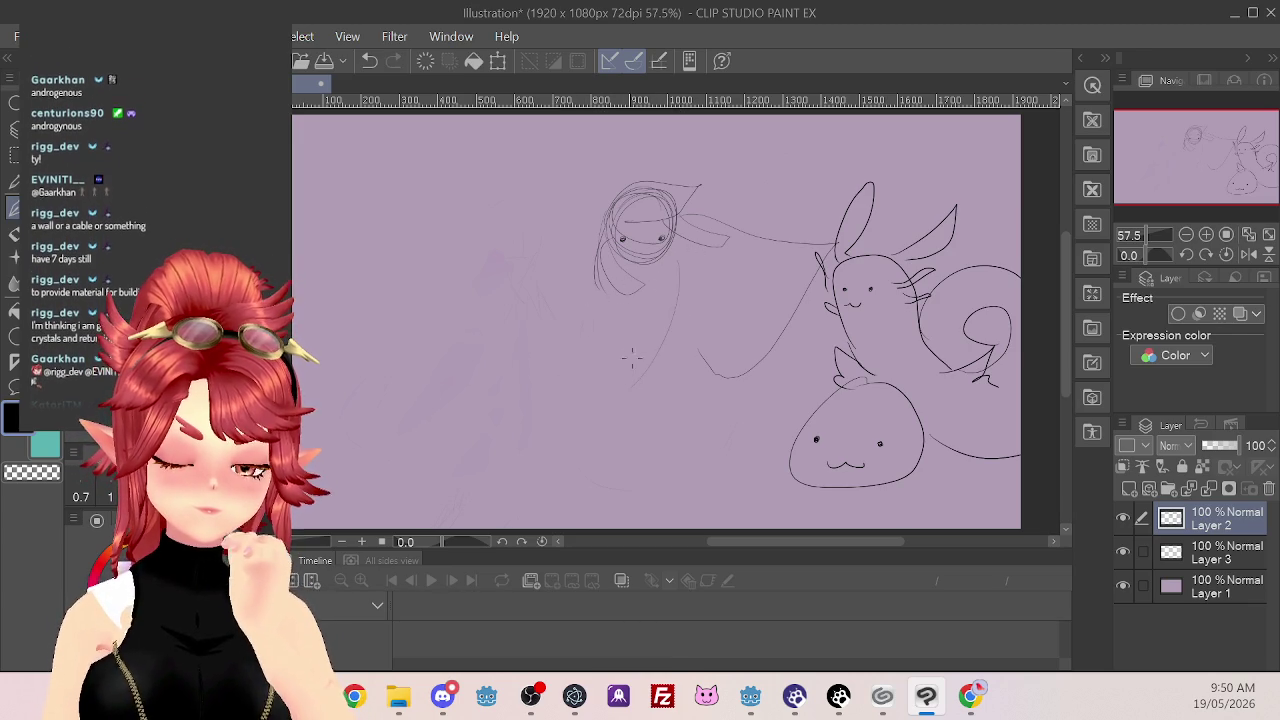
{"action": "key", "text": "ctrl+z"}
{"action": "left_click_drag", "start_coordinate": [583, 318], "coordinate": [612, 301]}
{"action": "key", "text": "ctrl+z"}
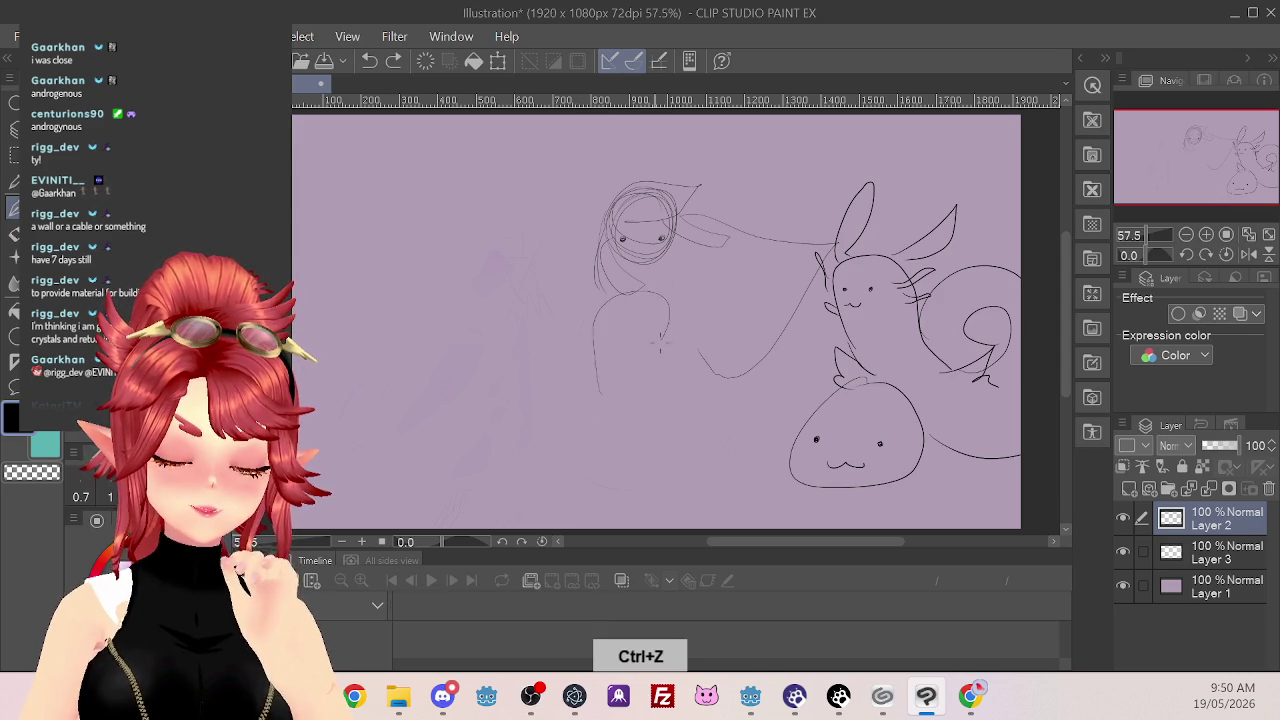
{"action": "left_click_drag", "start_coordinate": [596, 372], "coordinate": [584, 290]}
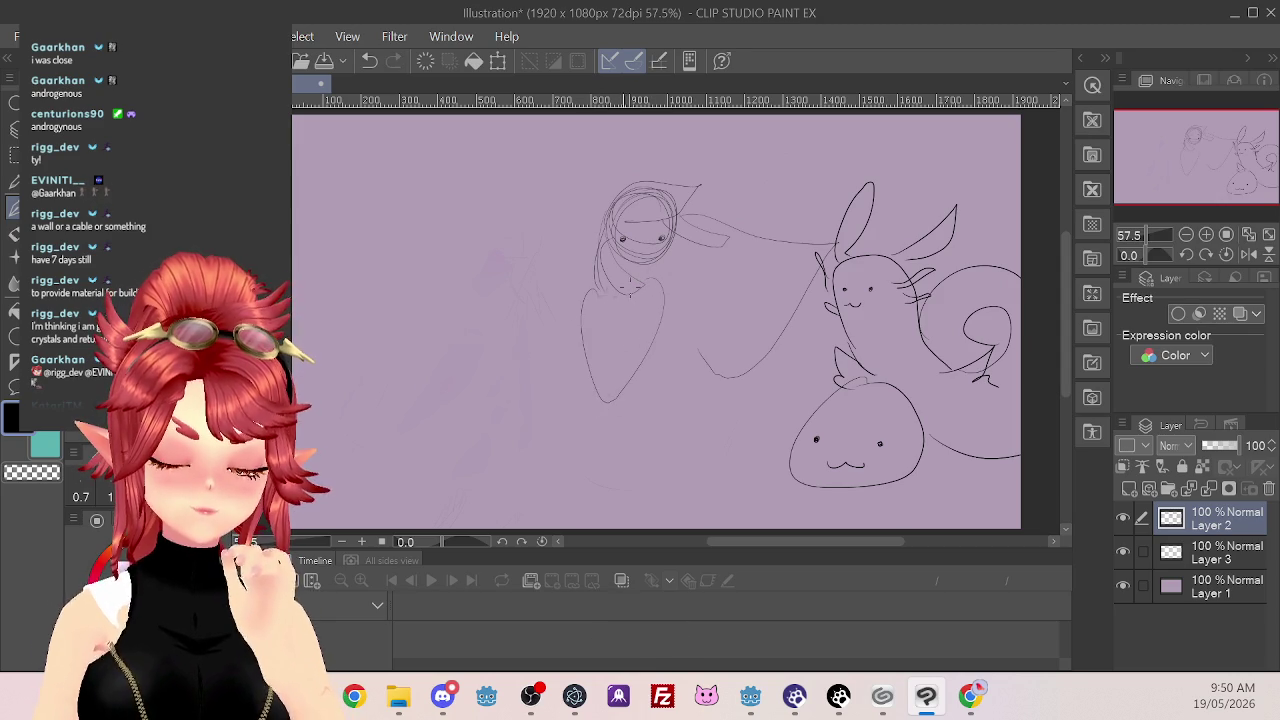
{"action": "key", "text": "ctrl+z"}
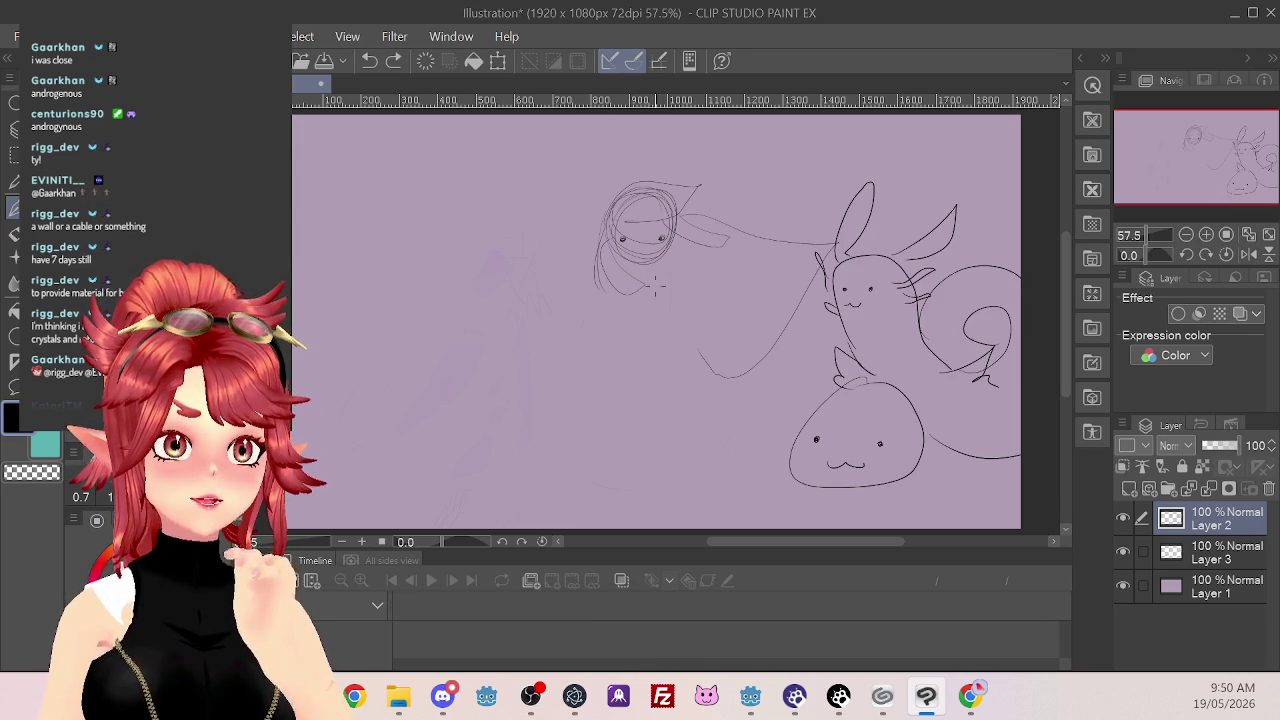
{"action": "left_click_drag", "start_coordinate": [690, 176], "coordinate": [622, 188]}
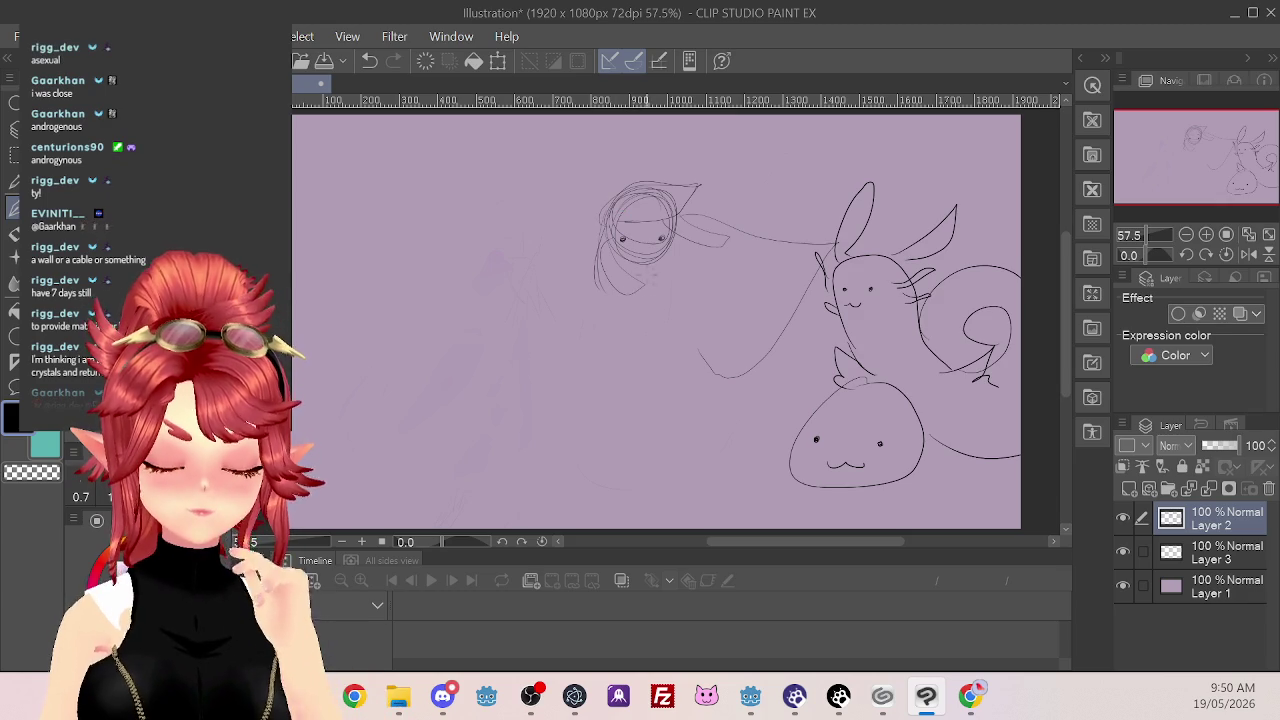
Sketch torso ovals below the head, a hip circle and arm ellipses beside the body
{"action": "left_click_drag", "start_coordinate": [666, 304], "coordinate": [610, 382]}
{"action": "left_click_drag", "start_coordinate": [660, 278], "coordinate": [646, 314]}
{"action": "left_click_drag", "start_coordinate": [622, 384], "coordinate": [578, 336]}
{"action": "left_click_drag", "start_coordinate": [545, 424], "coordinate": [572, 396]}
{"action": "left_click_drag", "start_coordinate": [686, 277], "coordinate": [700, 290]}
{"action": "left_click_drag", "start_coordinate": [520, 300], "coordinate": [557, 277]}
{"action": "left_click_drag", "start_coordinate": [763, 310], "coordinate": [748, 355]}
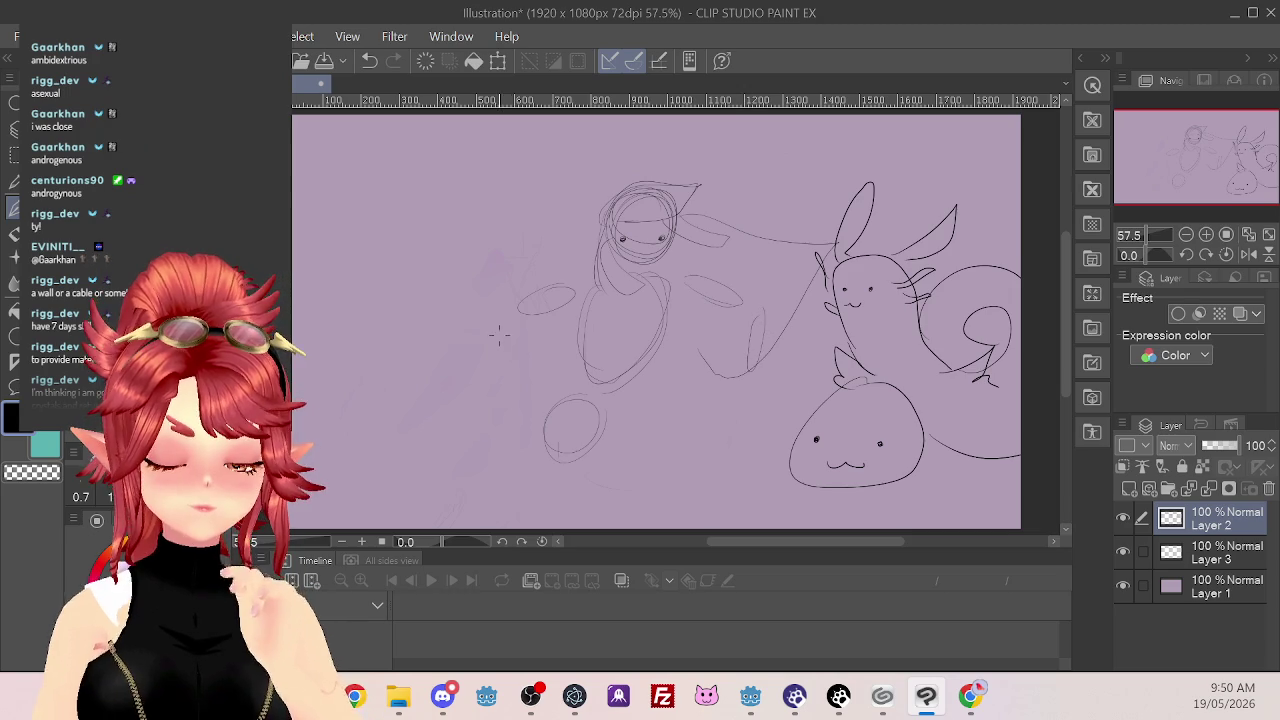
{"action": "key", "text": "ctrl+z"}
{"action": "key", "text": "ctrl+z"}
{"action": "key", "text": "ctrl+z"}
{"action": "key", "text": "ctrl+z"}
Redraw the hip circle and try leg strokes, undoing the right-side leg attempts
{"action": "left_click_drag", "start_coordinate": [598, 387], "coordinate": [600, 390]}
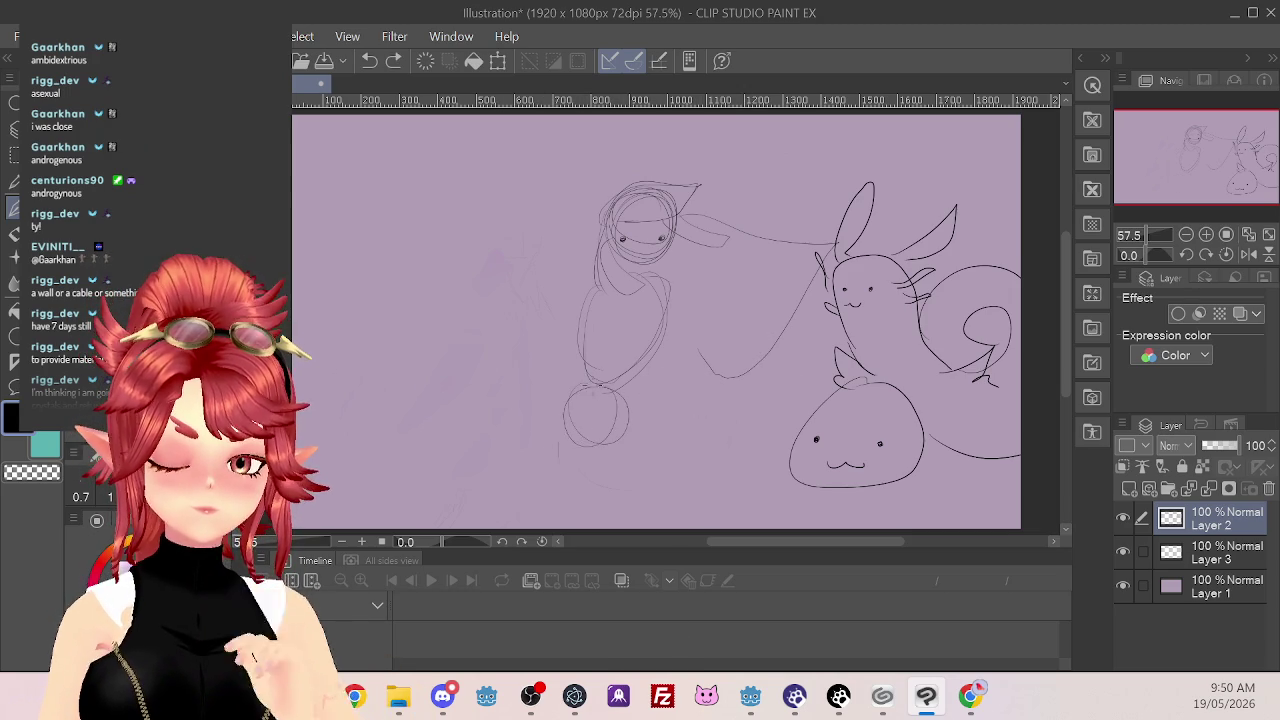
{"action": "mouse_move", "coordinate": [592, 441]}
{"action": "left_mouse_down"}
{"action": "mouse_move", "coordinate": [618, 526]}
{"action": "mouse_move", "coordinate": [596, 522]}
{"action": "left_mouse_up"}
{"action": "left_click_drag", "start_coordinate": [612, 462], "coordinate": [619, 504]}
{"action": "left_click_drag", "start_coordinate": [630, 422], "coordinate": [666, 505]}
{"action": "key", "text": "ctrl+z"}
{"action": "mouse_move", "coordinate": [625, 425]}
{"action": "left_mouse_down"}
{"action": "mouse_move", "coordinate": [735, 430]}
{"action": "mouse_move", "coordinate": [706, 512]}
{"action": "left_mouse_up"}
{"action": "key", "text": "ctrl+z"}
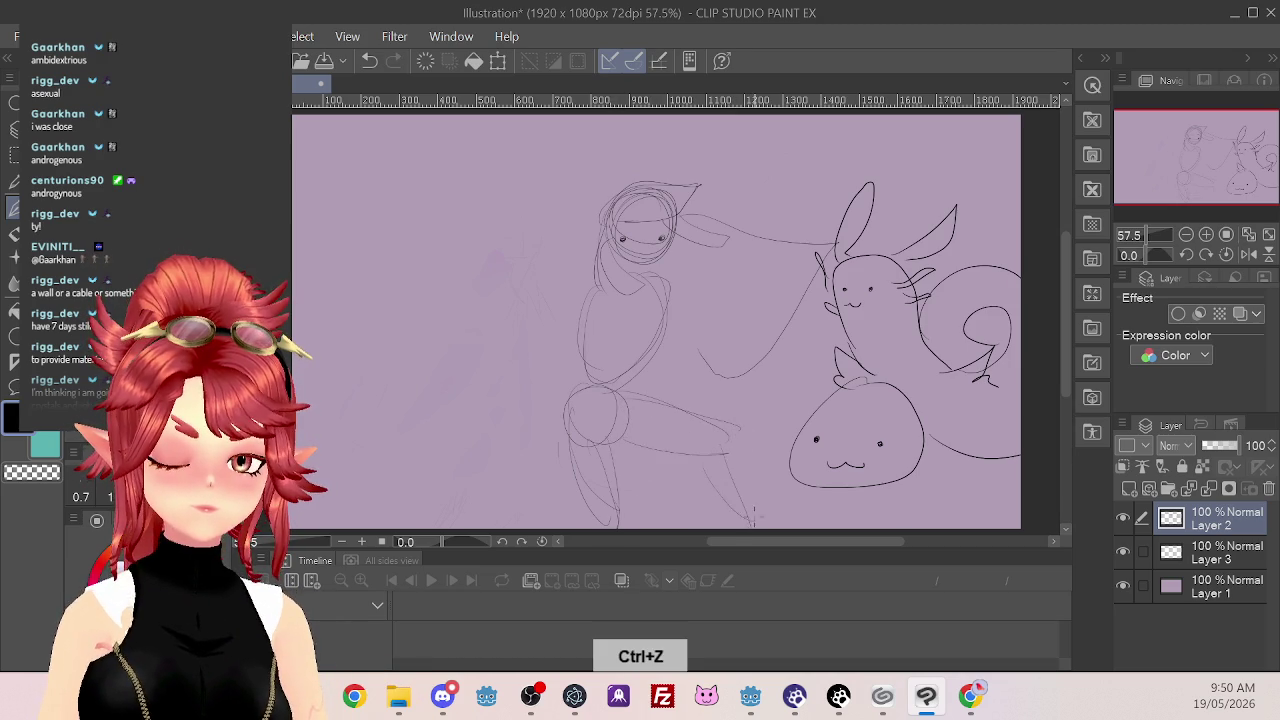
{"action": "key", "text": "ctrl+z"}
{"action": "key", "text": "ctrl+z"}
{"action": "key", "text": "ctrl+z"}
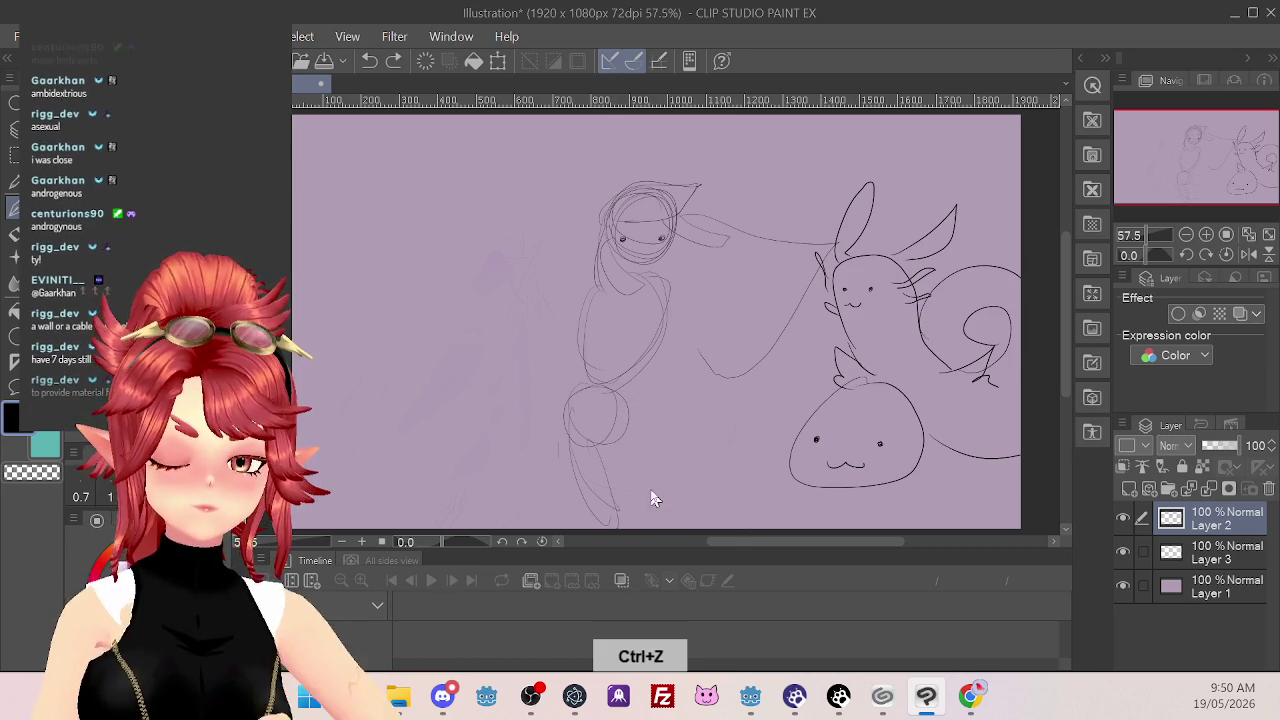
{"action": "key", "text": "ctrl+z"}
Sketch the lower leg with a bent knee reaching down to the canvas edge
{"action": "left_click_drag", "start_coordinate": [612, 468], "coordinate": [670, 492]}
{"action": "mouse_move", "coordinate": [634, 410]}
{"action": "left_mouse_down"}
{"action": "mouse_move", "coordinate": [672, 458]}
{"action": "mouse_move", "coordinate": [680, 500]}
{"action": "left_mouse_up"}
{"action": "left_click_drag", "start_coordinate": [680, 504], "coordinate": [600, 476]}
{"action": "mouse_move", "coordinate": [626, 392]}
{"action": "left_mouse_down"}
{"action": "mouse_move", "coordinate": [652, 393]}
{"action": "mouse_move", "coordinate": [694, 442]}
{"action": "left_mouse_up"}
{"action": "mouse_move", "coordinate": [672, 394]}
{"action": "left_mouse_down"}
{"action": "mouse_move", "coordinate": [708, 408]}
{"action": "mouse_move", "coordinate": [682, 464]}
{"action": "left_mouse_up"}
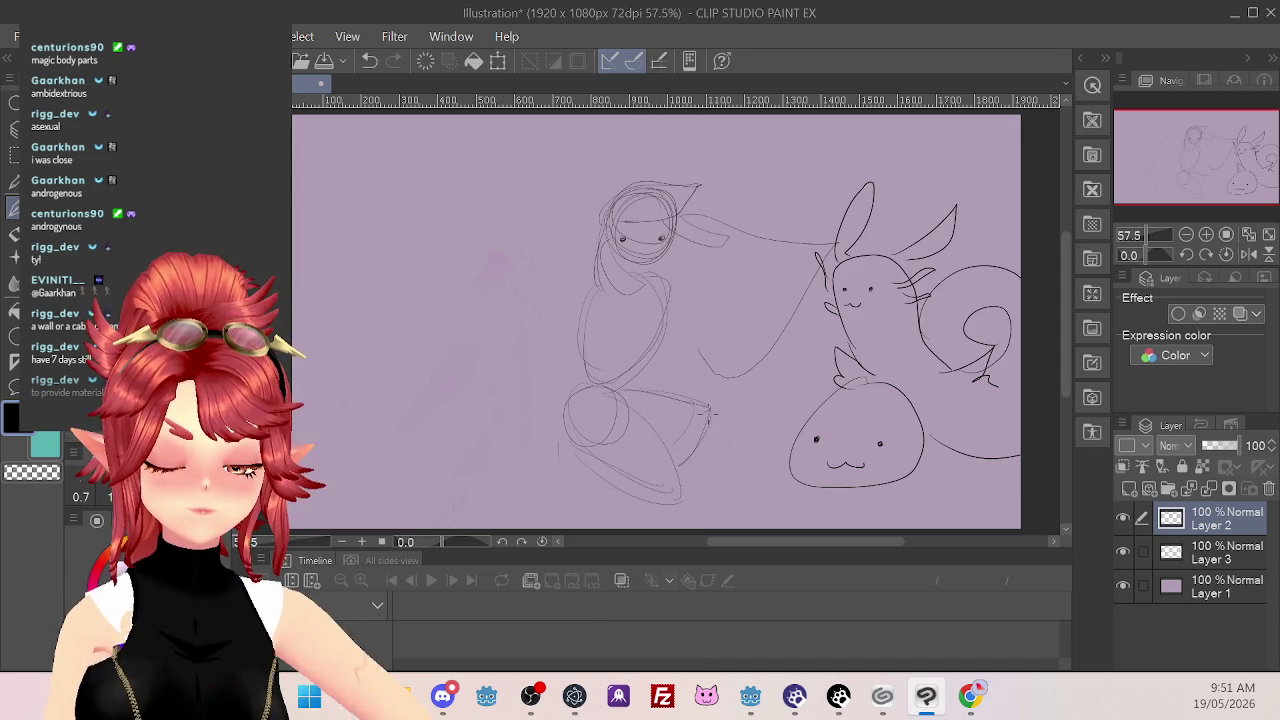
{"action": "left_click_drag", "start_coordinate": [600, 470], "coordinate": [556, 526]}
{"action": "left_click_drag", "start_coordinate": [680, 496], "coordinate": [678, 521]}
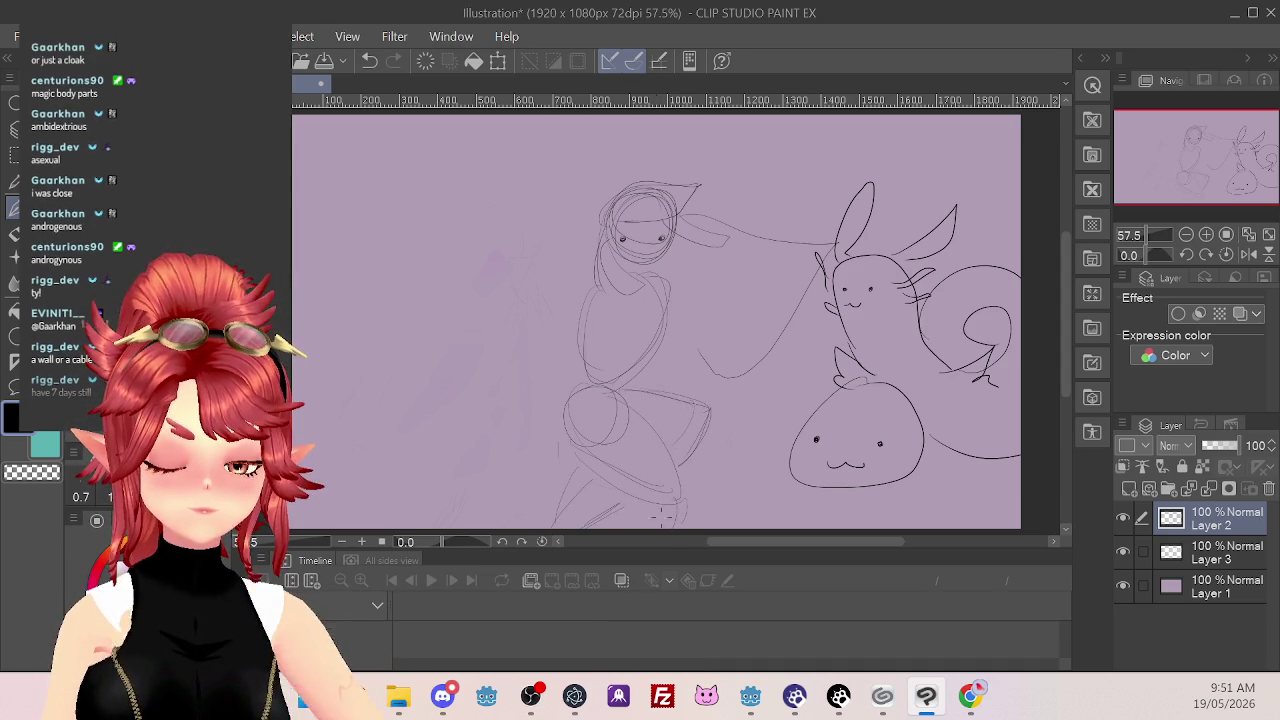
Sketch the figure's left arm lines and its right arm and hand
{"action": "left_click_drag", "start_coordinate": [694, 320], "coordinate": [698, 356]}
{"action": "left_click_drag", "start_coordinate": [570, 296], "coordinate": [530, 344]}
{"action": "left_click_drag", "start_coordinate": [592, 280], "coordinate": [526, 362]}
{"action": "mouse_move", "coordinate": [724, 304]}
{"action": "left_mouse_down"}
{"action": "mouse_move", "coordinate": [710, 338]}
{"action": "mouse_move", "coordinate": [674, 360]}
{"action": "mouse_move", "coordinate": [708, 336]}
{"action": "mouse_move", "coordinate": [704, 346]}
{"action": "left_mouse_up"}
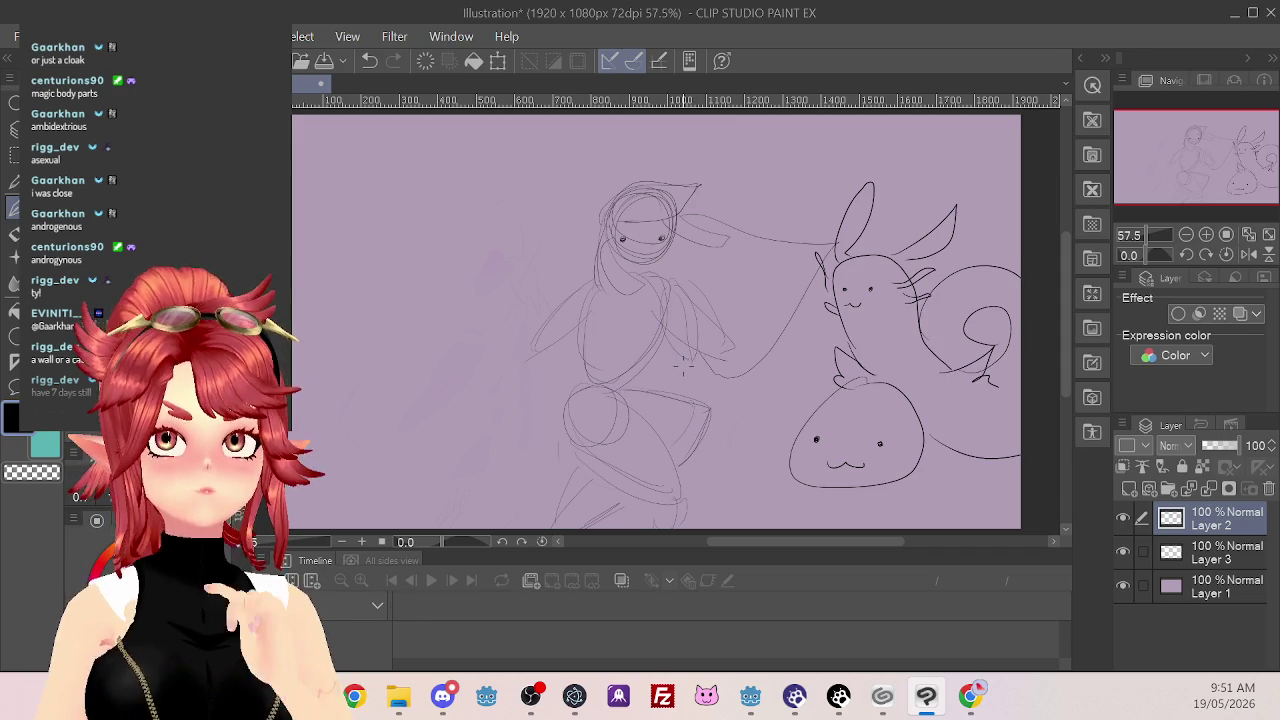
Undo the earlier arm, torso, leg and hip-circle strokes below the hooded head
{"action": "key", "text": "ctrl+z"}
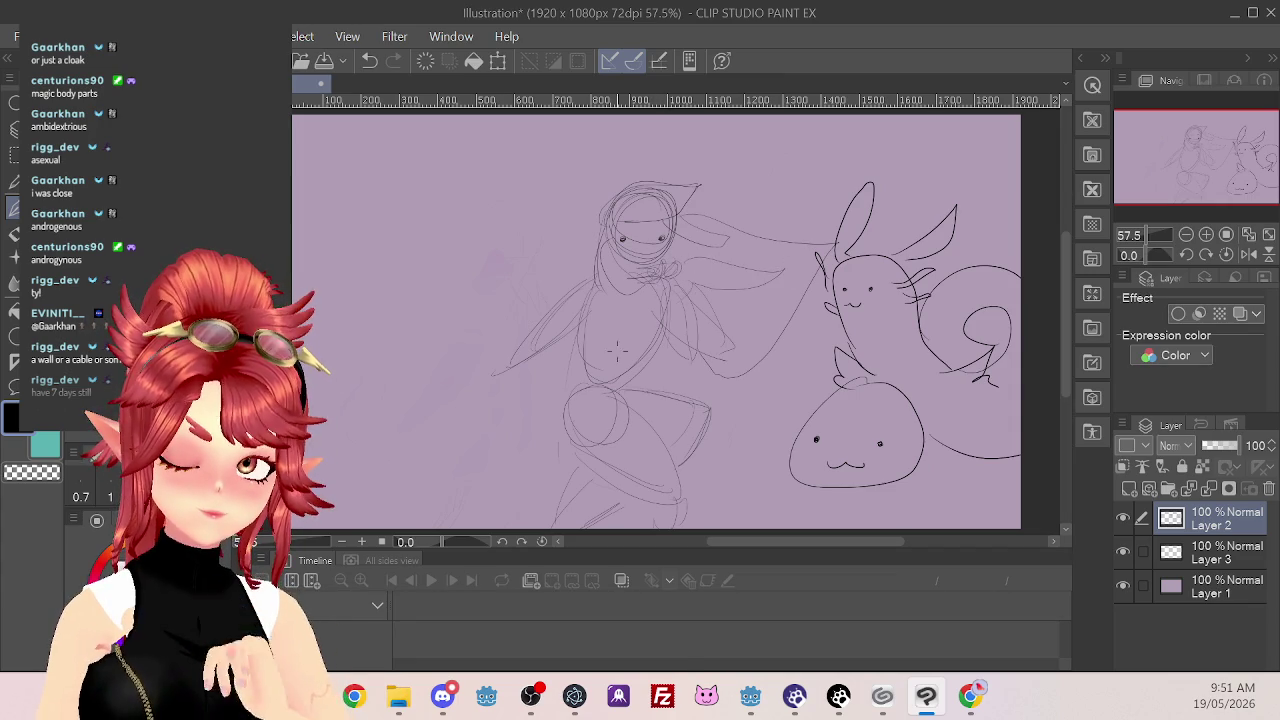
{"action": "key", "text": "ctrl+z"}
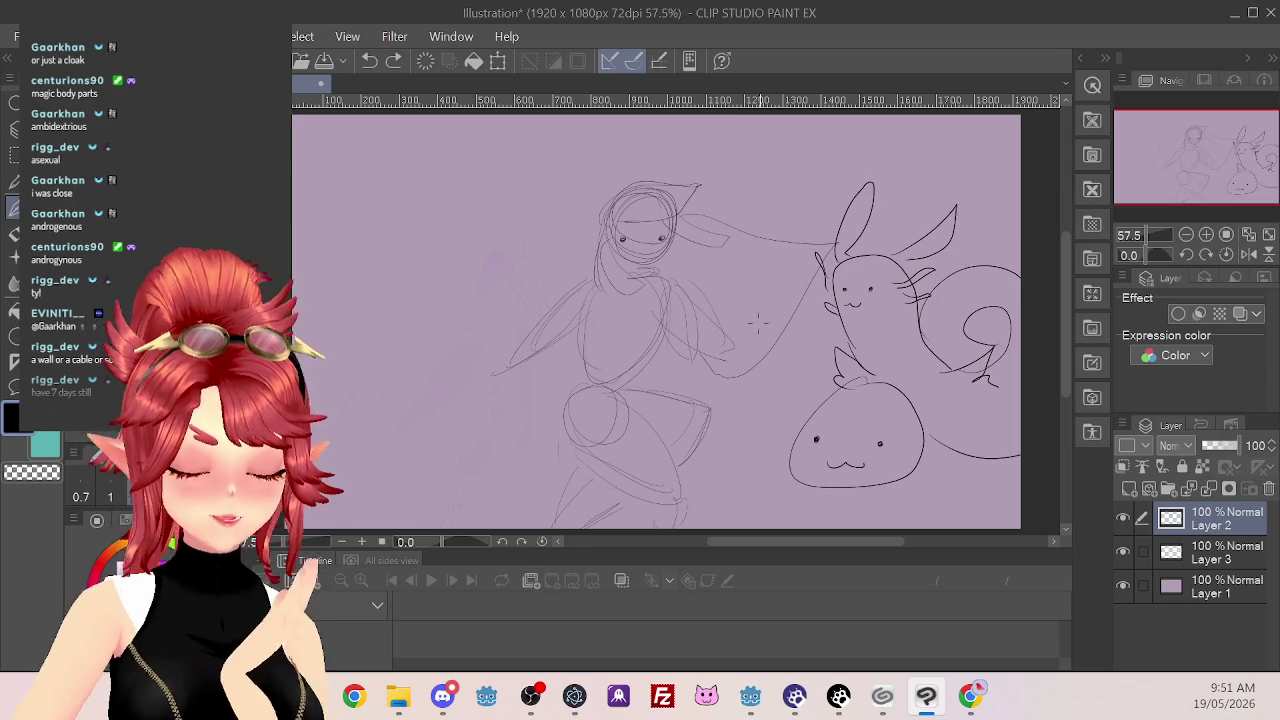
{"action": "key", "text": "ctrl+z"}
{"action": "key", "text": "ctrl+z"}
{"action": "key", "text": "ctrl+z"}
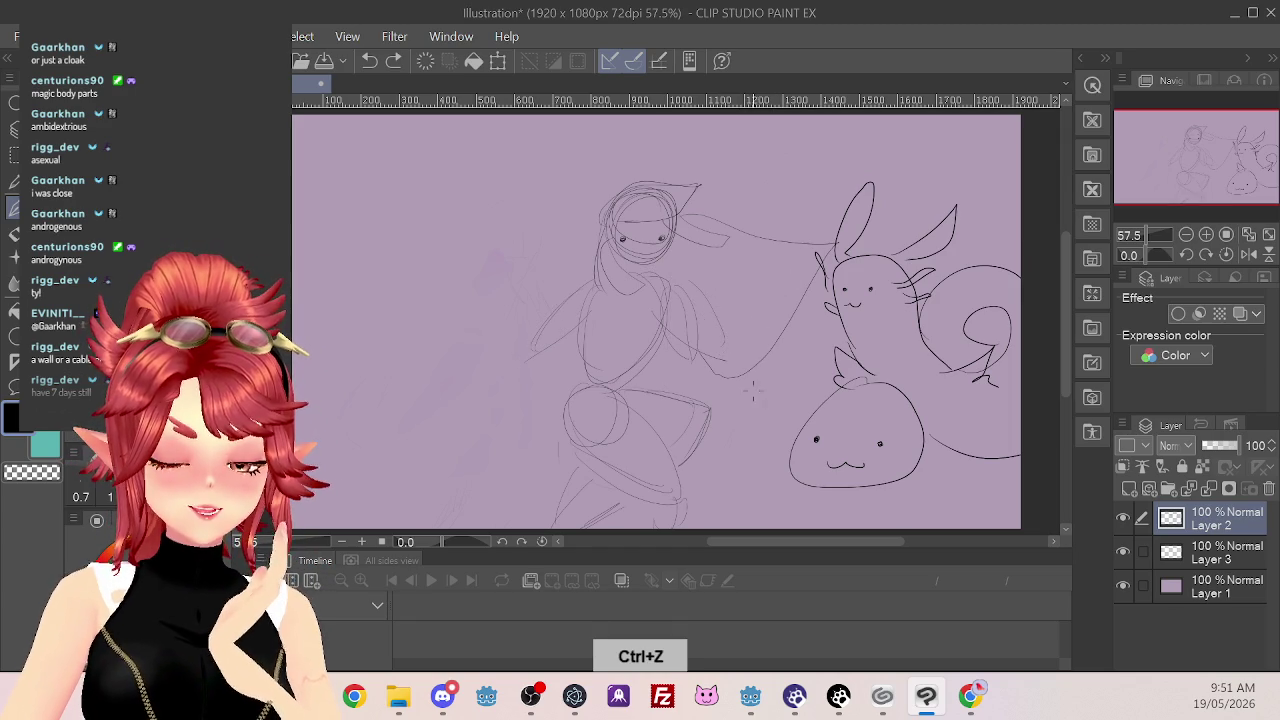
{"action": "key", "text": "ctrl+z"}
{"action": "key", "text": "ctrl+z"}
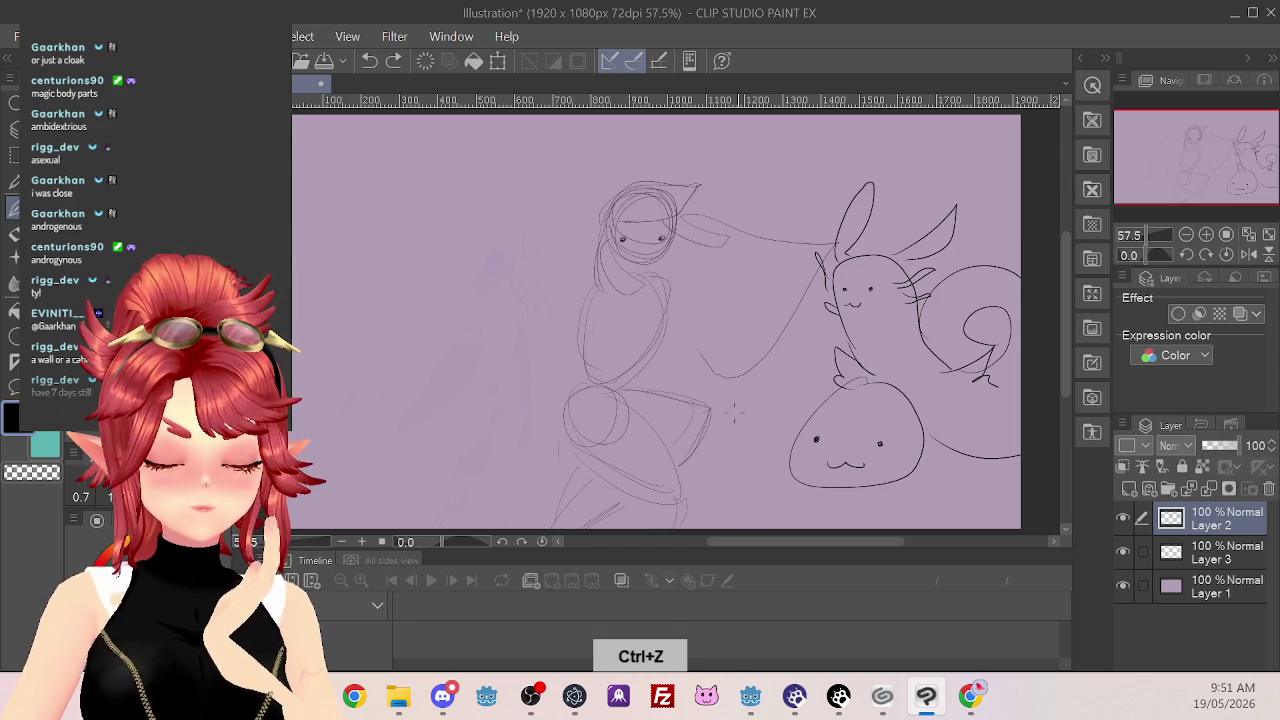
{"action": "key", "text": "ctrl+z"}
{"action": "key", "text": "ctrl+z"}
{"action": "key", "text": "ctrl+z"}
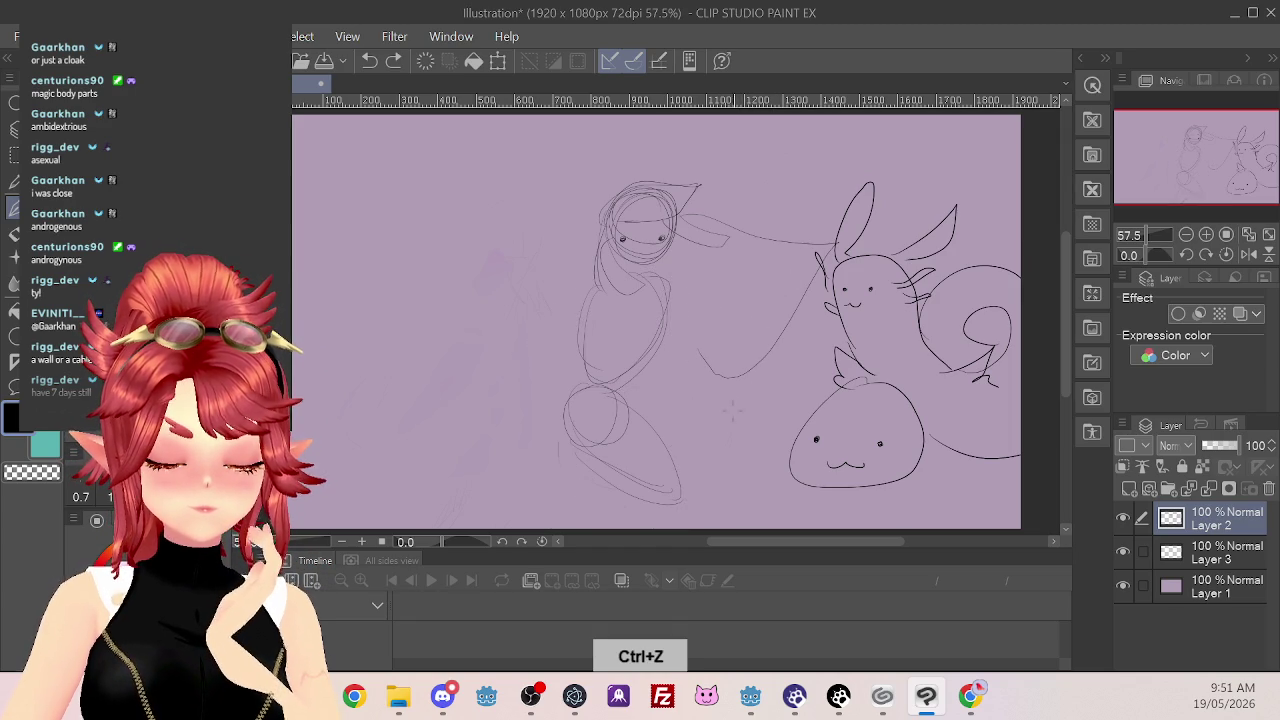
{"action": "key", "text": "ctrl+z"}
{"action": "key", "text": "ctrl+z"}
{"action": "key", "text": "ctrl+z"}
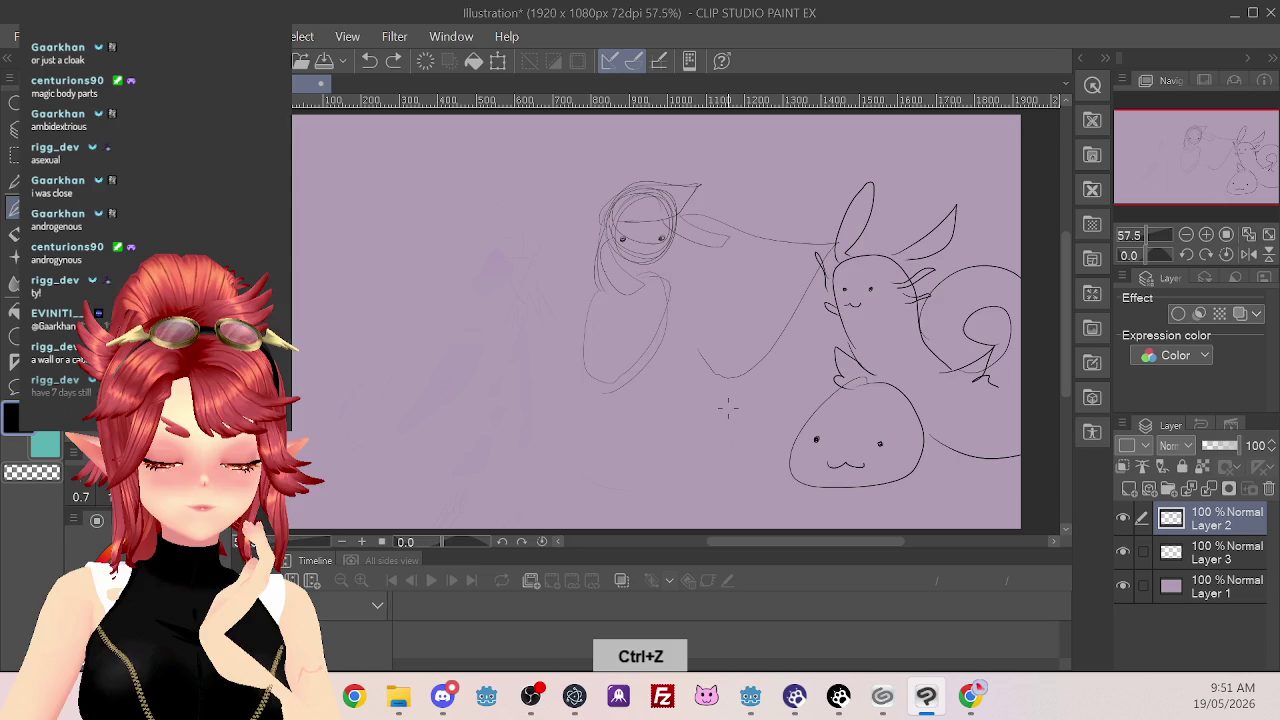
{"action": "key", "text": "ctrl+z"}
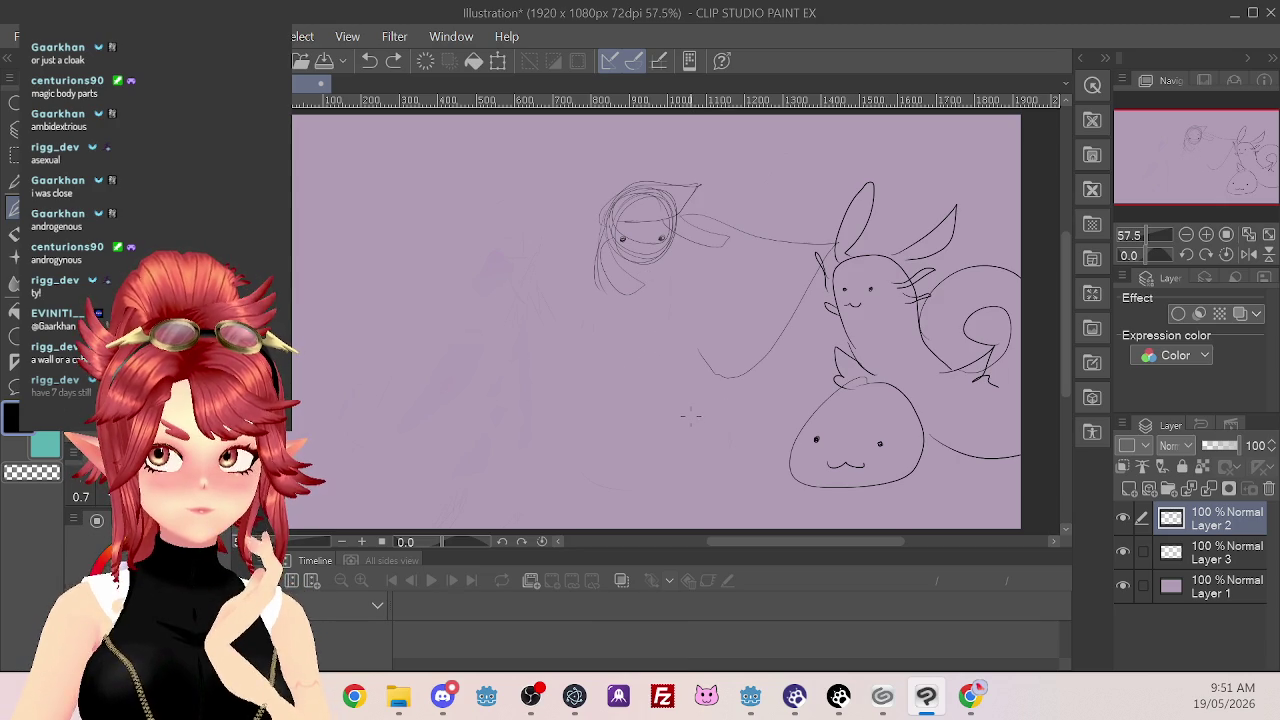
Try a torso line, a long body line and two body sides, undoing each
{"action": "left_click_drag", "start_coordinate": [666, 268], "coordinate": [645, 353]}
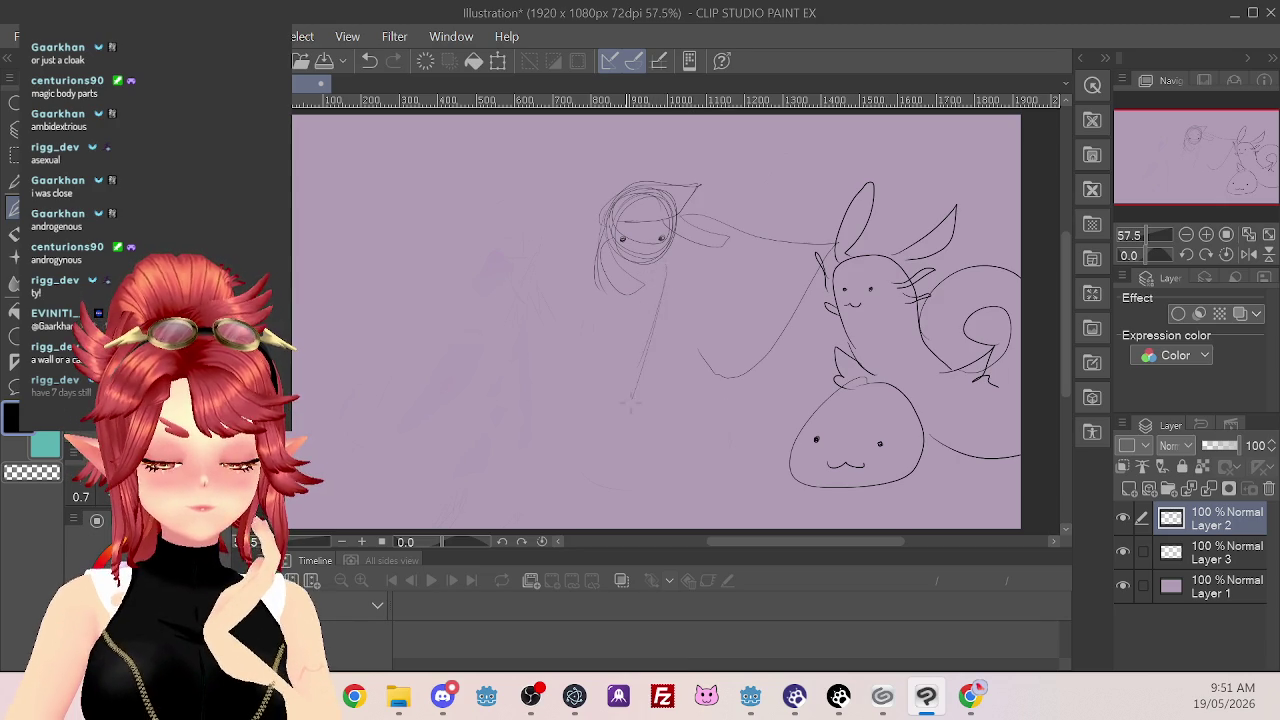
{"action": "key", "text": "ctrl+z"}
{"action": "left_click_drag", "start_coordinate": [654, 283], "coordinate": [695, 455]}
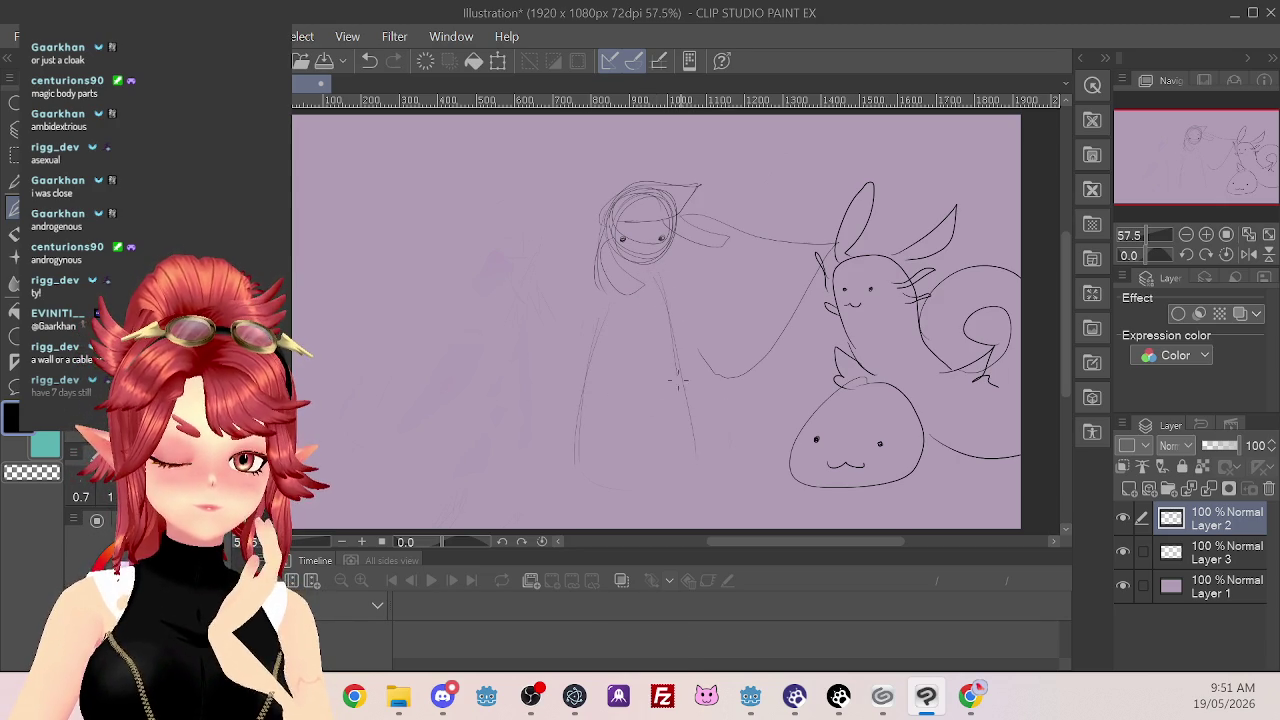
{"action": "key", "text": "ctrl+z"}
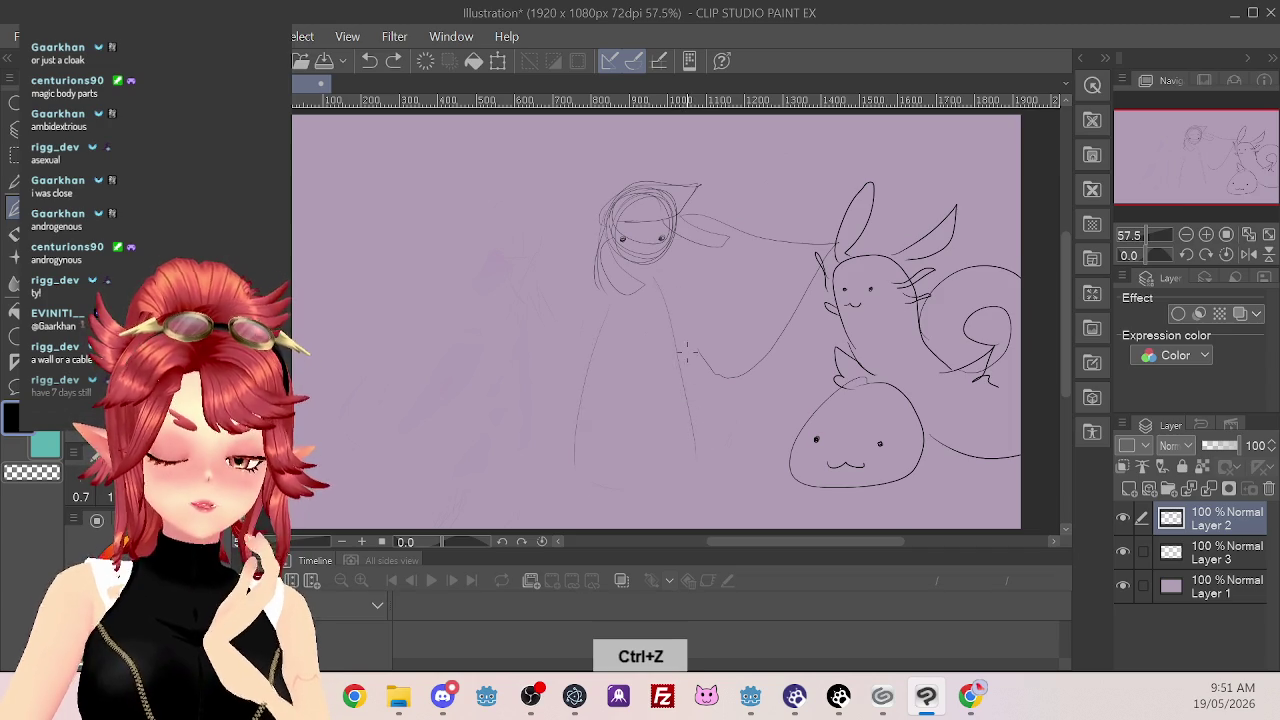
{"action": "mouse_move", "coordinate": [658, 281]}
{"action": "left_mouse_down"}
{"action": "mouse_move", "coordinate": [590, 484]}
{"action": "mouse_move", "coordinate": [583, 300]}
{"action": "left_mouse_up"}
{"action": "key", "text": "ctrl+z"}
Redraw the body's side curves and a teardrop-shaped body, then undo those strokes
{"action": "key", "text": "ctrl+z"}
{"action": "left_click_drag", "start_coordinate": [680, 300], "coordinate": [608, 428]}
{"action": "left_click_drag", "start_coordinate": [605, 300], "coordinate": [607, 440]}
{"action": "left_click_drag", "start_coordinate": [690, 290], "coordinate": [622, 436]}
{"action": "key", "text": "ctrl+z"}
{"action": "key", "text": "ctrl+z"}
{"action": "key", "text": "ctrl+z"}
{"action": "mouse_move", "coordinate": [645, 300]}
{"action": "left_mouse_down"}
{"action": "mouse_move", "coordinate": [621, 432]}
{"action": "mouse_move", "coordinate": [642, 318]}
{"action": "mouse_move", "coordinate": [605, 432]}
{"action": "mouse_move", "coordinate": [636, 445]}
{"action": "mouse_move", "coordinate": [614, 462]}
{"action": "mouse_move", "coordinate": [640, 432]}
{"action": "left_mouse_up"}
{"action": "key", "text": "ctrl+z"}
{"action": "key", "text": "ctrl+z"}
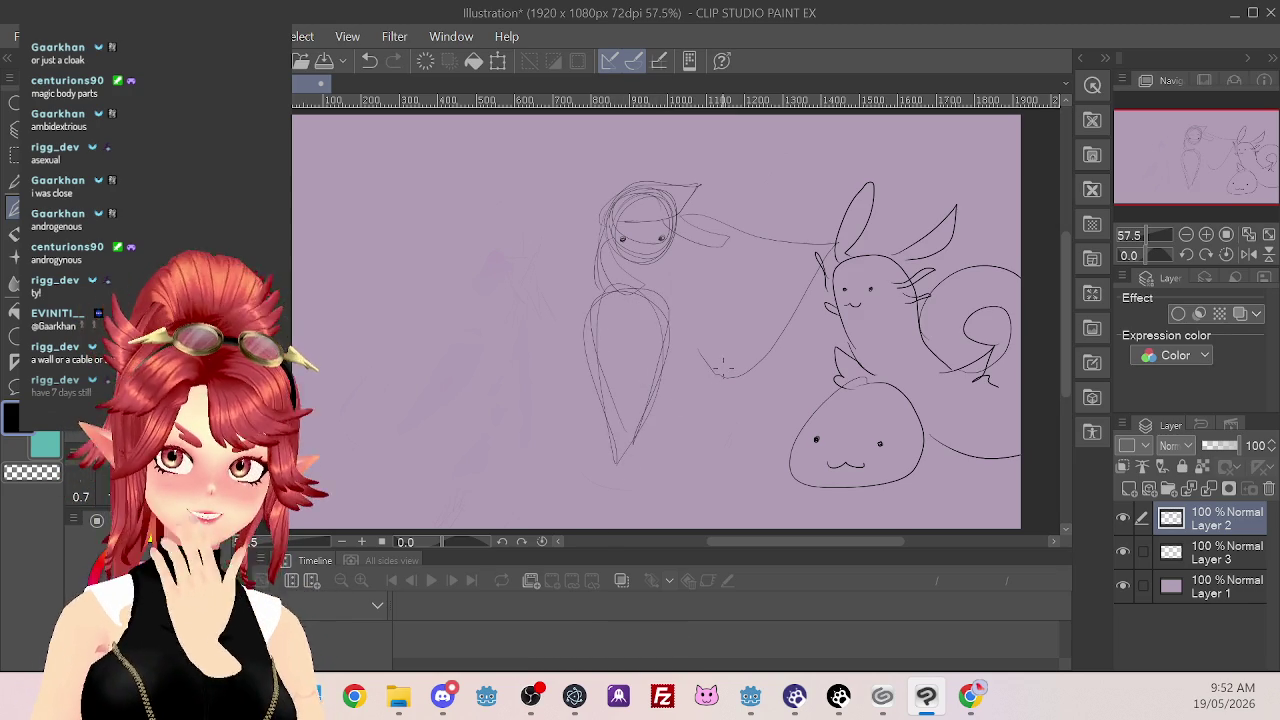
Sketch two small ellipses and a short stroke beside the head, then undo them
{"action": "mouse_move", "coordinate": [712, 292]}
{"action": "left_mouse_down"}
{"action": "mouse_move", "coordinate": [702, 304]}
{"action": "mouse_move", "coordinate": [712, 293]}
{"action": "left_mouse_up"}
{"action": "left_click_drag", "start_coordinate": [558, 285], "coordinate": [556, 286]}
{"action": "key", "text": "ctrl+z"}
{"action": "key", "text": "ctrl+z"}
{"action": "key", "text": "ctrl+z"}
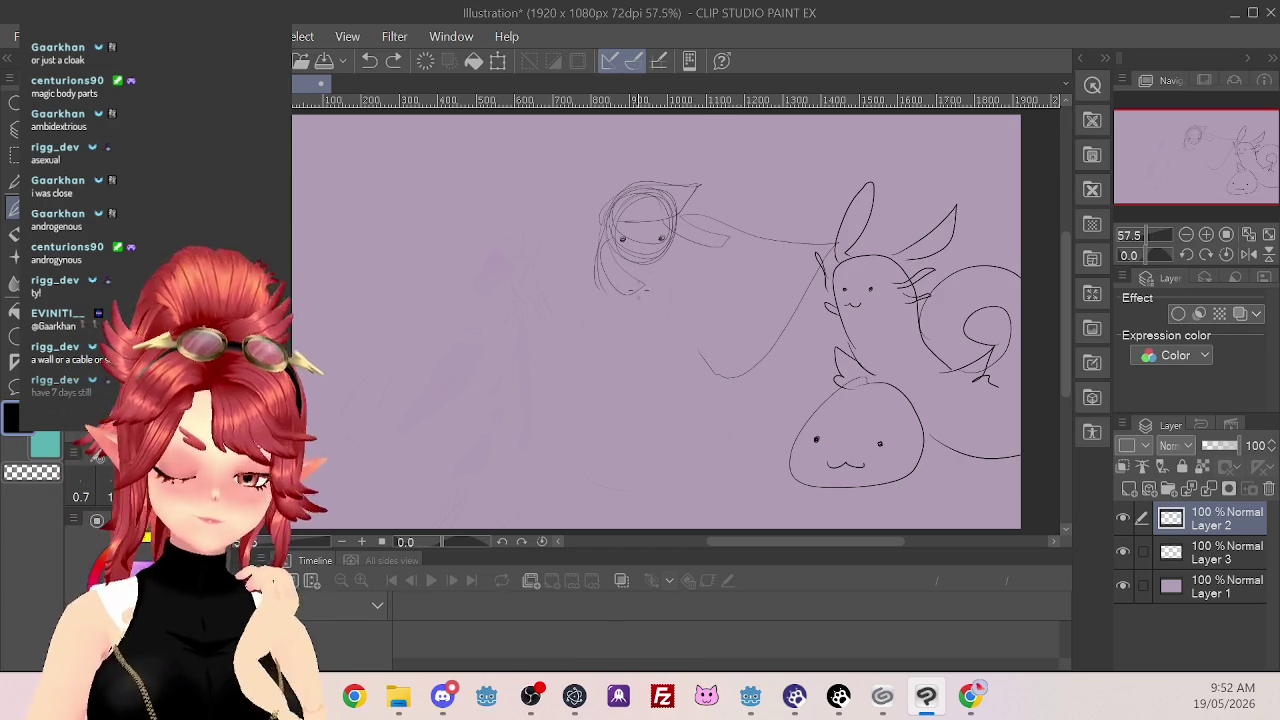
{"action": "left_click_drag", "start_coordinate": [653, 249], "coordinate": [658, 262]}
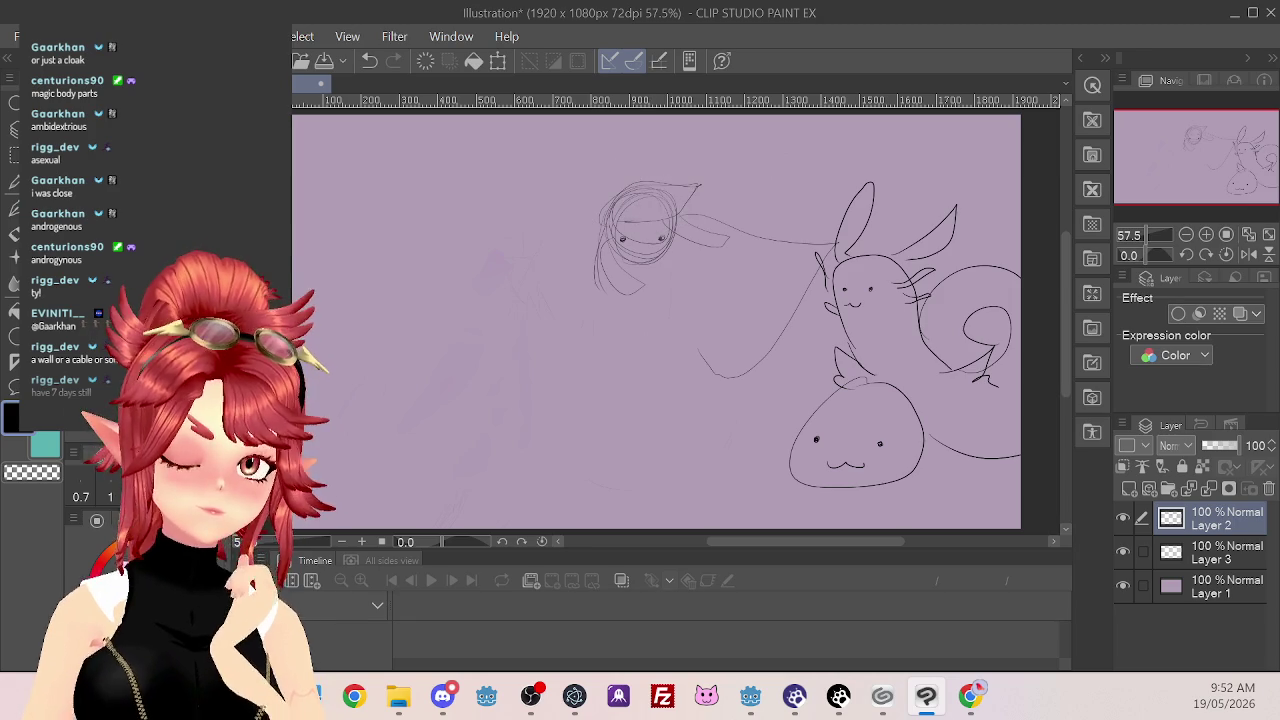
{"action": "key", "text": "ctrl+z"}
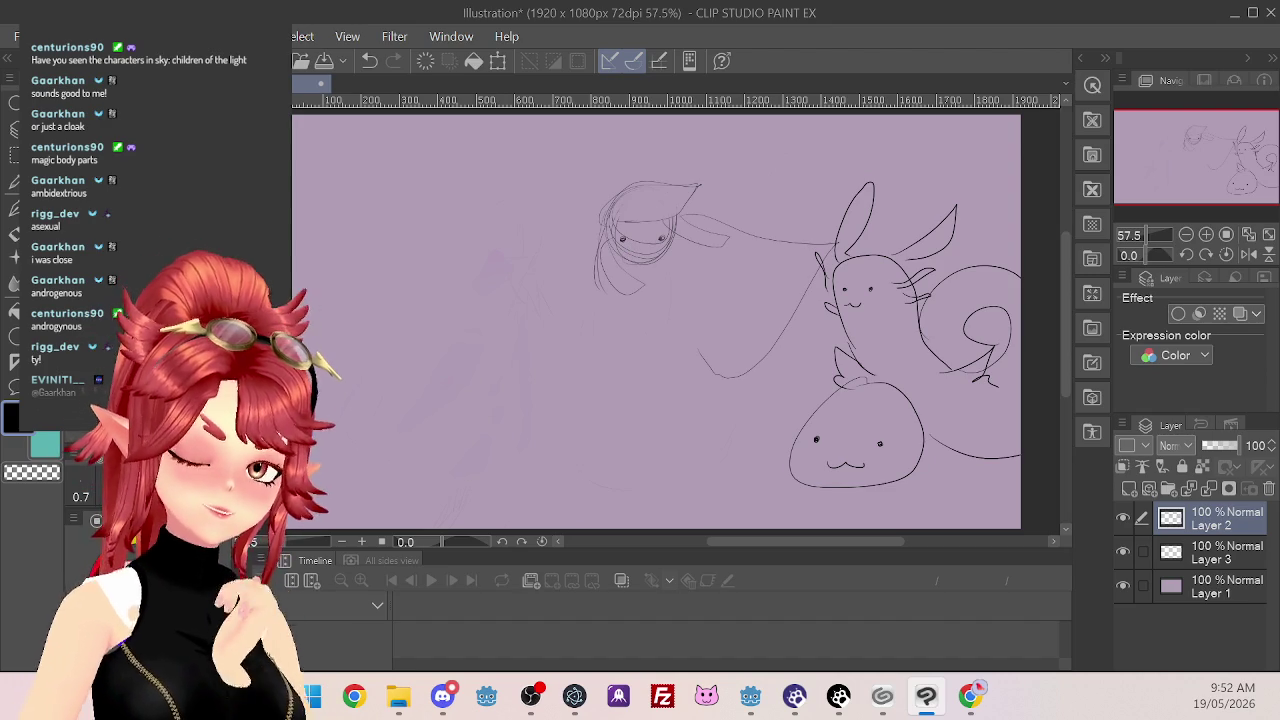
Change tools, then bring up Chrome's Google Images results for 'children of the light sky'
{"action": "key", "text": "p"}
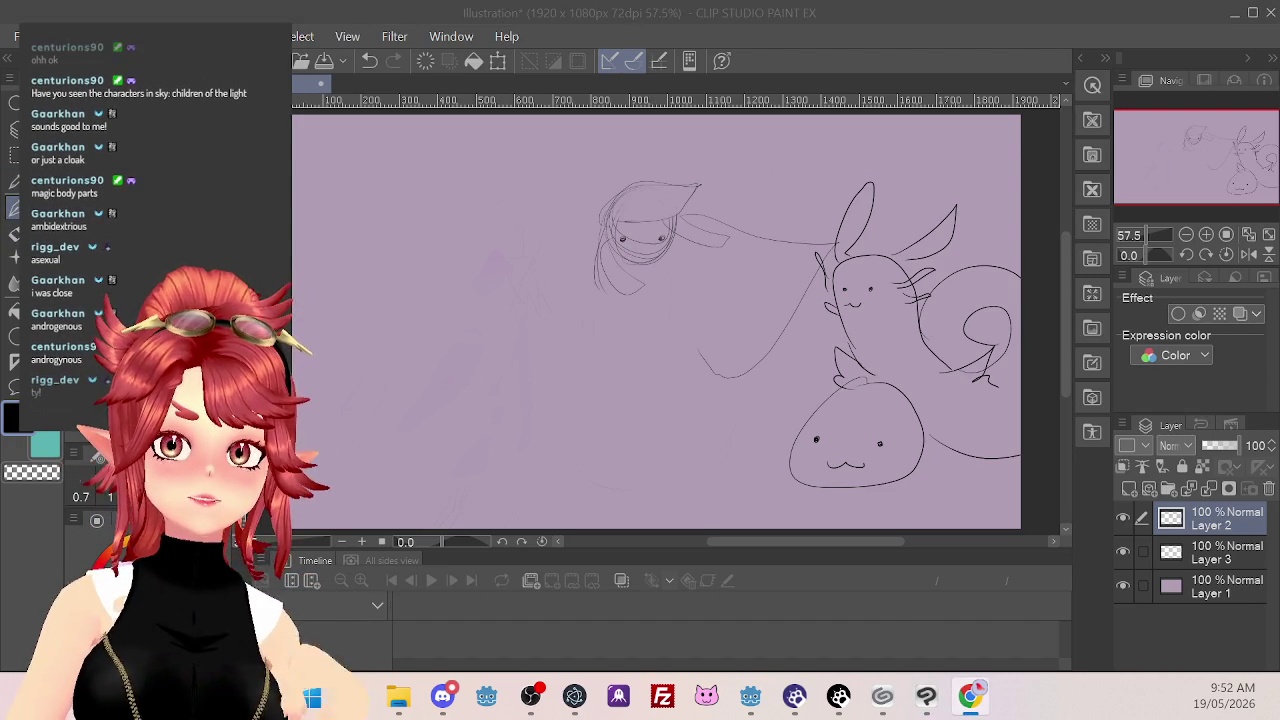
{"action": "key", "text": "alt+Tab"}
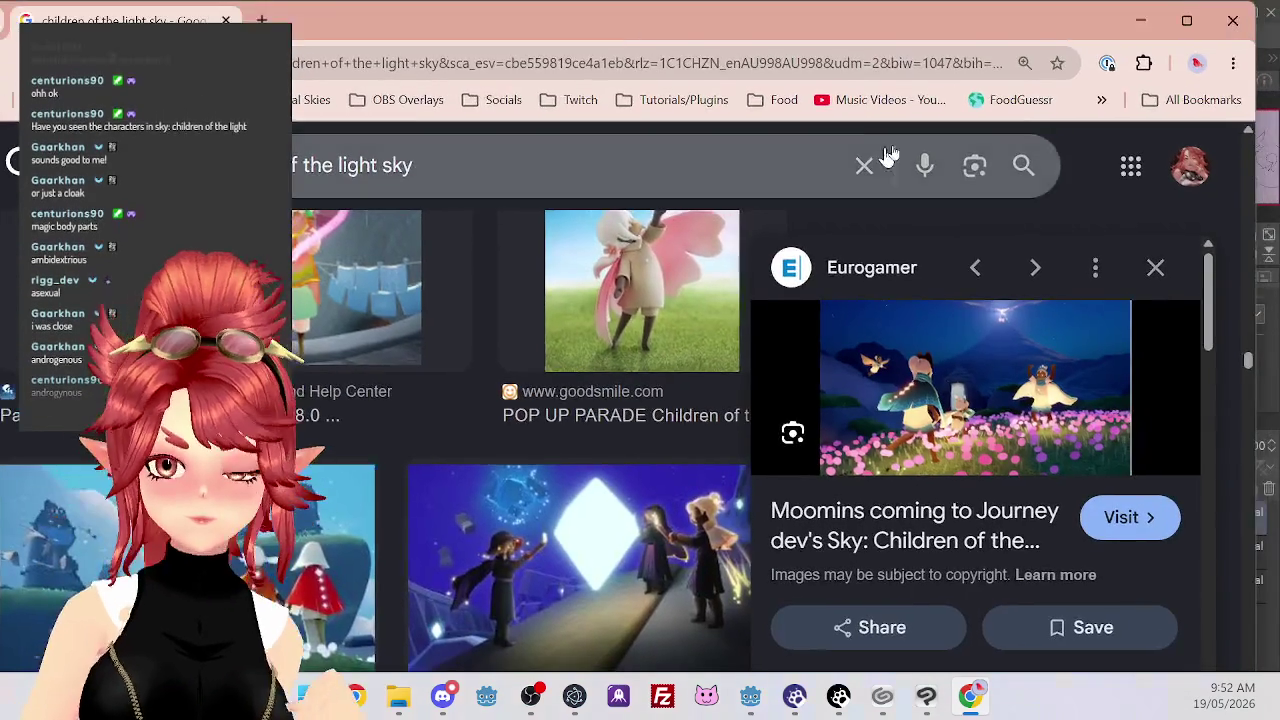
Maximise Chrome and scroll through the Sky: Children of the Light image results
{"action": "left_click", "coordinate": [1187, 20]}
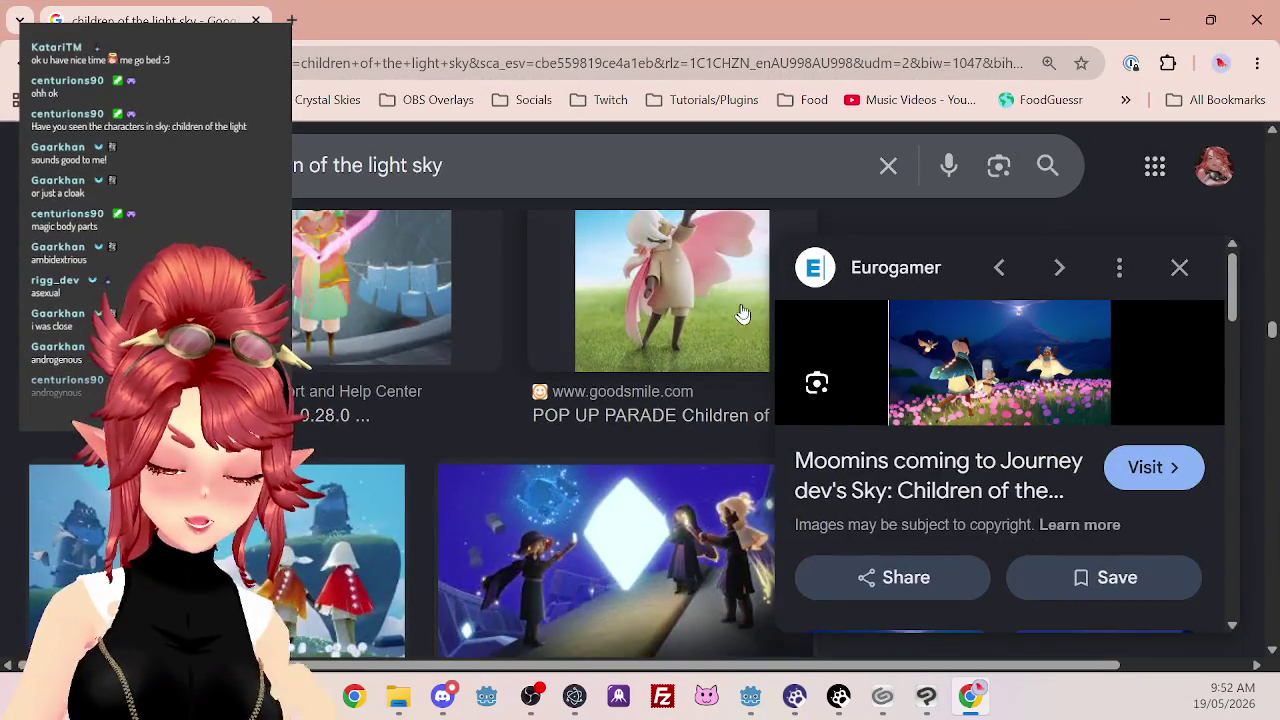
{"action": "scroll", "coordinate": [656, 487], "scroll_direction": "up", "scroll_amount": 2}
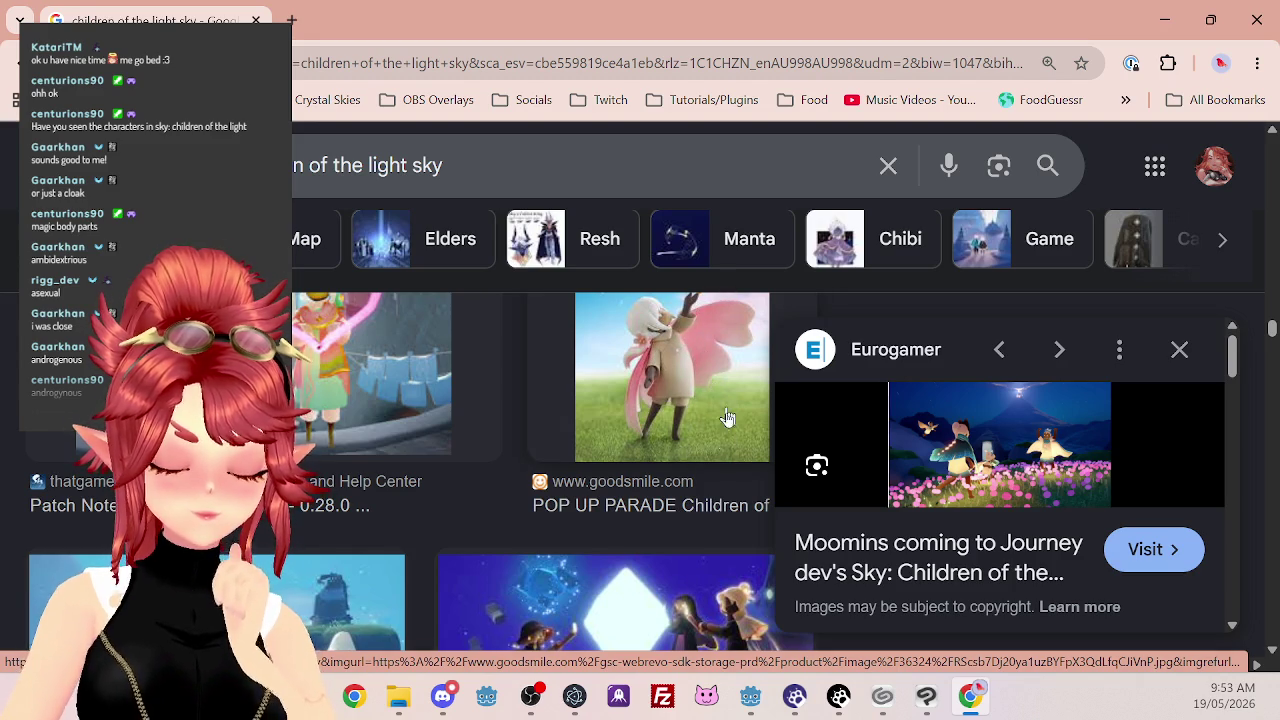
{"action": "scroll", "coordinate": [700, 420], "scroll_direction": "down", "scroll_amount": 5}
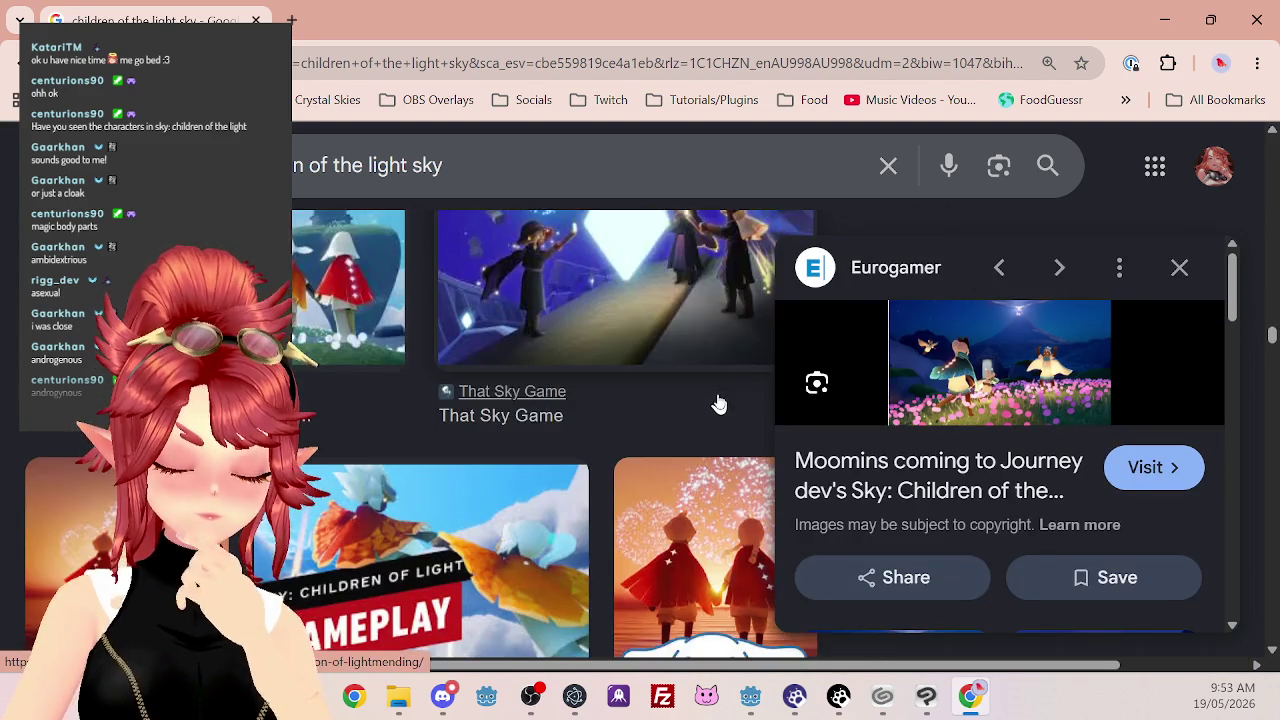
{"action": "scroll", "coordinate": [724, 400], "scroll_direction": "up", "scroll_amount": 5}
{"action": "scroll", "coordinate": [720, 400], "scroll_direction": "down", "scroll_amount": 2}
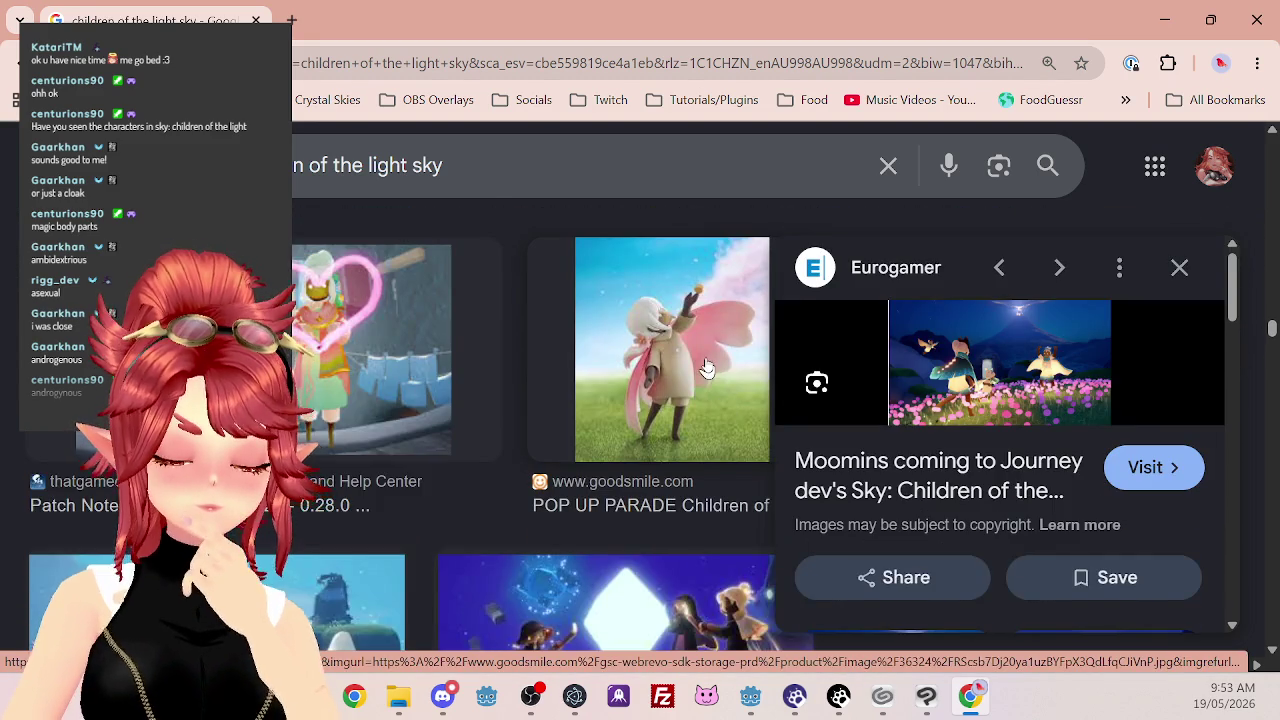
{"action": "scroll", "coordinate": [706, 366], "scroll_direction": "up", "scroll_amount": 1}
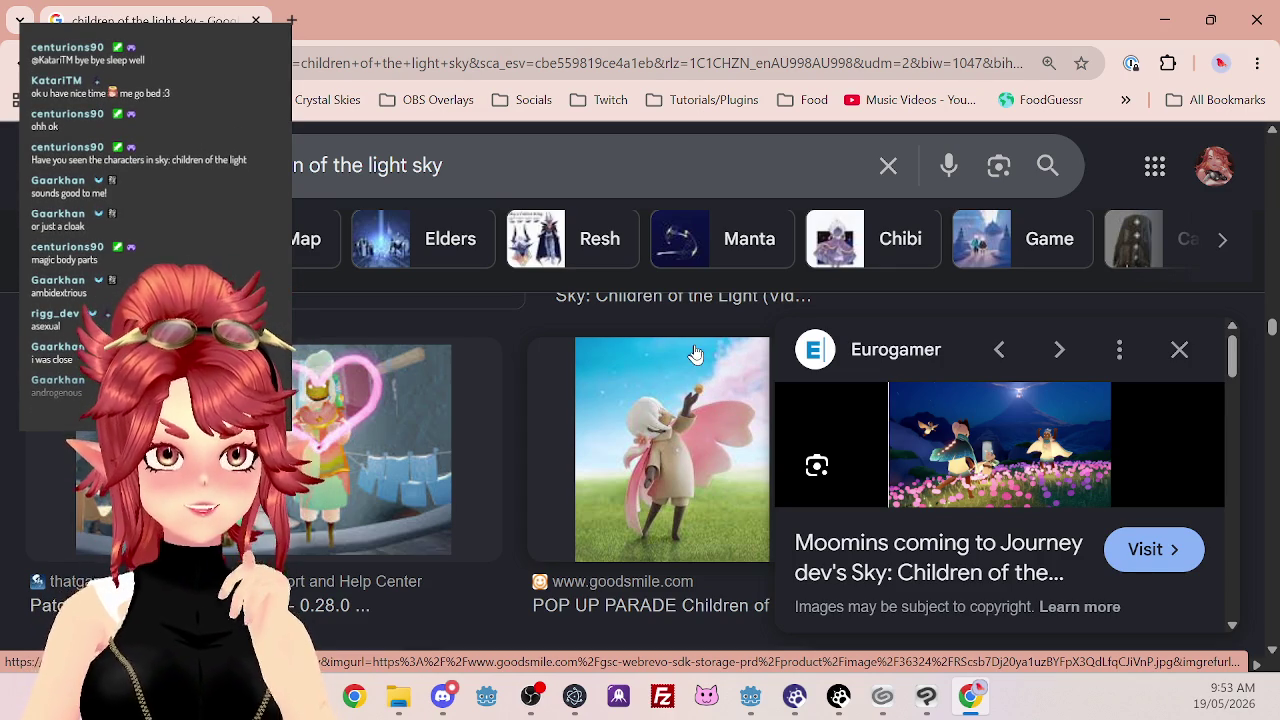
{"action": "scroll", "coordinate": [571, 434], "scroll_direction": "down", "scroll_amount": 2}
{"action": "scroll", "coordinate": [572, 420], "scroll_direction": "up", "scroll_amount": 1}
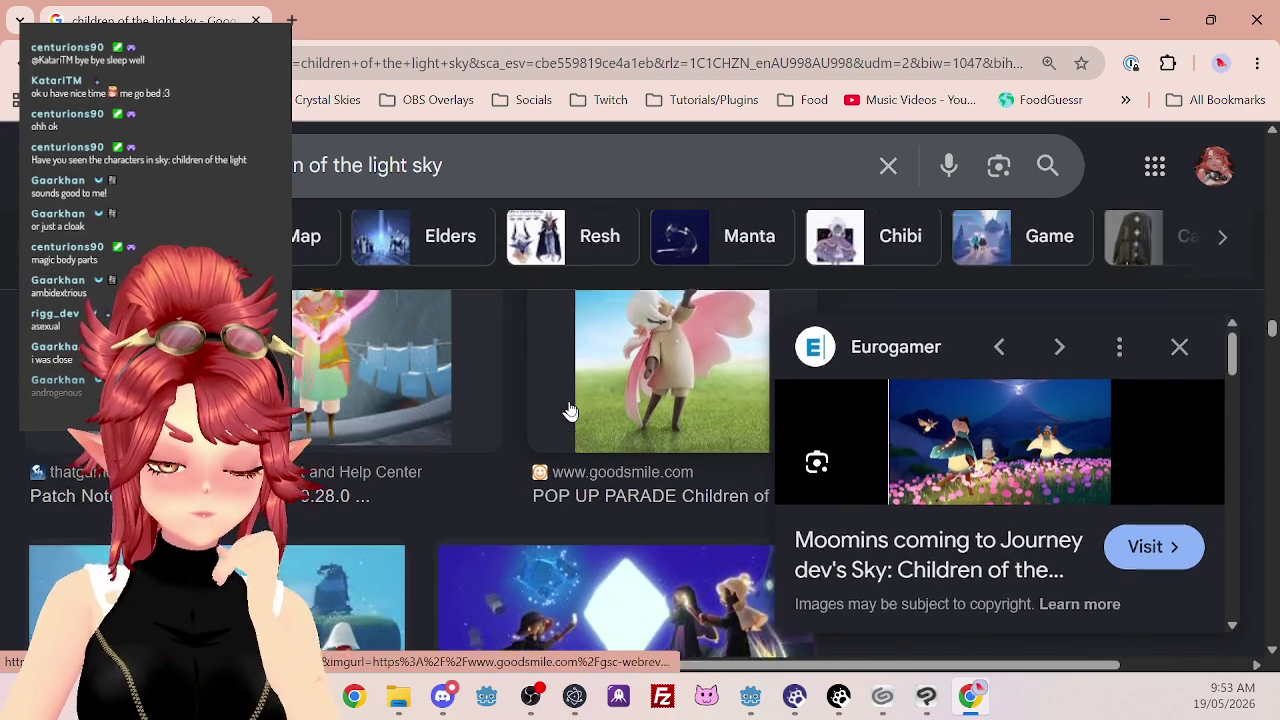
{"action": "scroll", "coordinate": [581, 396], "scroll_direction": "down", "scroll_amount": 1}
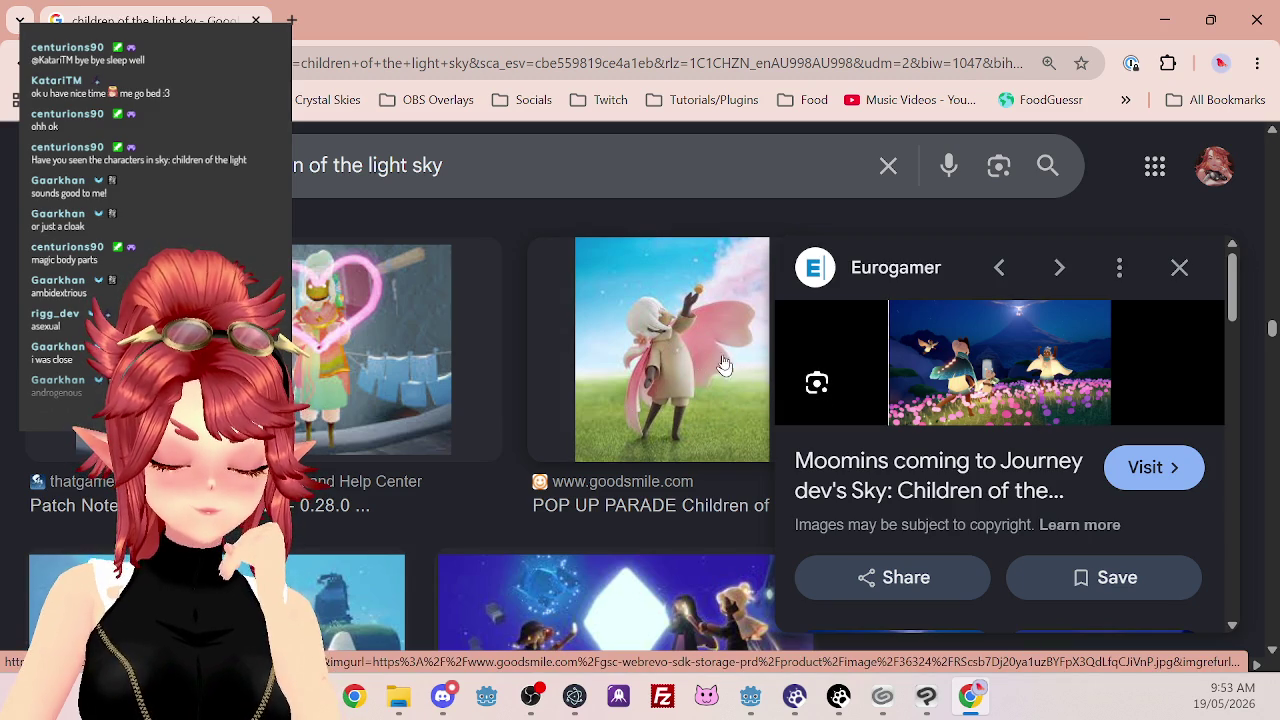
{"action": "scroll", "coordinate": [718, 355], "scroll_direction": "down", "scroll_amount": 1}
{"action": "scroll", "coordinate": [718, 355], "scroll_direction": "down", "scroll_amount": 2}
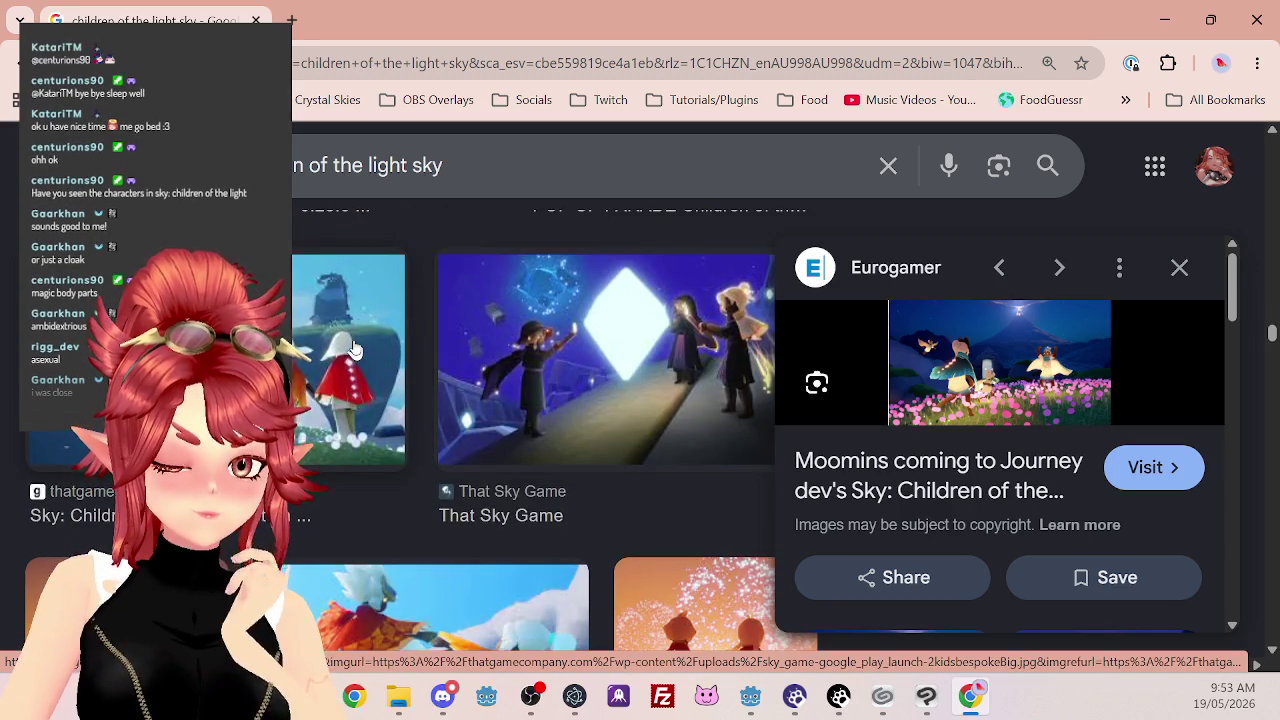
{"action": "scroll", "coordinate": [352, 345], "scroll_direction": "down", "scroll_amount": 3}
{"action": "scroll", "coordinate": [355, 344], "scroll_direction": "down", "scroll_amount": 2}
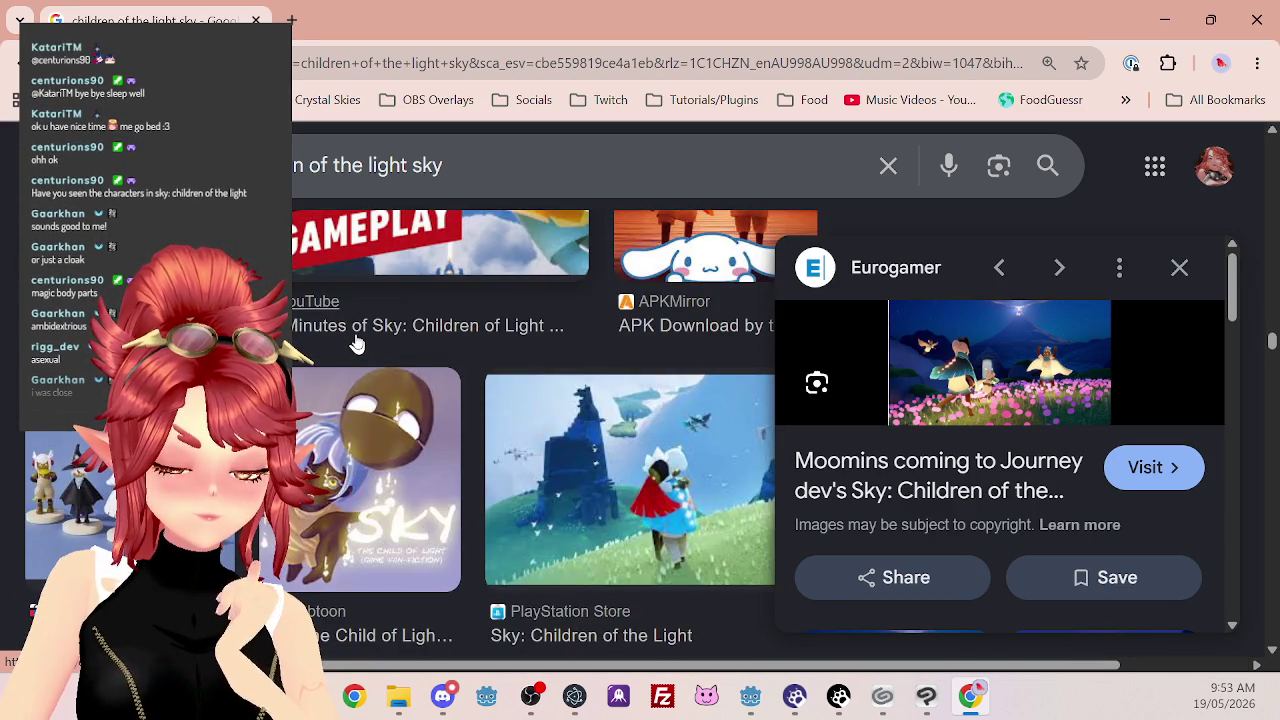
{"action": "scroll", "coordinate": [355, 344], "scroll_direction": "up", "scroll_amount": 1}
{"action": "scroll", "coordinate": [355, 344], "scroll_direction": "down", "scroll_amount": 2}
{"action": "left_click", "coordinate": [130, 440]}
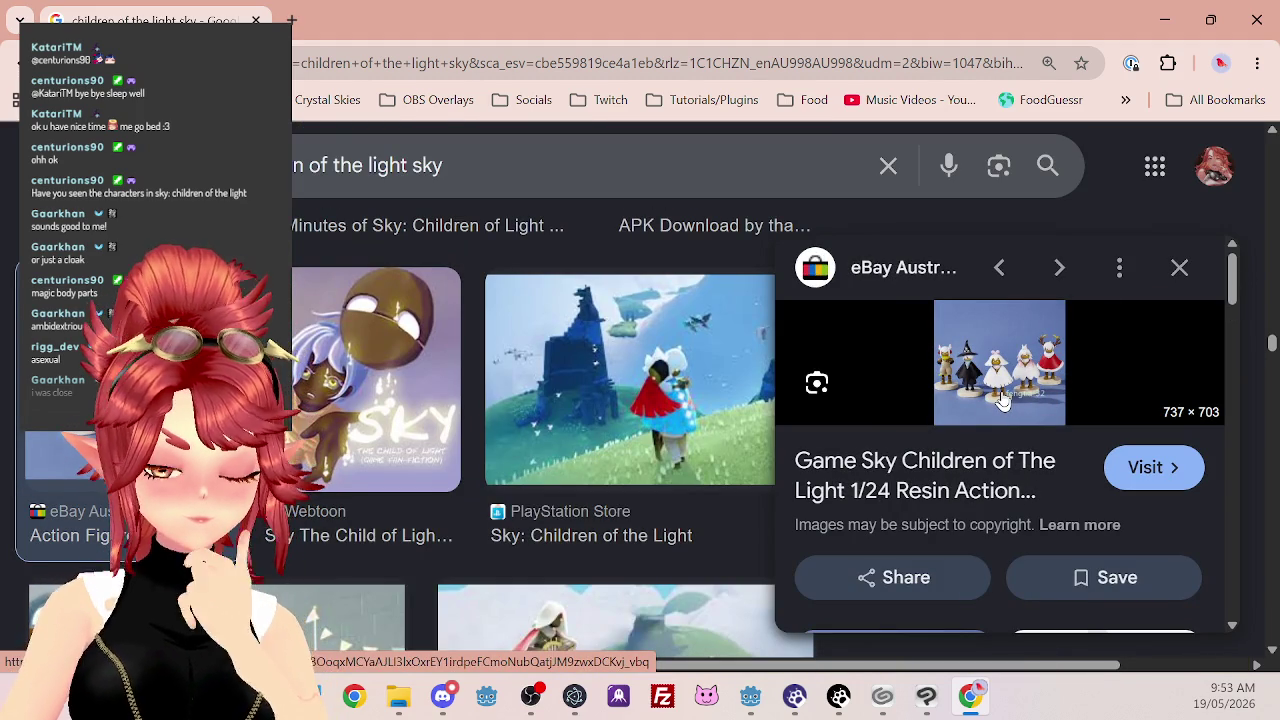
{"action": "scroll", "coordinate": [589, 389], "scroll_direction": "down", "scroll_amount": 4}
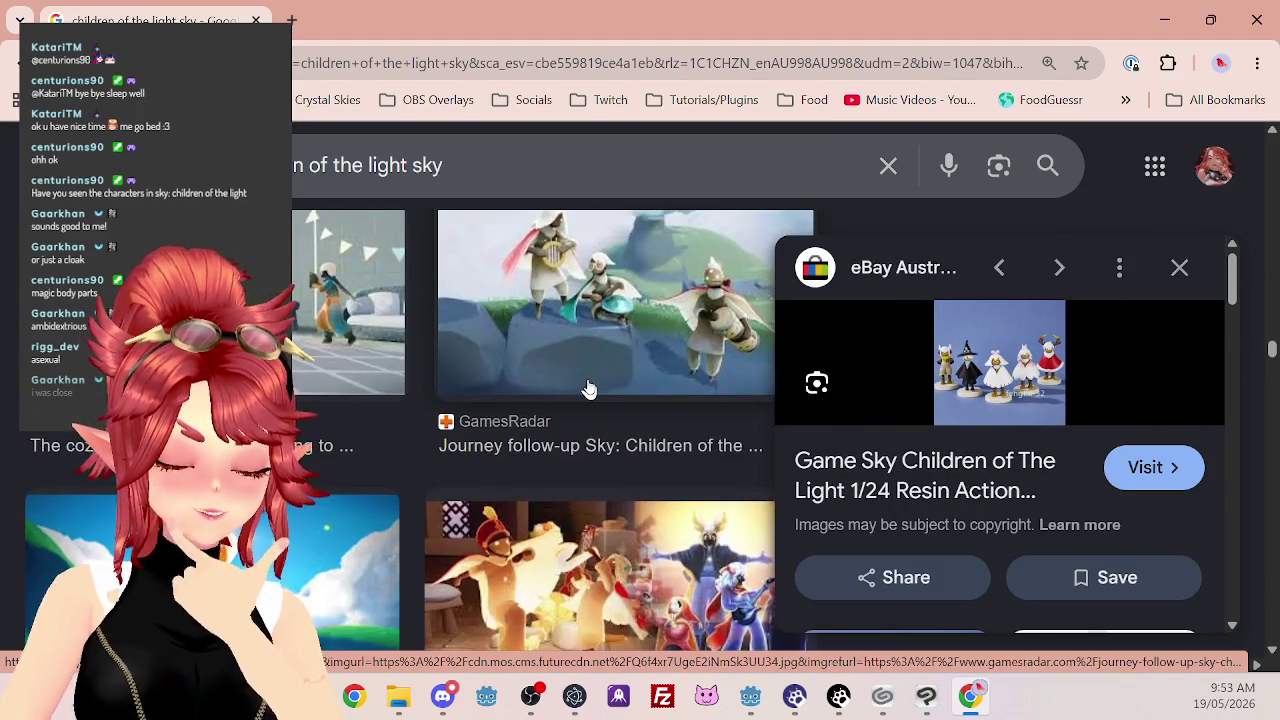
{"action": "scroll", "coordinate": [589, 389], "scroll_direction": "up", "scroll_amount": 1}
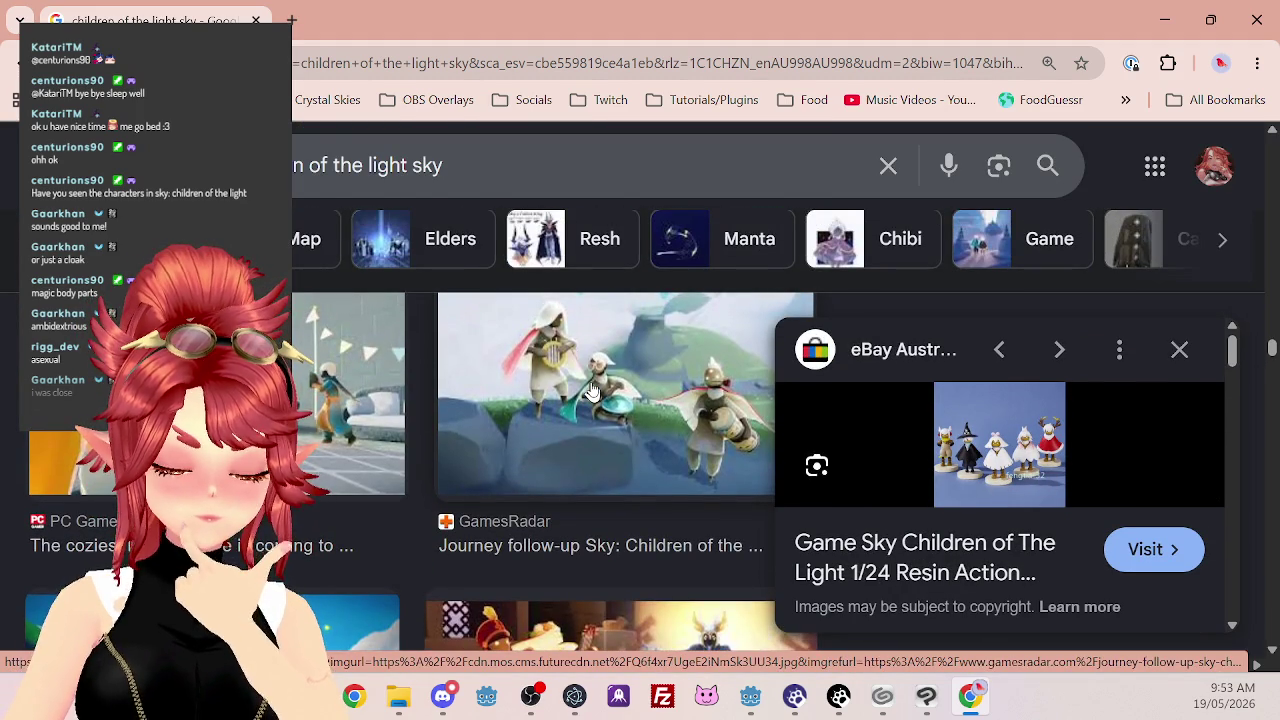
{"action": "scroll", "coordinate": [593, 393], "scroll_direction": "down", "scroll_amount": 3}
{"action": "scroll", "coordinate": [595, 396], "scroll_direction": "down", "scroll_amount": 4}
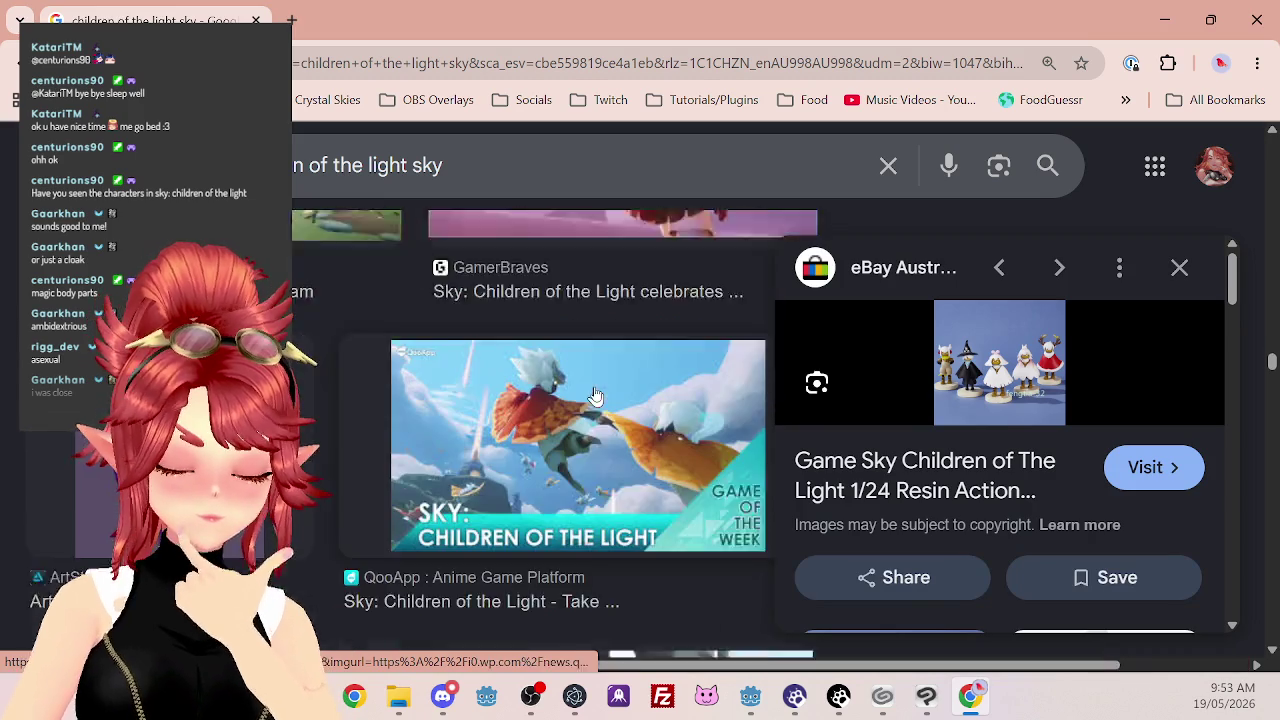
{"action": "scroll", "coordinate": [512, 338], "scroll_direction": "up", "scroll_amount": 1}
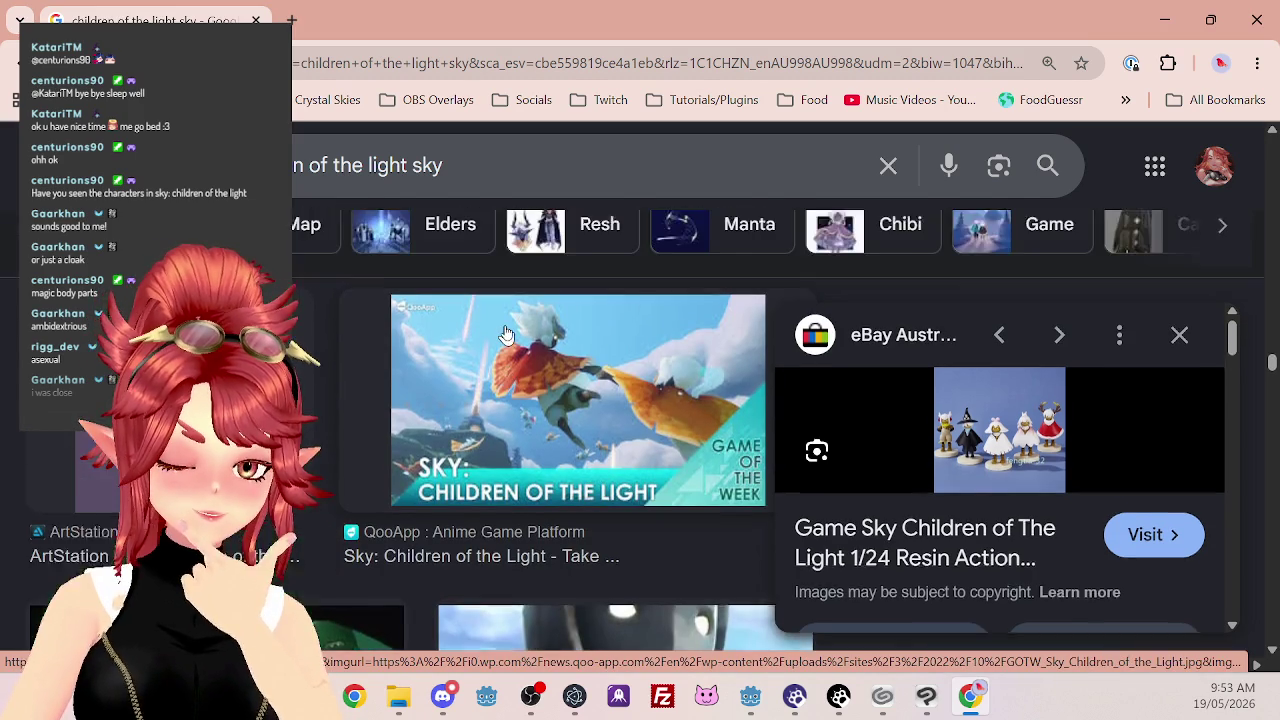
{"action": "scroll", "coordinate": [508, 343], "scroll_direction": "down", "scroll_amount": 5}
{"action": "scroll", "coordinate": [509, 343], "scroll_direction": "up", "scroll_amount": 3}
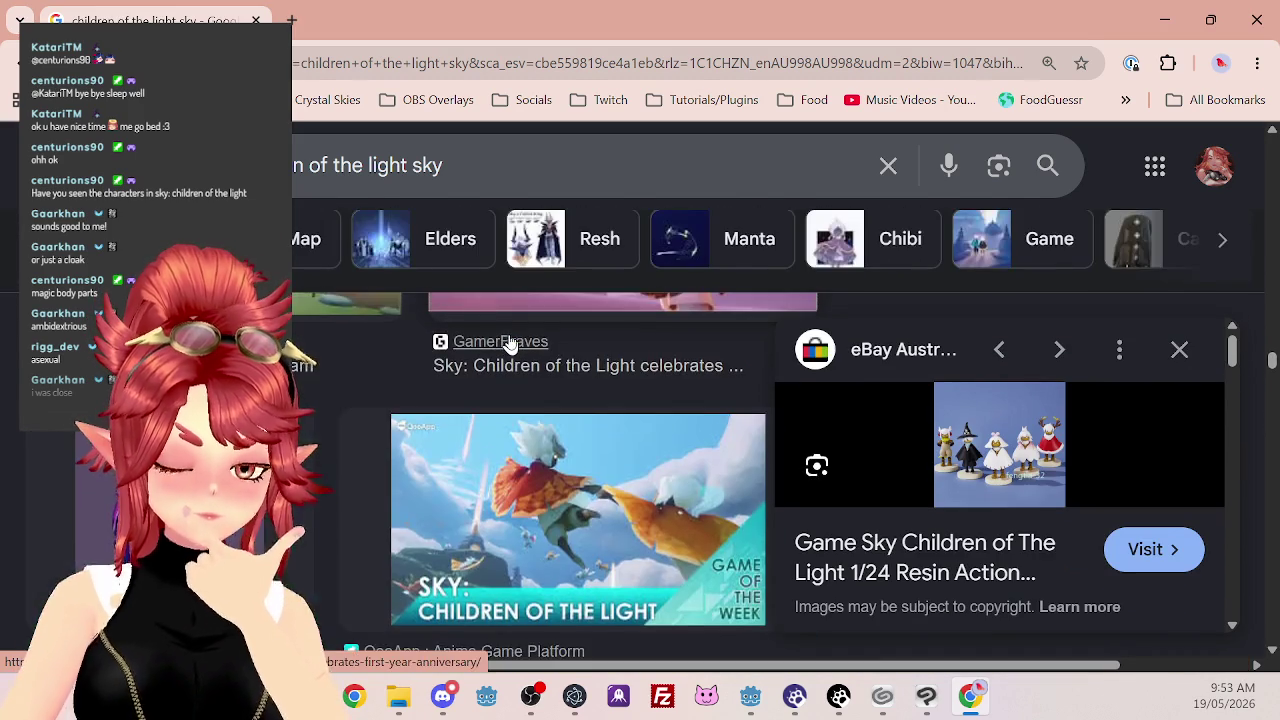
{"action": "scroll", "coordinate": [509, 343], "scroll_direction": "up", "scroll_amount": 3}
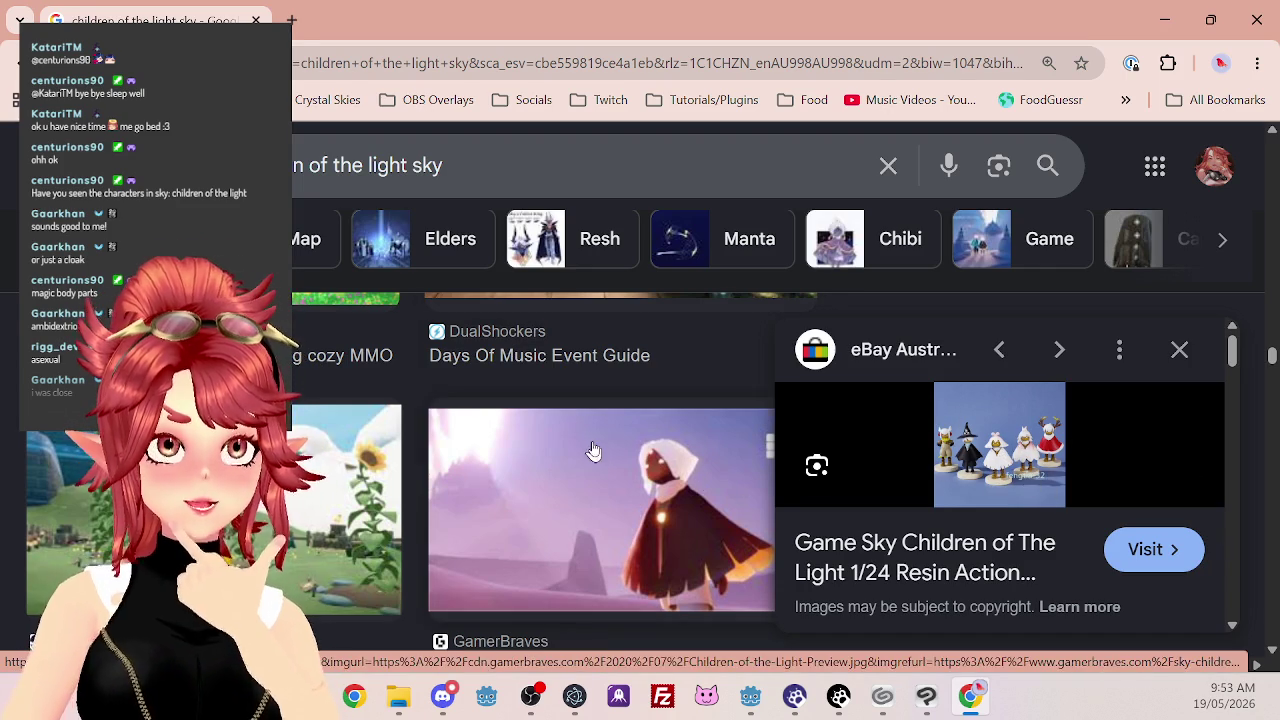
{"action": "scroll", "coordinate": [557, 360], "scroll_direction": "down", "scroll_amount": 1}
{"action": "scroll", "coordinate": [557, 360], "scroll_direction": "down", "scroll_amount": 15}
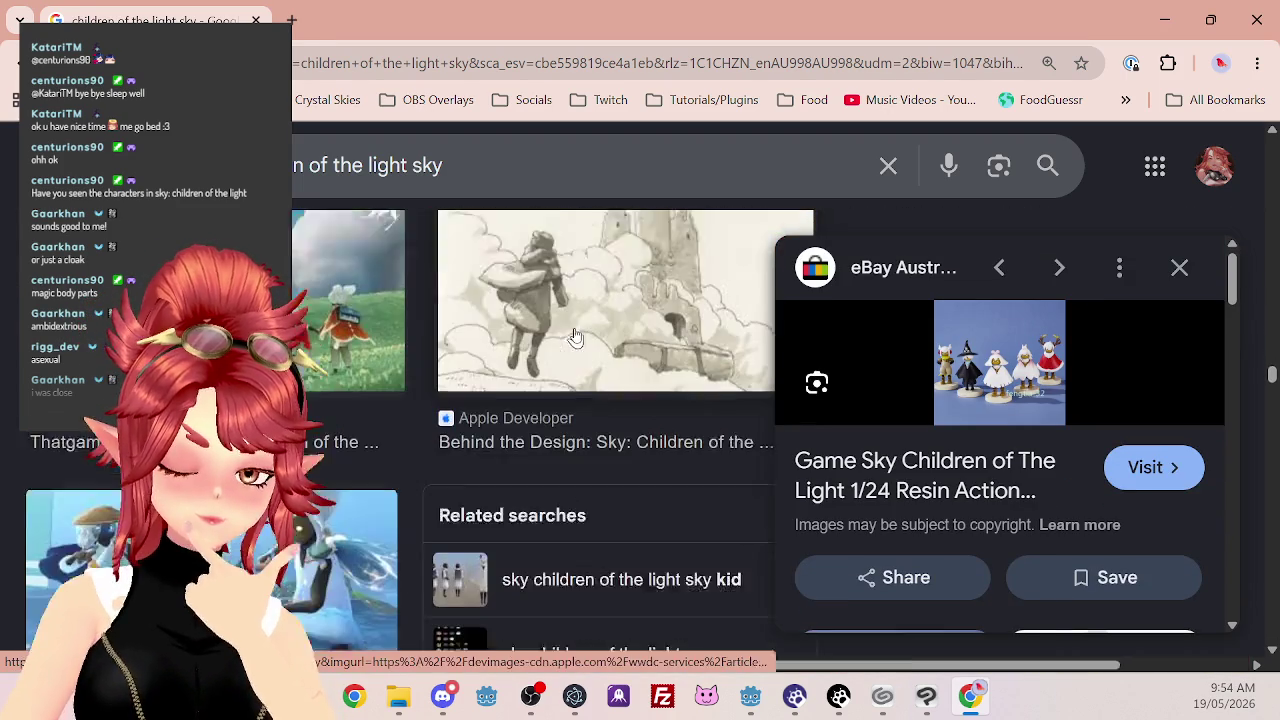
{"action": "scroll", "coordinate": [573, 335], "scroll_direction": "down", "scroll_amount": 2}
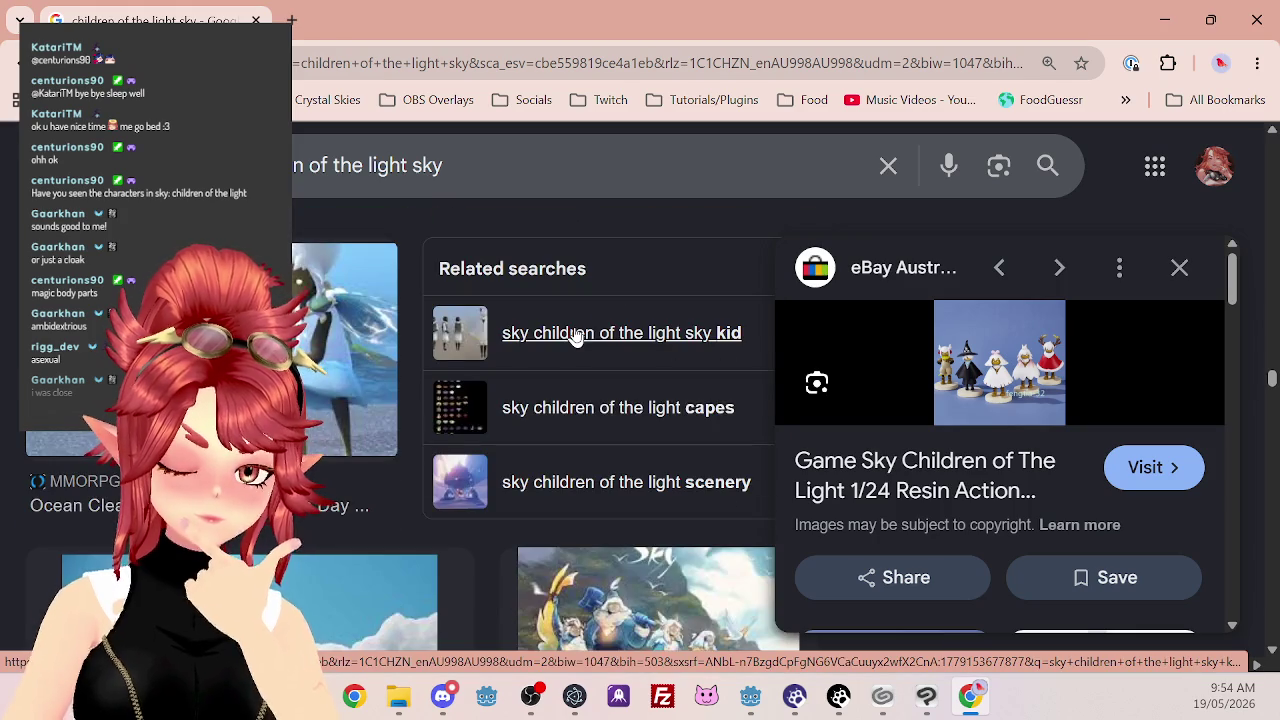
{"action": "scroll", "coordinate": [573, 335], "scroll_direction": "down", "scroll_amount": 5}
{"action": "scroll", "coordinate": [572, 335], "scroll_direction": "down", "scroll_amount": 10}
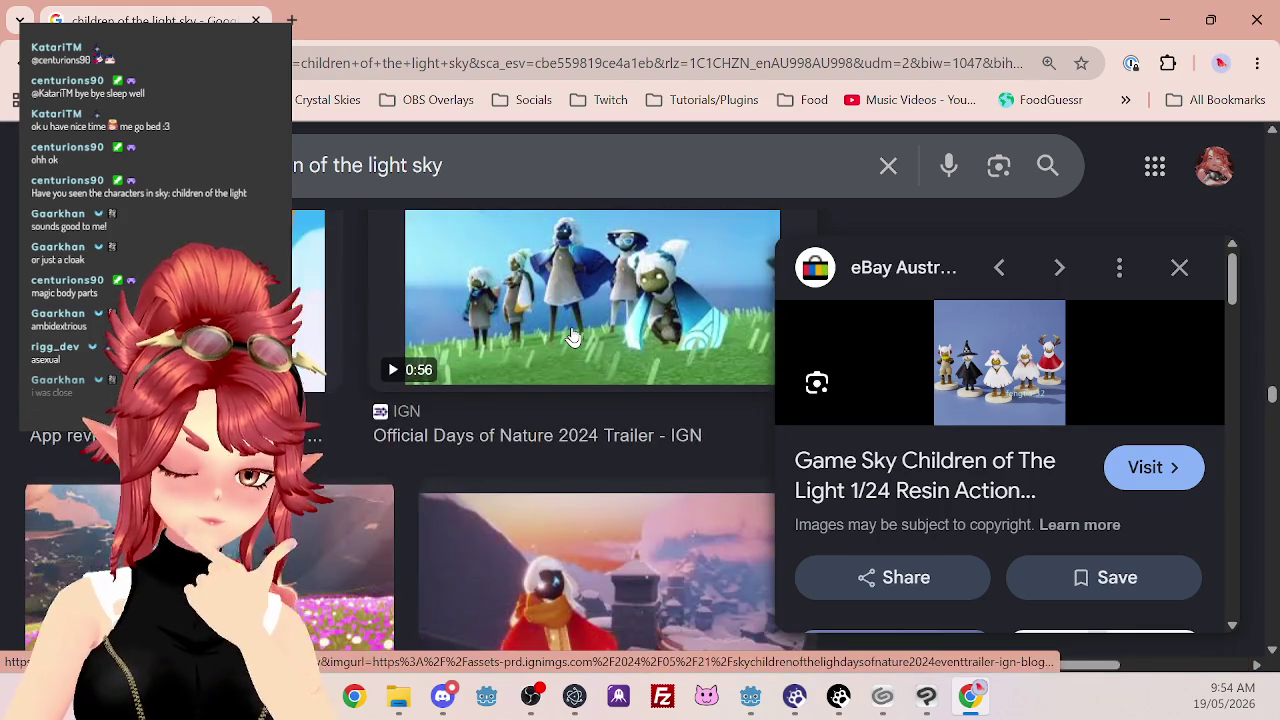
{"action": "scroll", "coordinate": [572, 335], "scroll_direction": "up", "scroll_amount": 4}
{"action": "scroll", "coordinate": [566, 345], "scroll_direction": "down", "scroll_amount": 7}
{"action": "scroll", "coordinate": [566, 350], "scroll_direction": "down", "scroll_amount": 5}
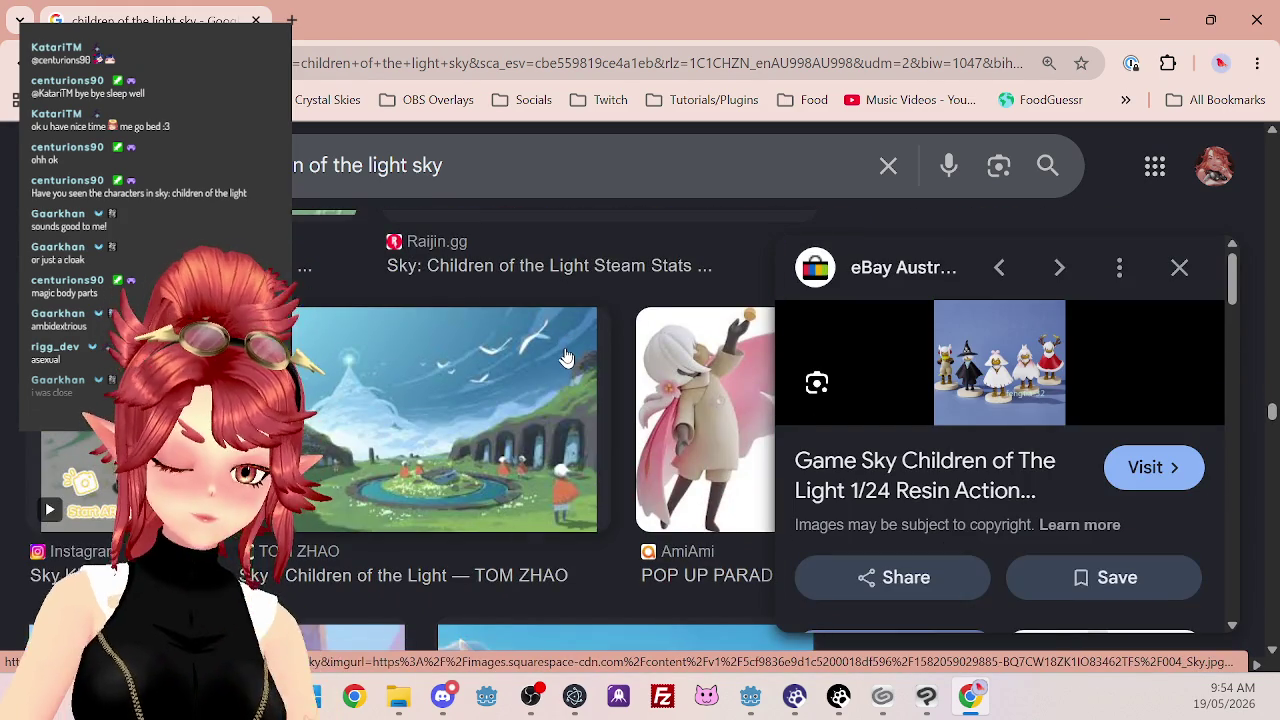
{"action": "scroll", "coordinate": [566, 355], "scroll_direction": "down", "scroll_amount": 2}
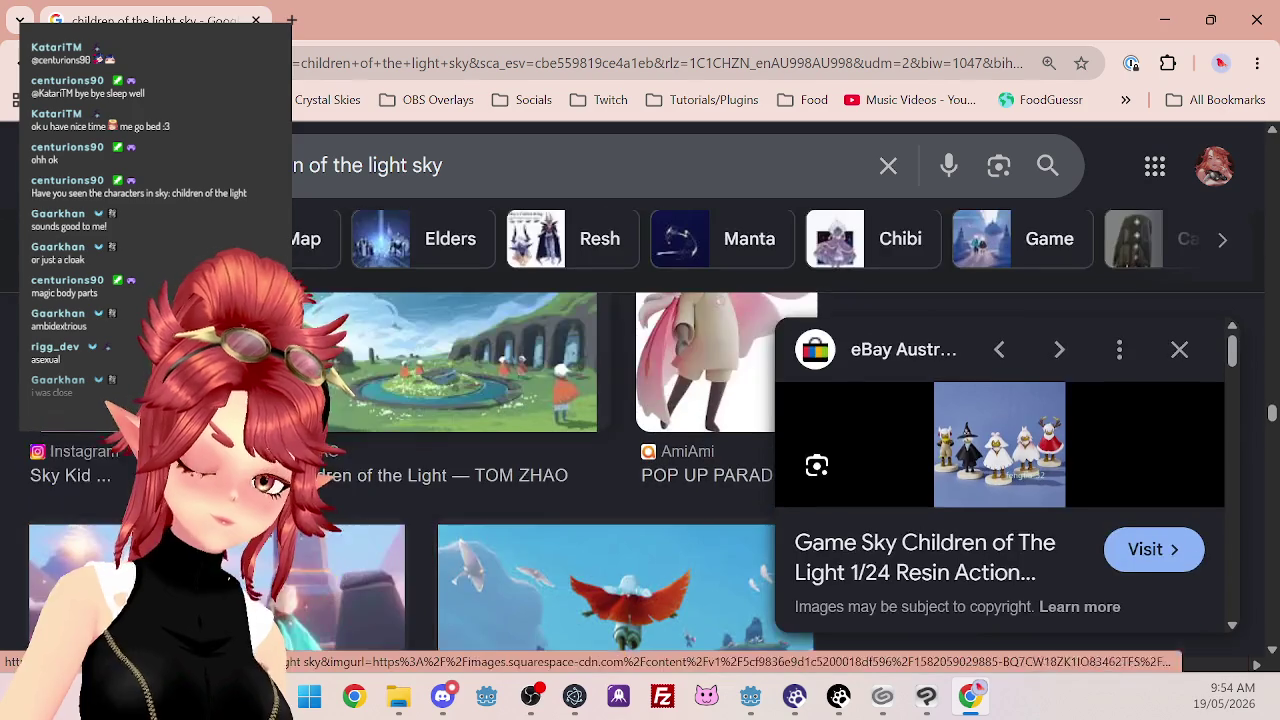
{"action": "scroll", "coordinate": [565, 358], "scroll_direction": "up", "scroll_amount": 1}
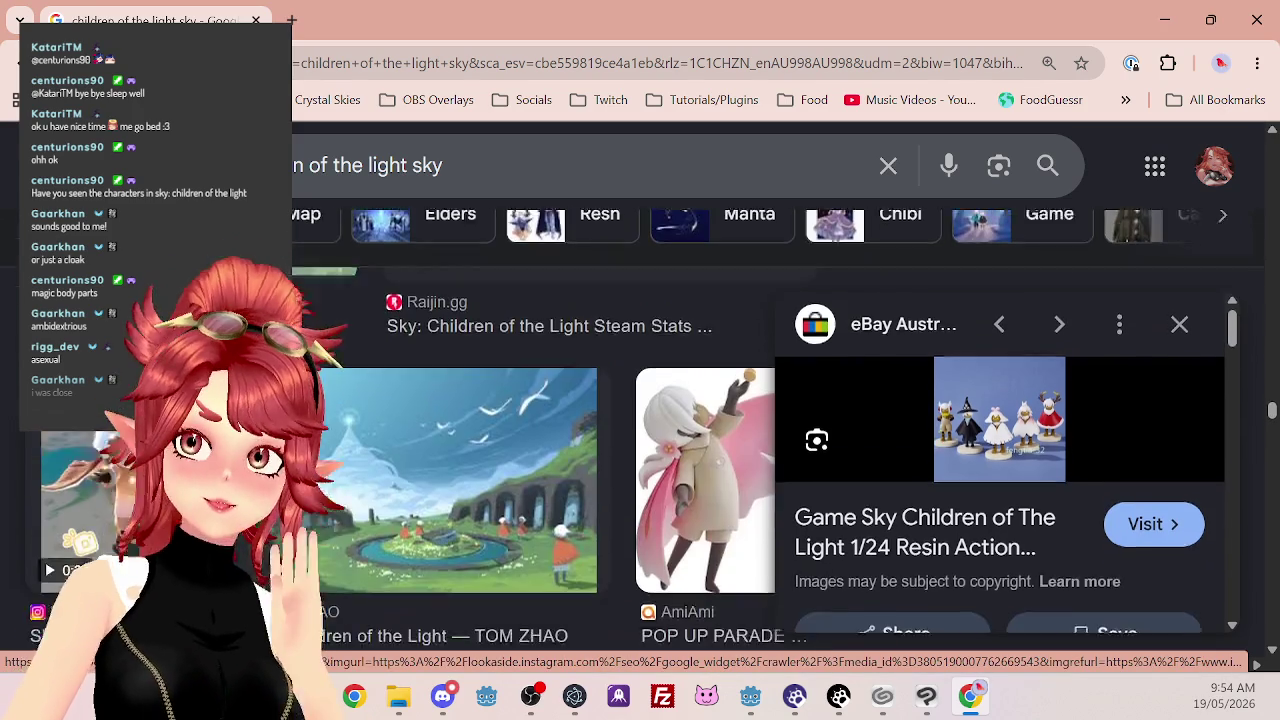
{"action": "scroll", "coordinate": [45, 443], "scroll_direction": "up", "scroll_amount": 1}
{"action": "scroll", "coordinate": [393, 427], "scroll_direction": "down", "scroll_amount": 4}
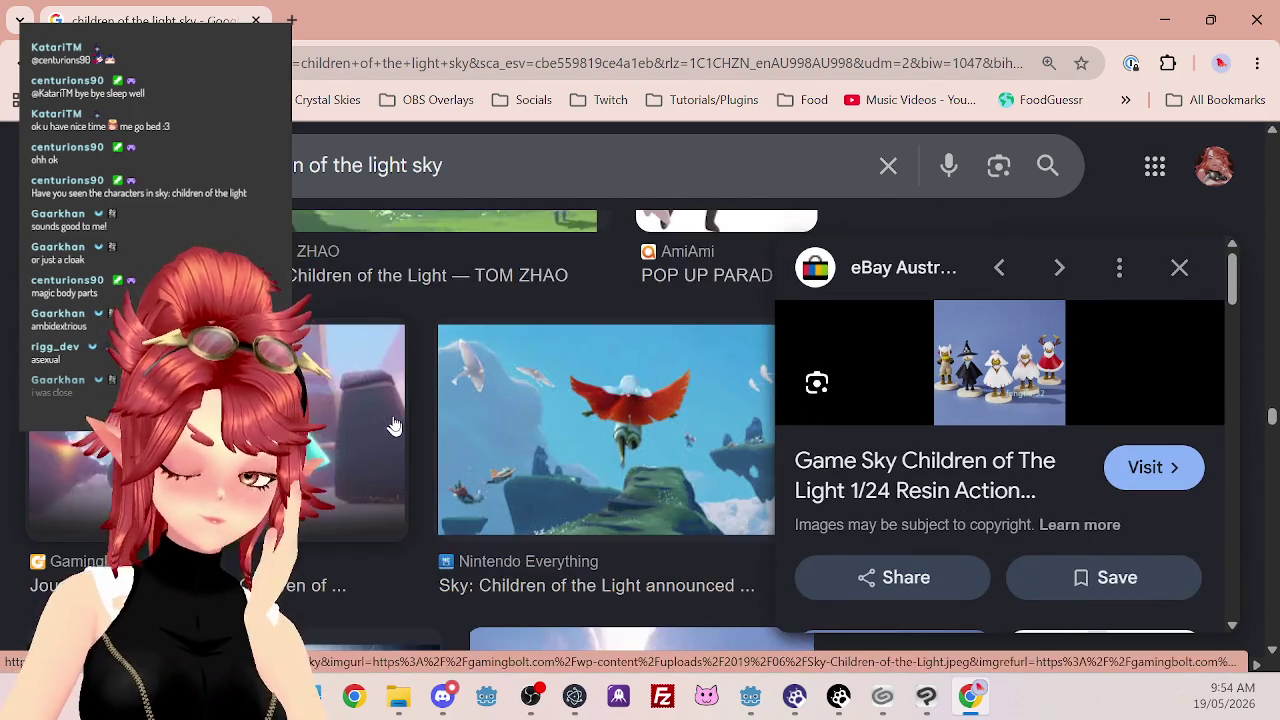
{"action": "scroll", "coordinate": [393, 427], "scroll_direction": "down", "scroll_amount": 7}
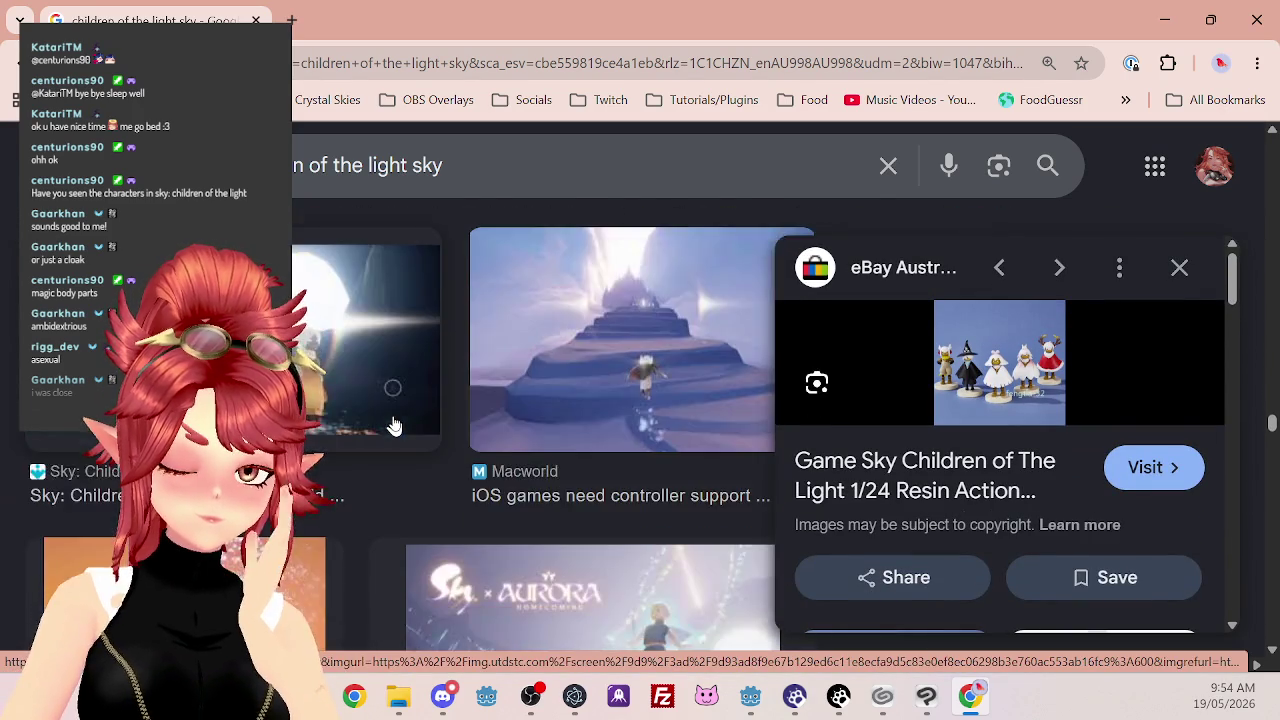
{"action": "scroll", "coordinate": [393, 427], "scroll_direction": "down", "scroll_amount": 3}
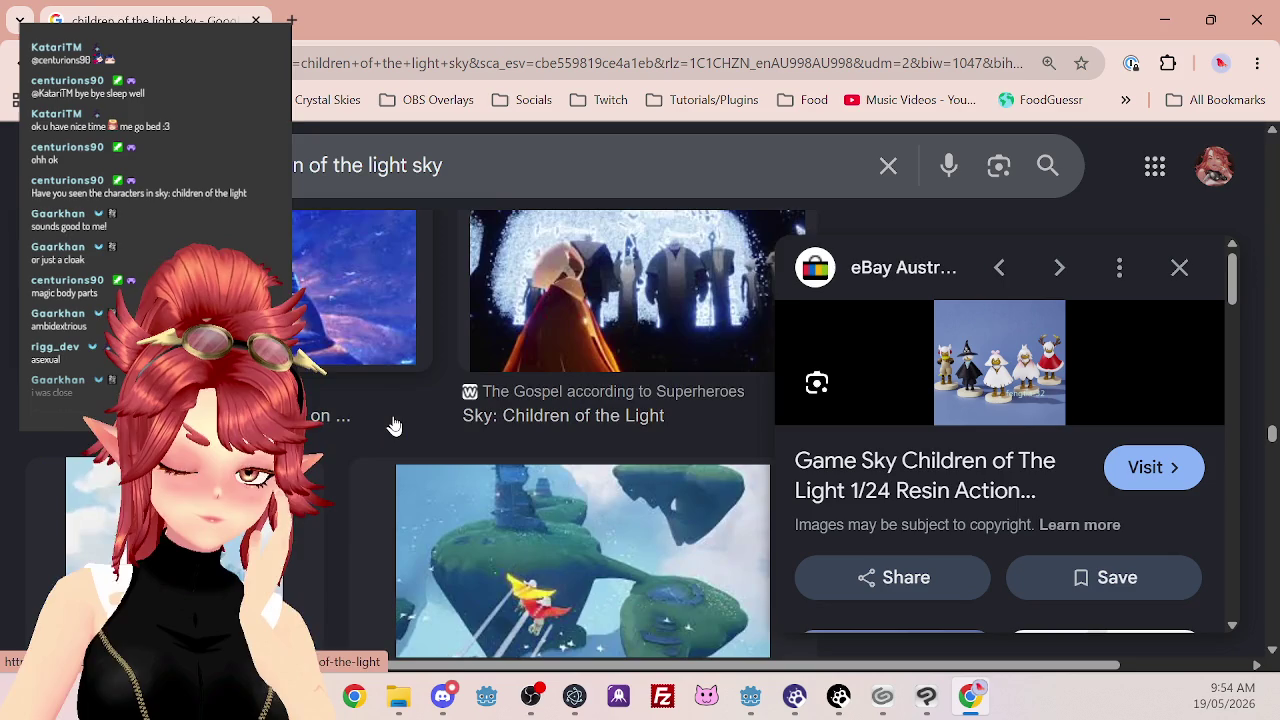
{"action": "scroll", "coordinate": [393, 427], "scroll_direction": "down", "scroll_amount": 3}
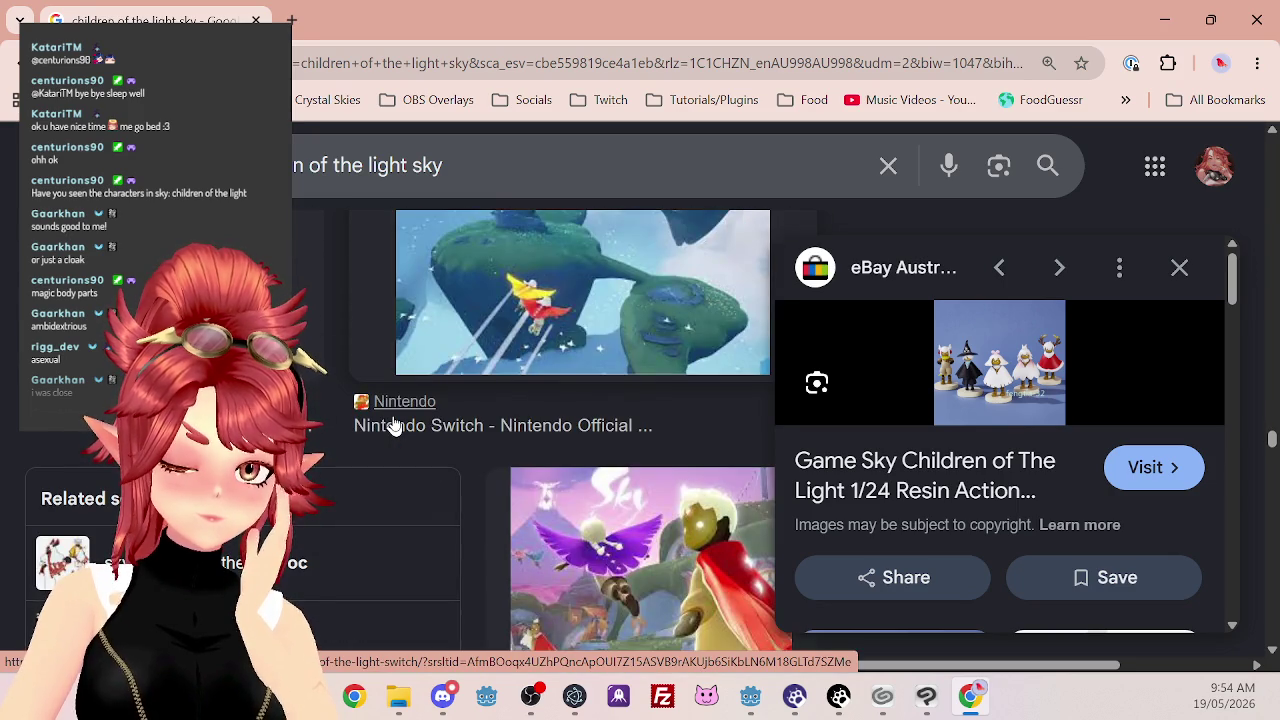
{"action": "scroll", "coordinate": [393, 427], "scroll_direction": "down", "scroll_amount": 2}
{"action": "scroll", "coordinate": [393, 427], "scroll_direction": "down", "scroll_amount": 3}
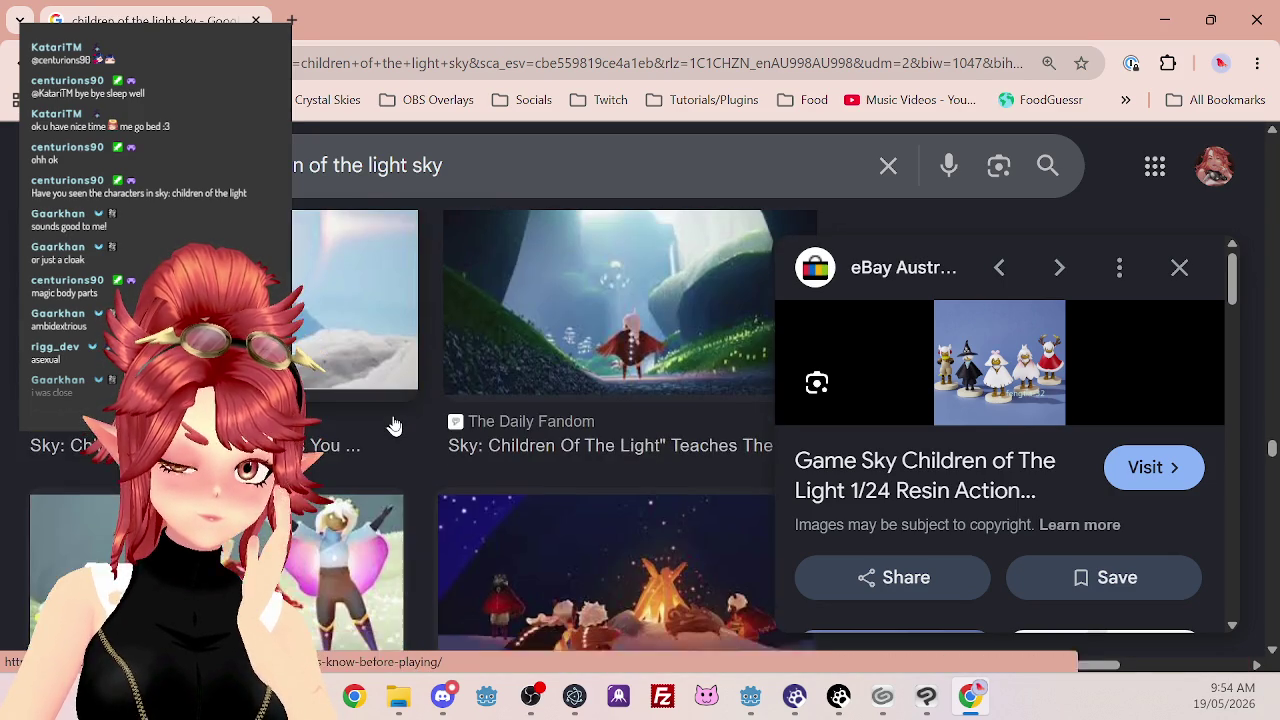
{"action": "scroll", "coordinate": [393, 427], "scroll_direction": "down", "scroll_amount": 2}
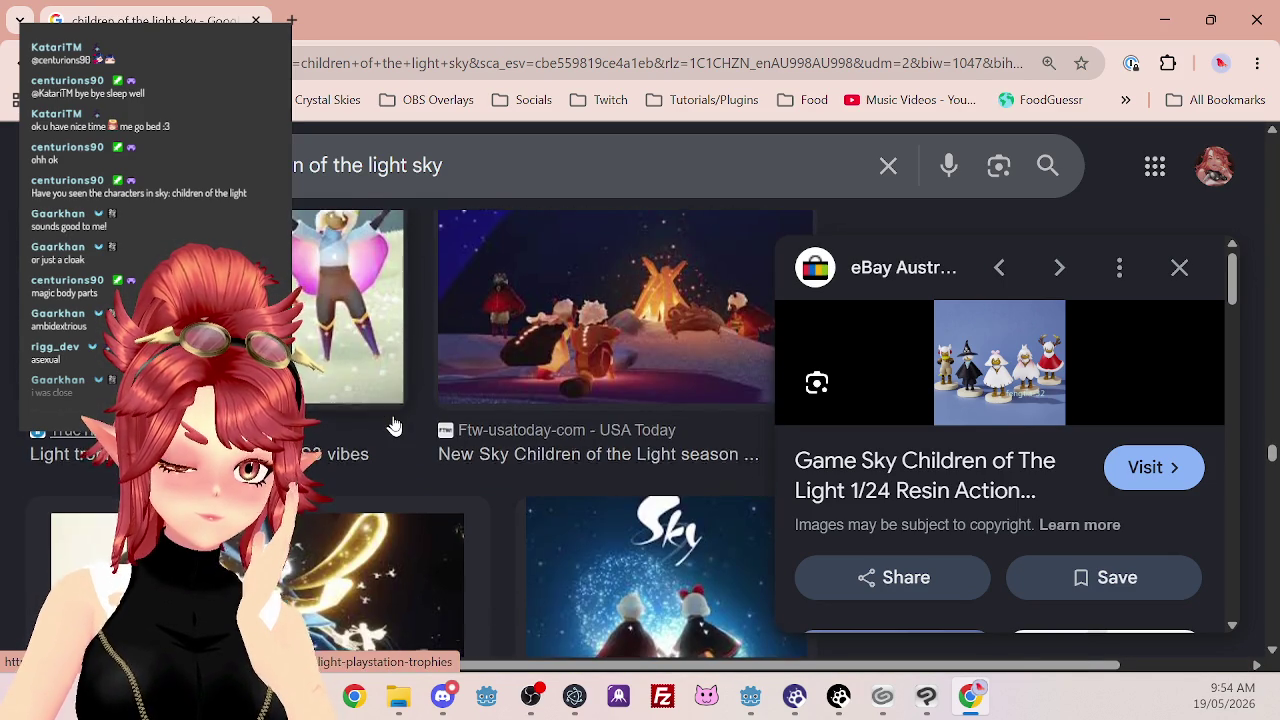
{"action": "scroll", "coordinate": [393, 427], "scroll_direction": "down", "scroll_amount": 1}
{"action": "scroll", "coordinate": [393, 427], "scroll_direction": "down", "scroll_amount": 2}
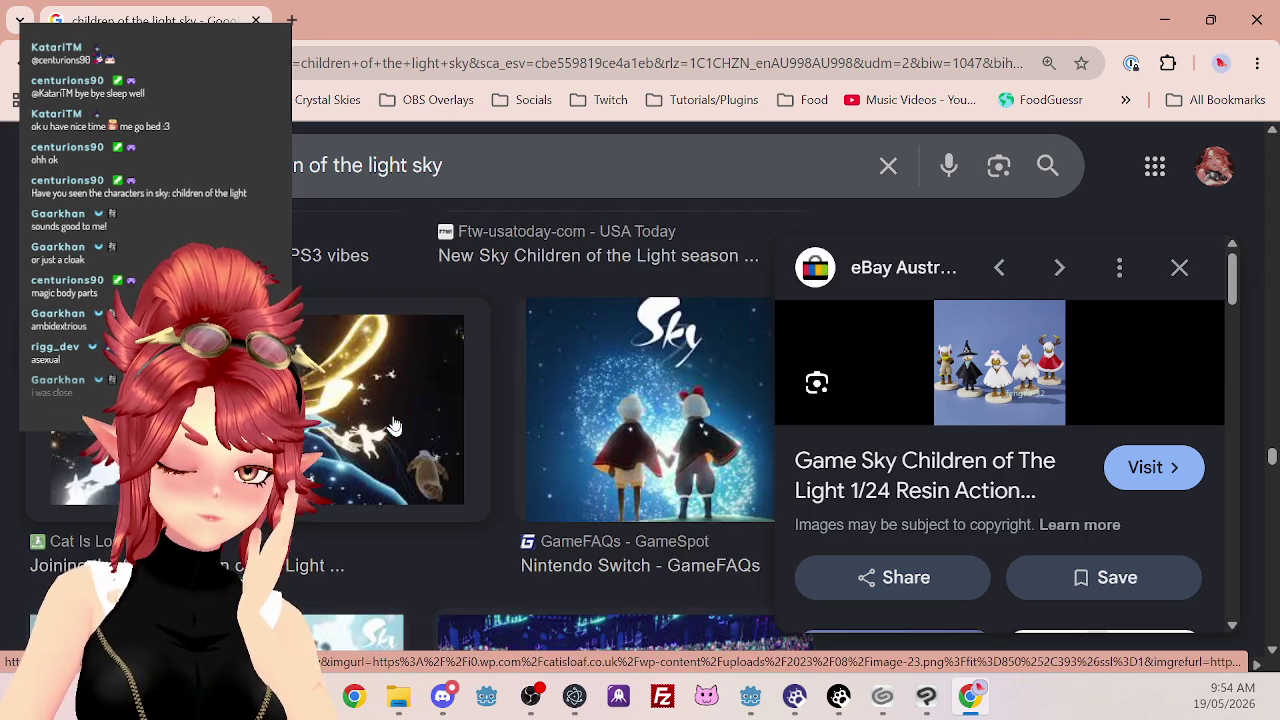
{"action": "scroll", "coordinate": [396, 425], "scroll_direction": "down", "scroll_amount": 2}
{"action": "scroll", "coordinate": [398, 421], "scroll_direction": "down", "scroll_amount": 3}
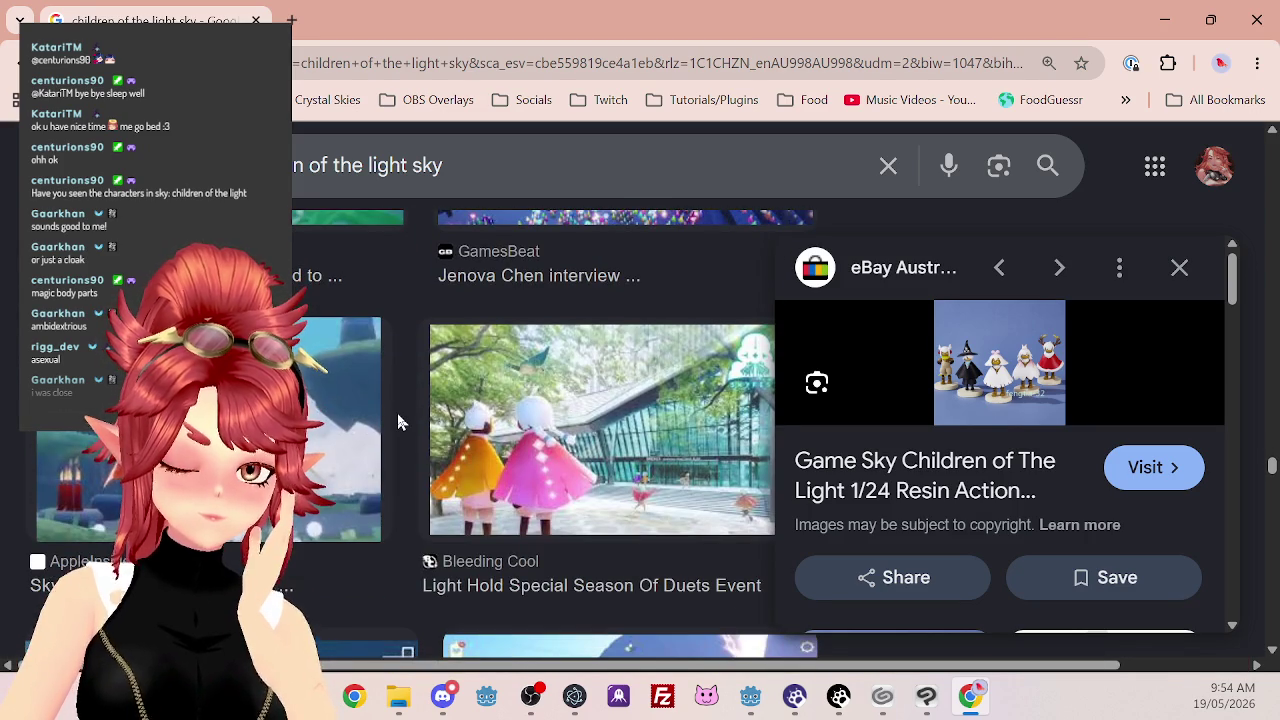
{"action": "scroll", "coordinate": [398, 421], "scroll_direction": "down", "scroll_amount": 3}
{"action": "scroll", "coordinate": [398, 421], "scroll_direction": "down", "scroll_amount": 5}
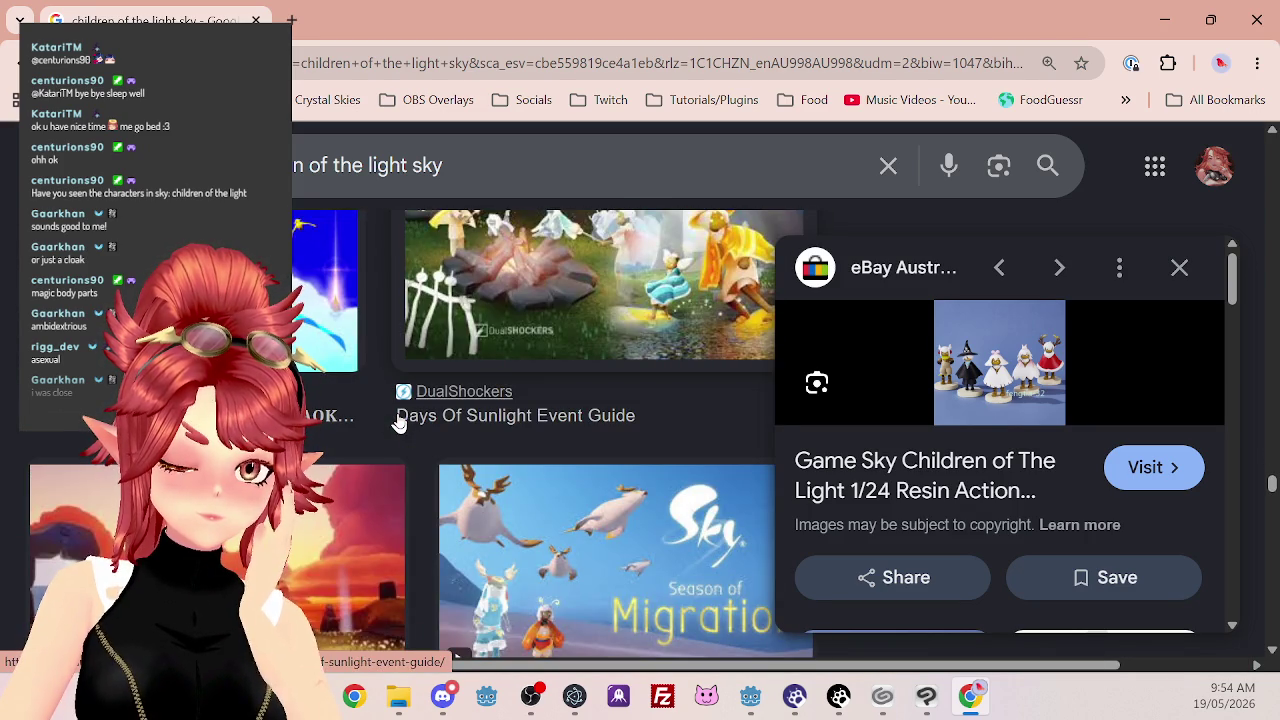
{"action": "scroll", "coordinate": [615, 421], "scroll_direction": "down", "scroll_amount": 5}
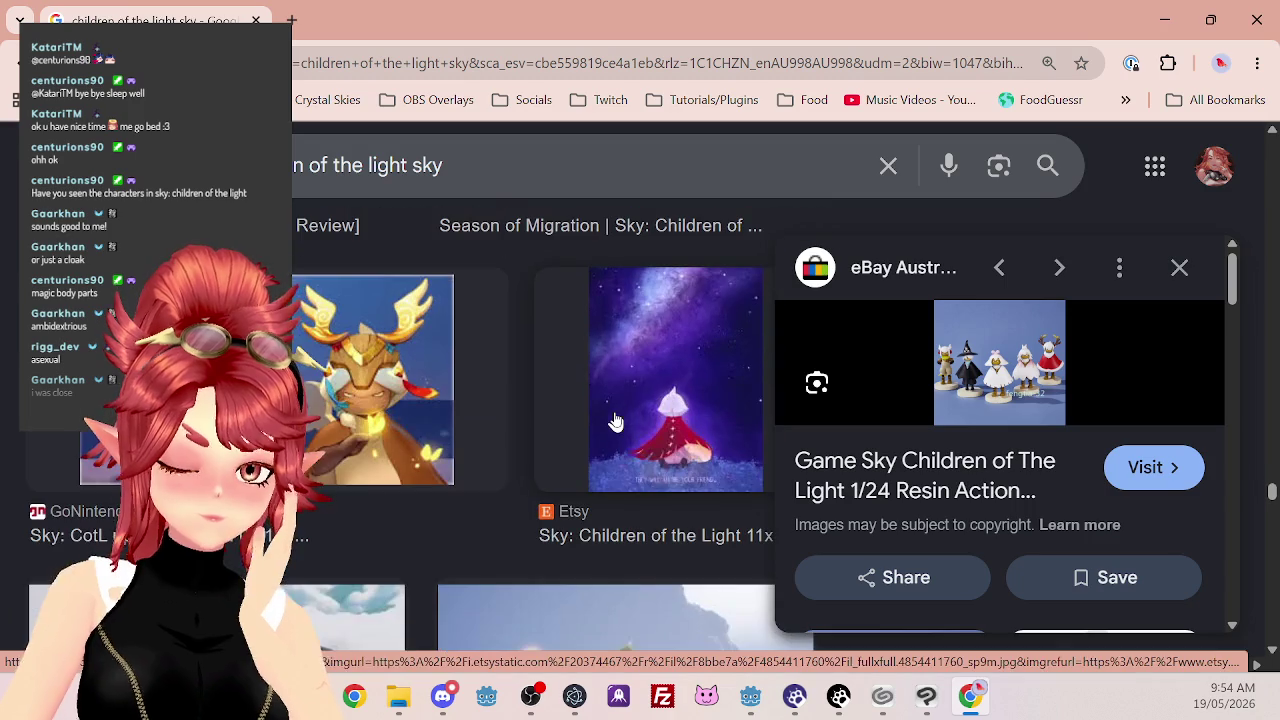
{"action": "left_click", "coordinate": [1164, 22]}
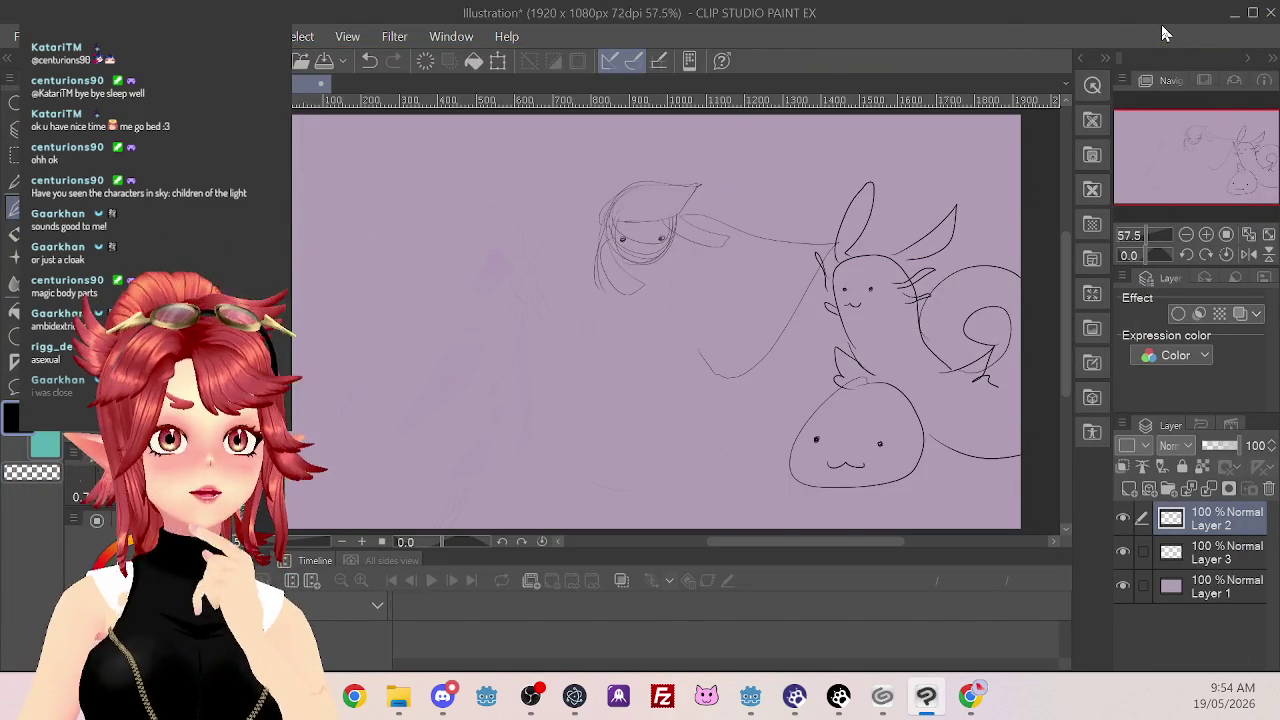
Try a body stroke under the hood and undo it, then add marks near the feet and waist
{"action": "mouse_move", "coordinate": [672, 285]}
{"action": "left_mouse_down"}
{"action": "mouse_move", "coordinate": [650, 368]}
{"action": "mouse_move", "coordinate": [672, 290]}
{"action": "mouse_move", "coordinate": [606, 375]}
{"action": "mouse_move", "coordinate": [660, 384]}
{"action": "mouse_move", "coordinate": [666, 408]}
{"action": "left_mouse_up"}
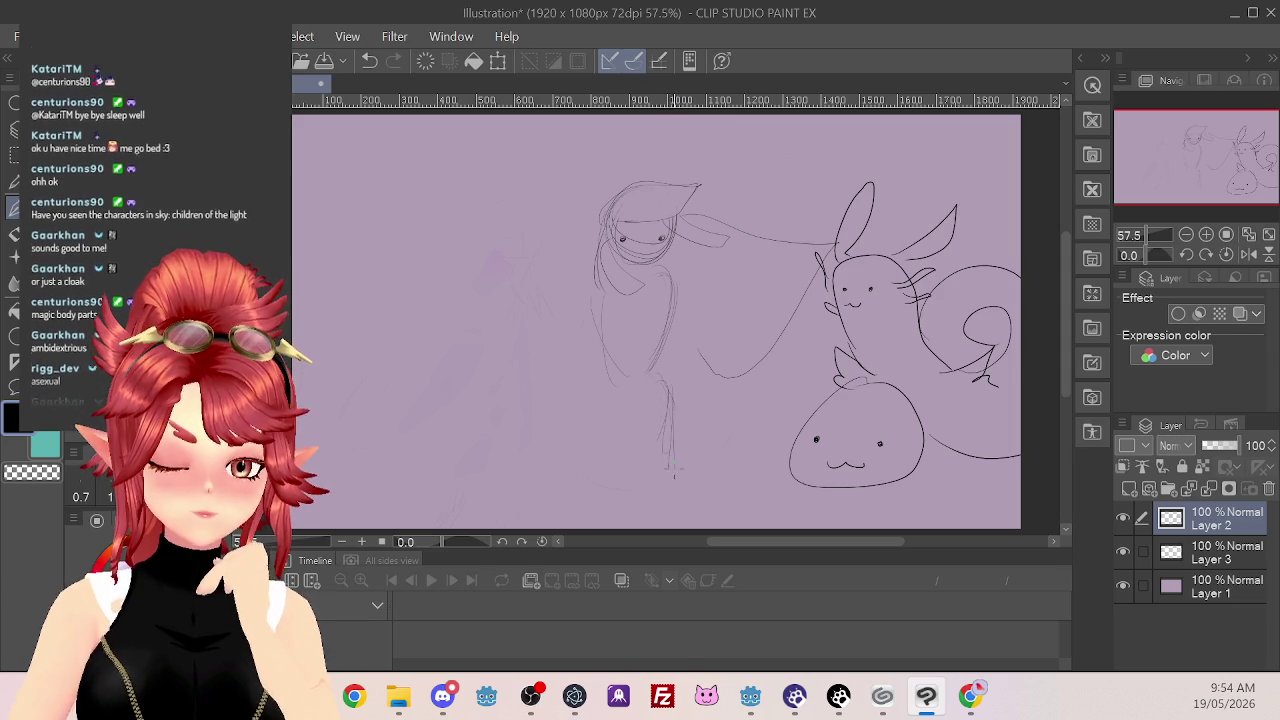
{"action": "key", "text": "ctrl+z"}
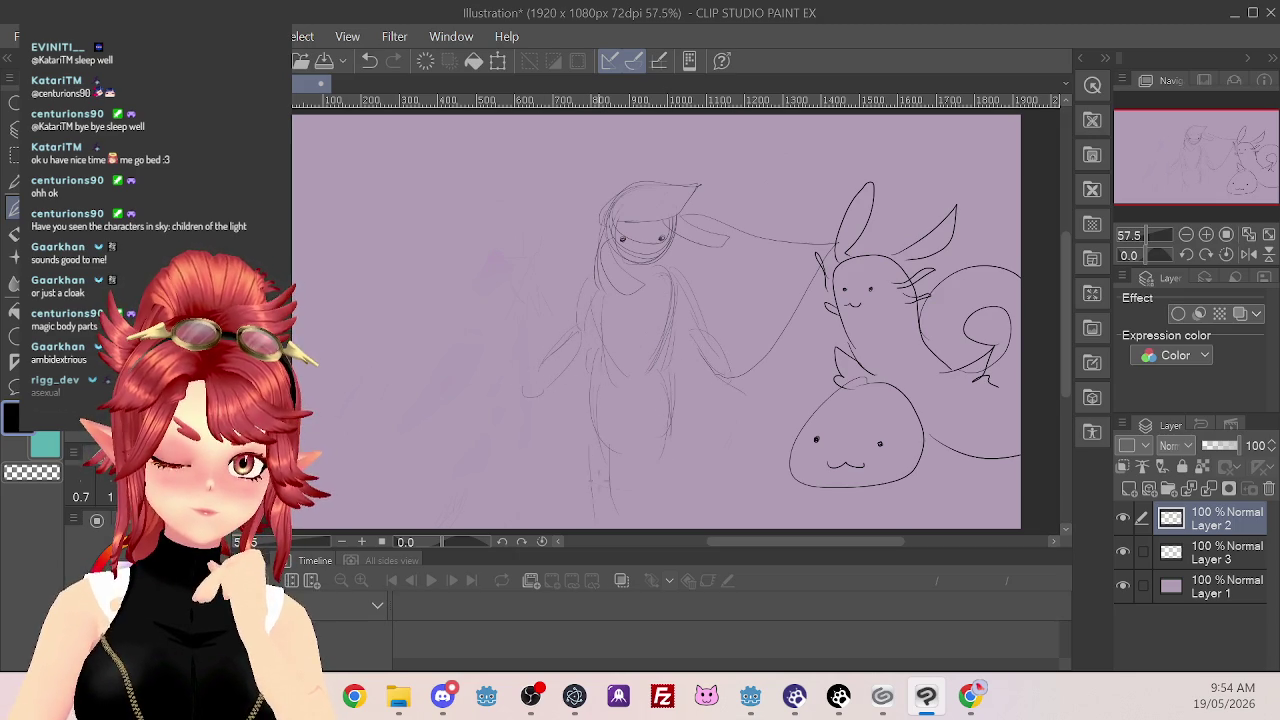
{"action": "left_click_drag", "start_coordinate": [612, 491], "coordinate": [630, 514]}
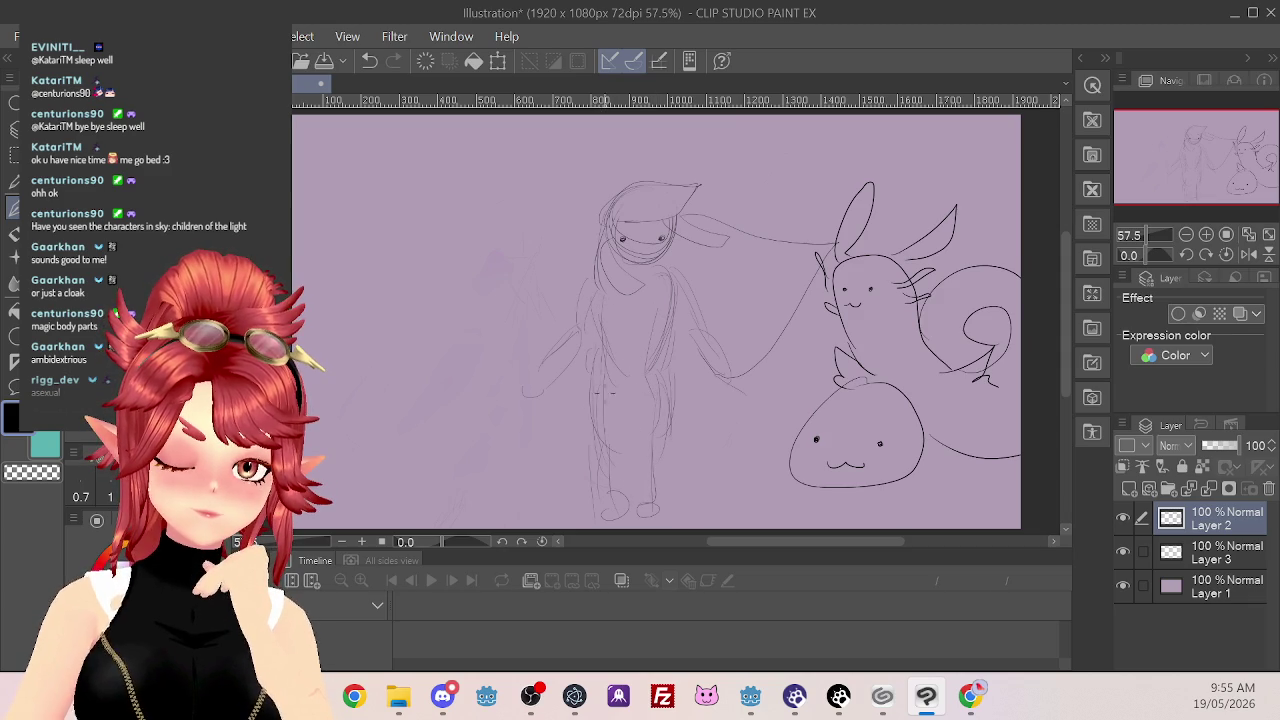
{"action": "left_click_drag", "start_coordinate": [604, 401], "coordinate": [640, 418]}
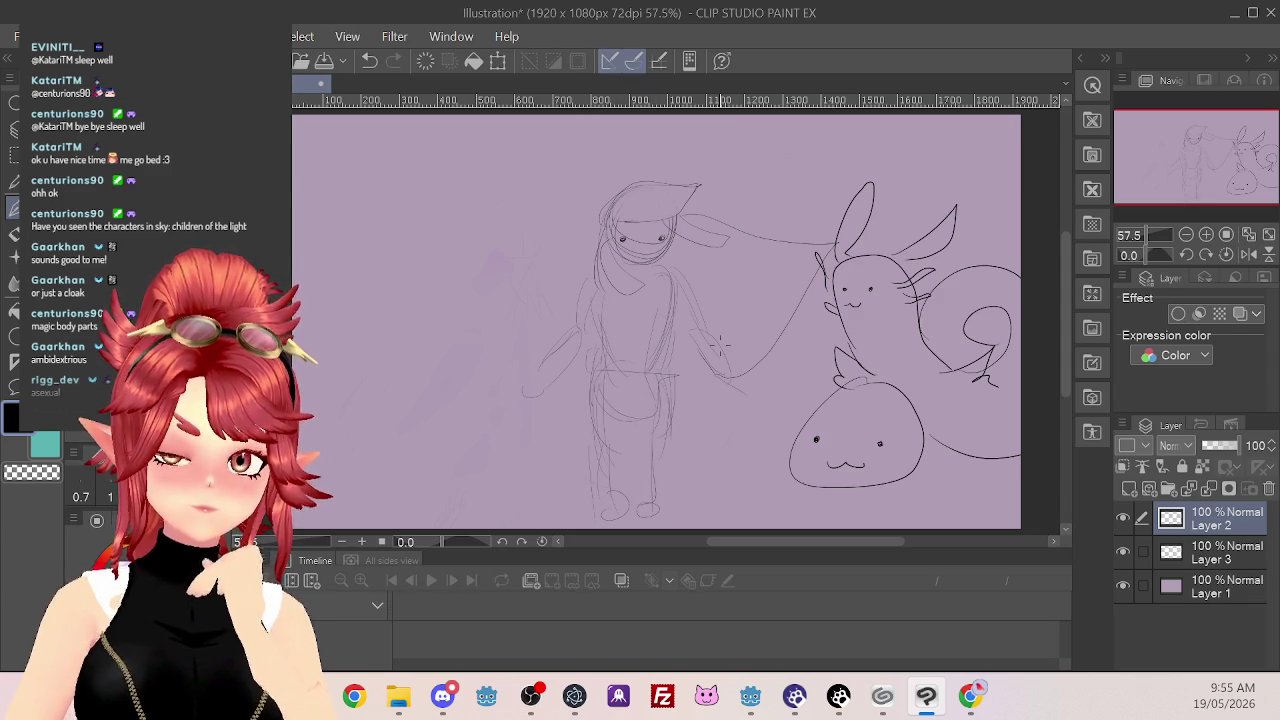
{"action": "left_click", "coordinate": [970, 695]}
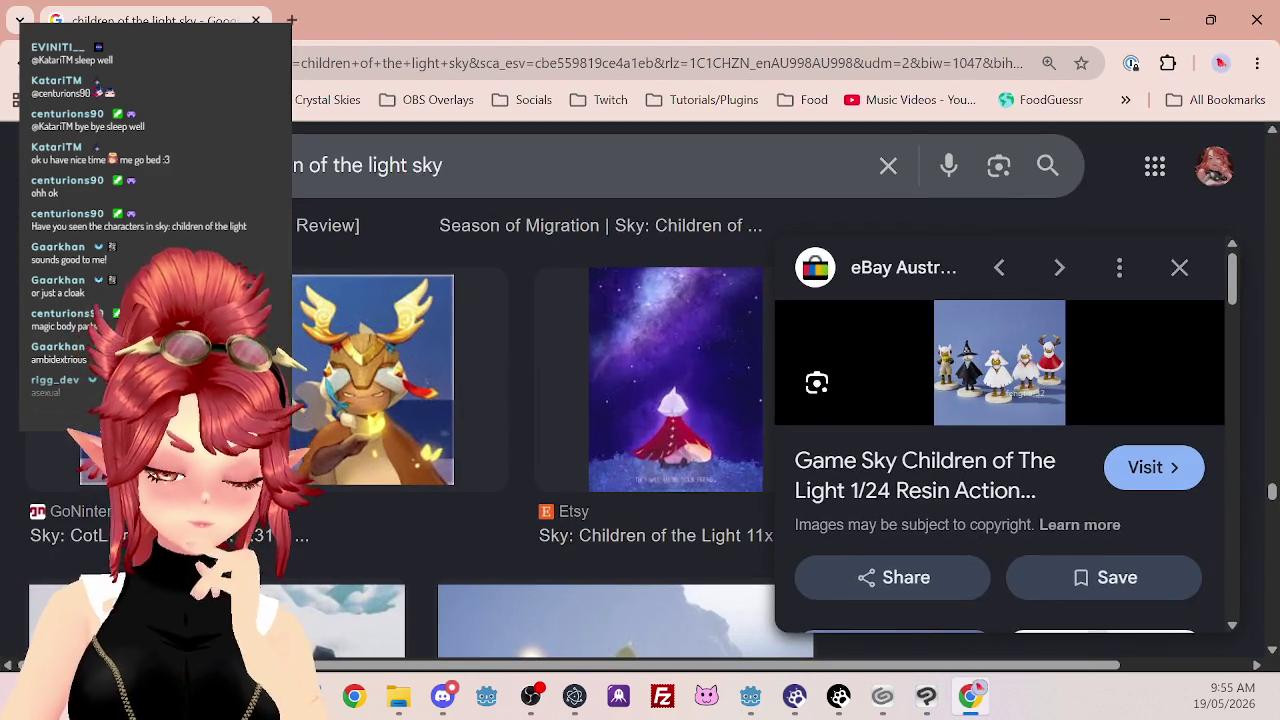
{"action": "scroll", "coordinate": [590, 395], "scroll_direction": "down", "scroll_amount": 10}
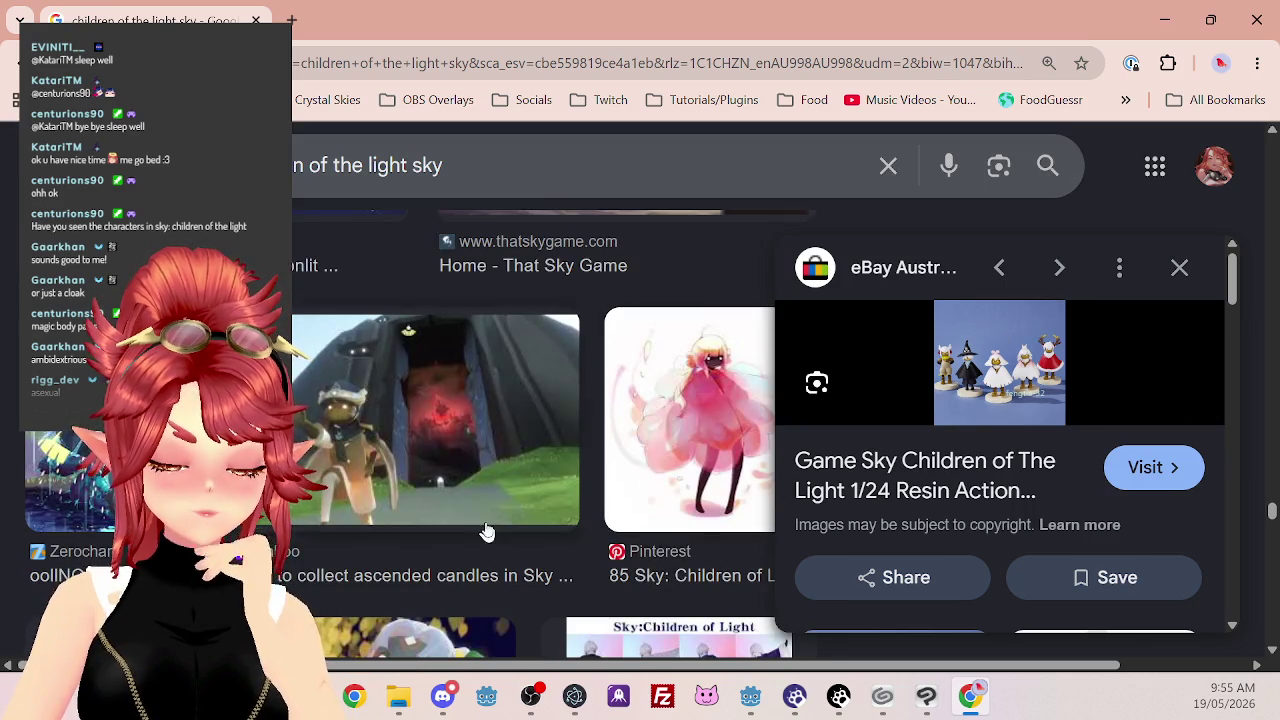
{"action": "scroll", "coordinate": [486, 534], "scroll_direction": "down", "scroll_amount": 5}
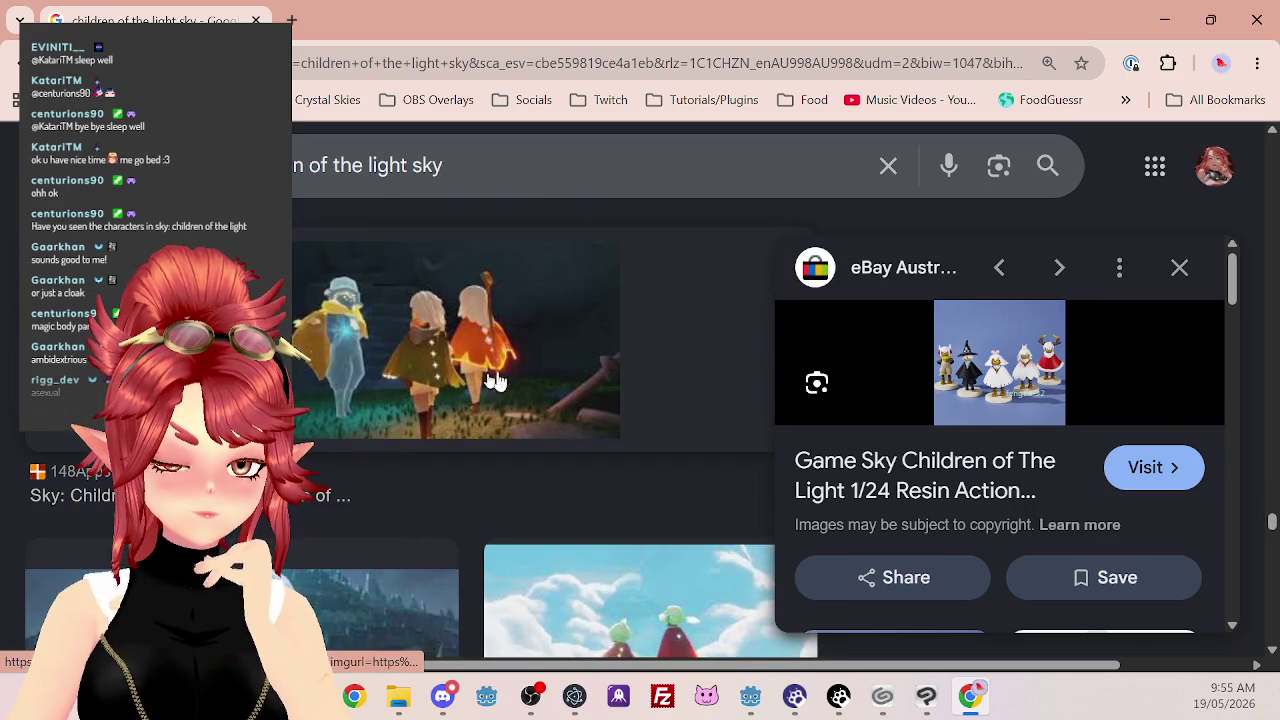
{"action": "left_click", "coordinate": [1167, 14]}
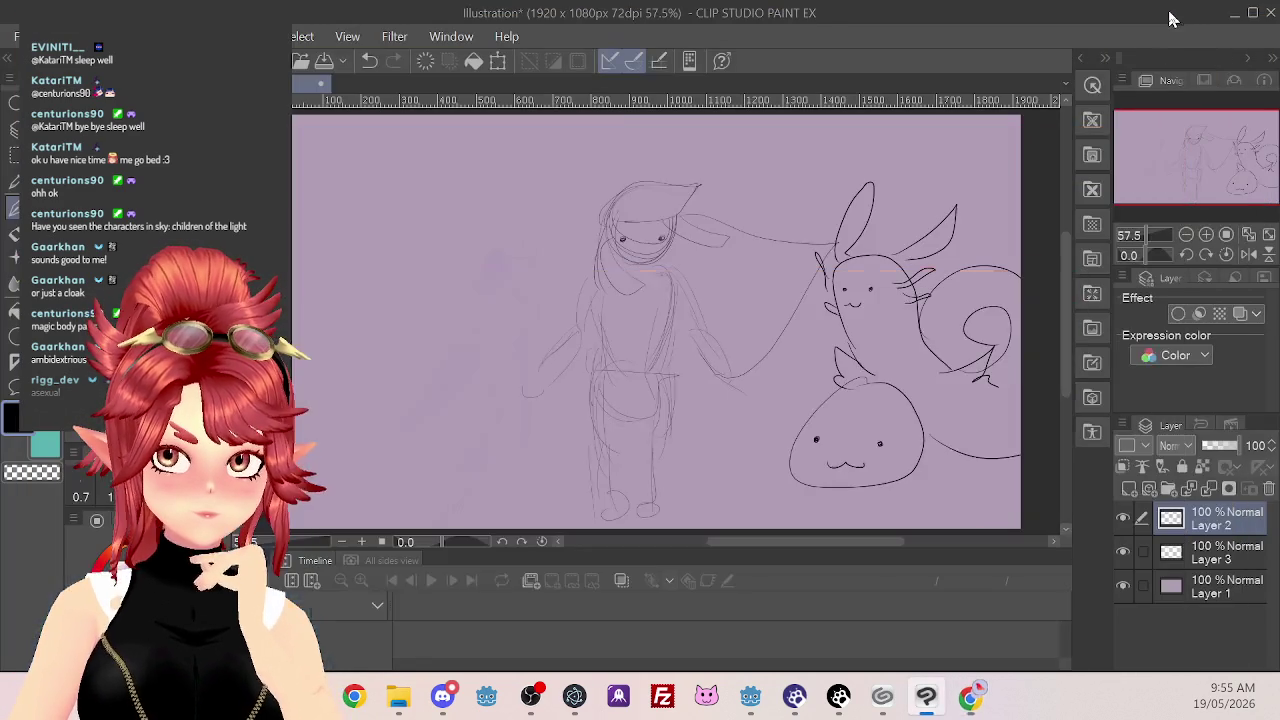
Add a torso stroke, then erase the rough leg, foot and arm lines
{"action": "left_click_drag", "start_coordinate": [656, 290], "coordinate": [648, 336]}
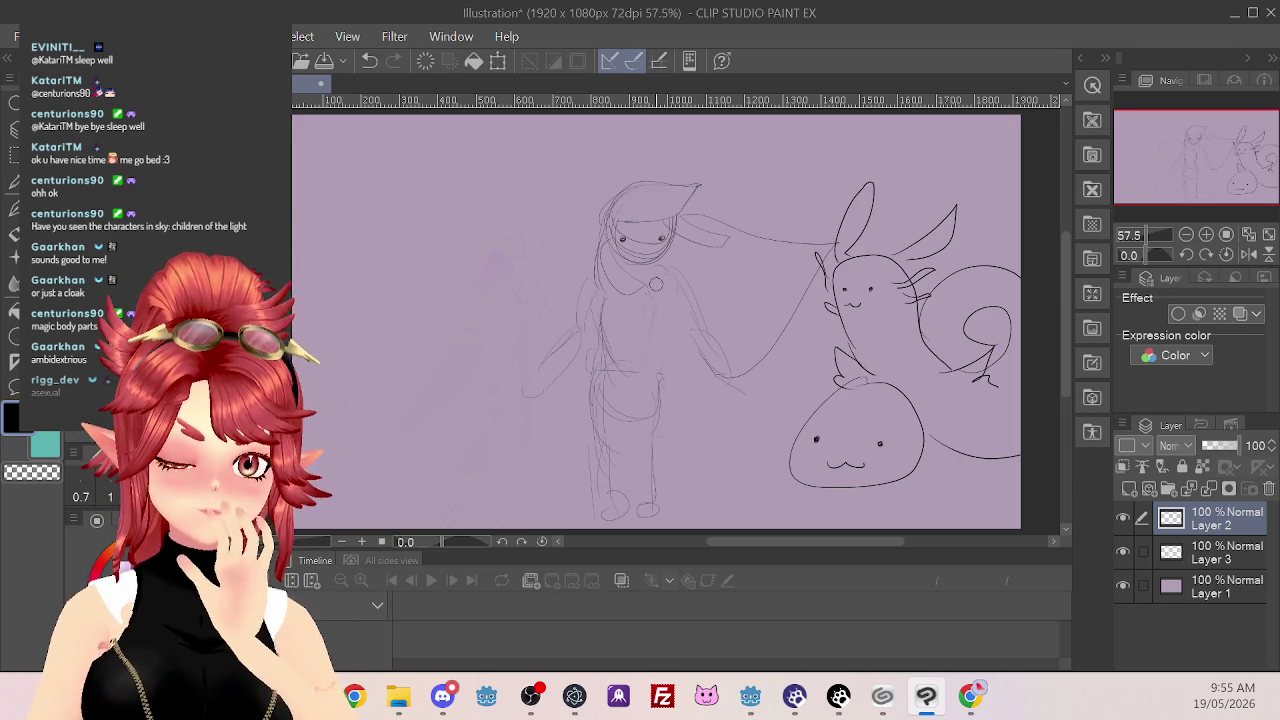
{"action": "mouse_move", "coordinate": [647, 376]}
{"action": "left_mouse_down"}
{"action": "mouse_move", "coordinate": [658, 410]}
{"action": "mouse_move", "coordinate": [650, 490]}
{"action": "mouse_move", "coordinate": [638, 492]}
{"action": "mouse_move", "coordinate": [659, 520]}
{"action": "mouse_move", "coordinate": [606, 471]}
{"action": "mouse_move", "coordinate": [593, 387]}
{"action": "mouse_move", "coordinate": [605, 482]}
{"action": "mouse_move", "coordinate": [594, 366]}
{"action": "left_mouse_up"}
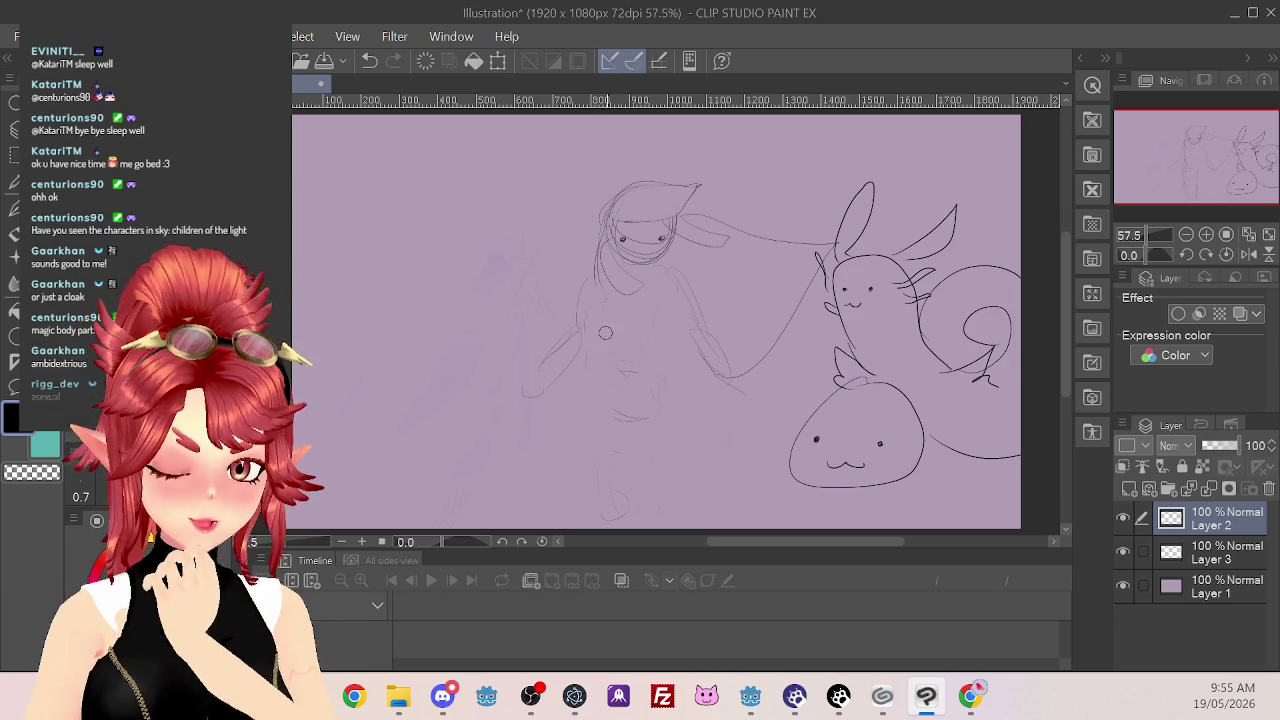
{"action": "mouse_move", "coordinate": [652, 399]}
{"action": "left_mouse_down"}
{"action": "mouse_move", "coordinate": [602, 480]}
{"action": "mouse_move", "coordinate": [639, 506]}
{"action": "mouse_move", "coordinate": [604, 473]}
{"action": "left_mouse_up"}
{"action": "mouse_move", "coordinate": [574, 345]}
{"action": "left_mouse_down"}
{"action": "mouse_move", "coordinate": [514, 391]}
{"action": "mouse_move", "coordinate": [580, 354]}
{"action": "mouse_move", "coordinate": [659, 272]}
{"action": "mouse_move", "coordinate": [688, 320]}
{"action": "mouse_move", "coordinate": [667, 264]}
{"action": "mouse_move", "coordinate": [714, 368]}
{"action": "left_mouse_up"}
{"action": "key", "text": "p"}
{"action": "left_click_drag", "start_coordinate": [655, 280], "coordinate": [664, 271]}
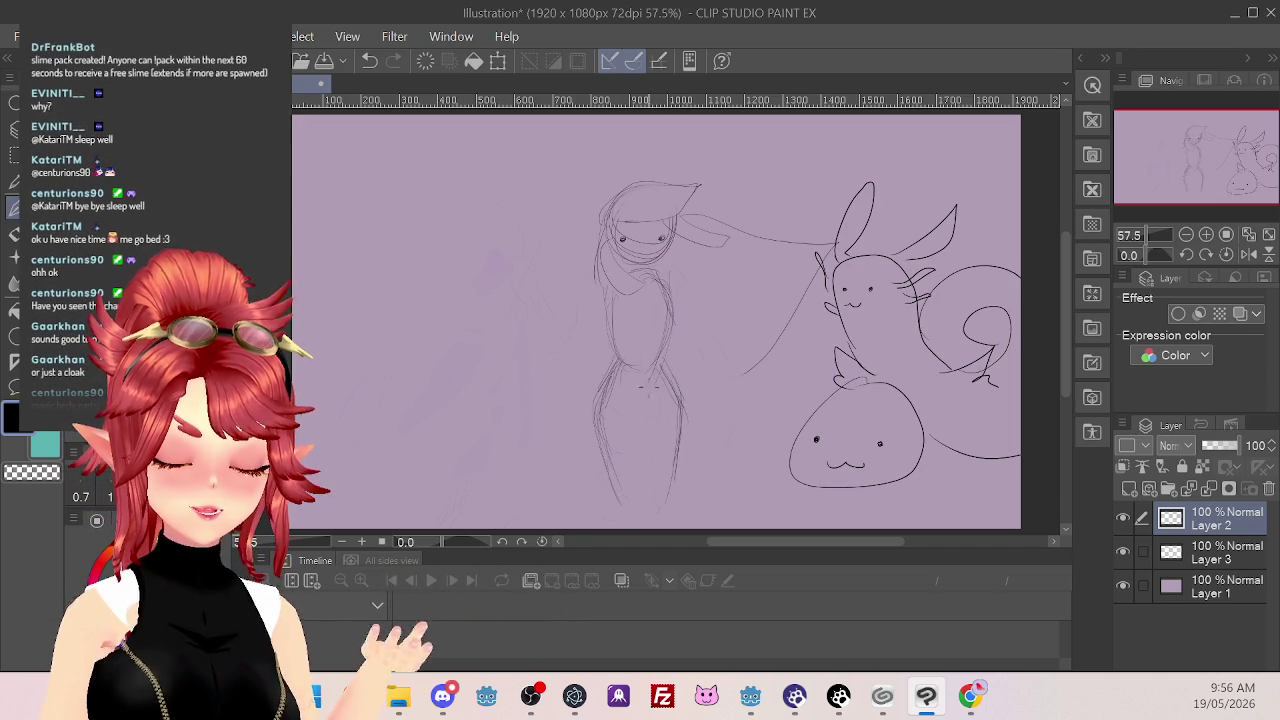
Sketch a long stroke down the figure's right side beneath the hooded head
{"action": "mouse_move", "coordinate": [662, 334]}
{"action": "left_mouse_down"}
{"action": "mouse_move", "coordinate": [670, 472]}
{"action": "mouse_move", "coordinate": [610, 494]}
{"action": "left_mouse_up"}
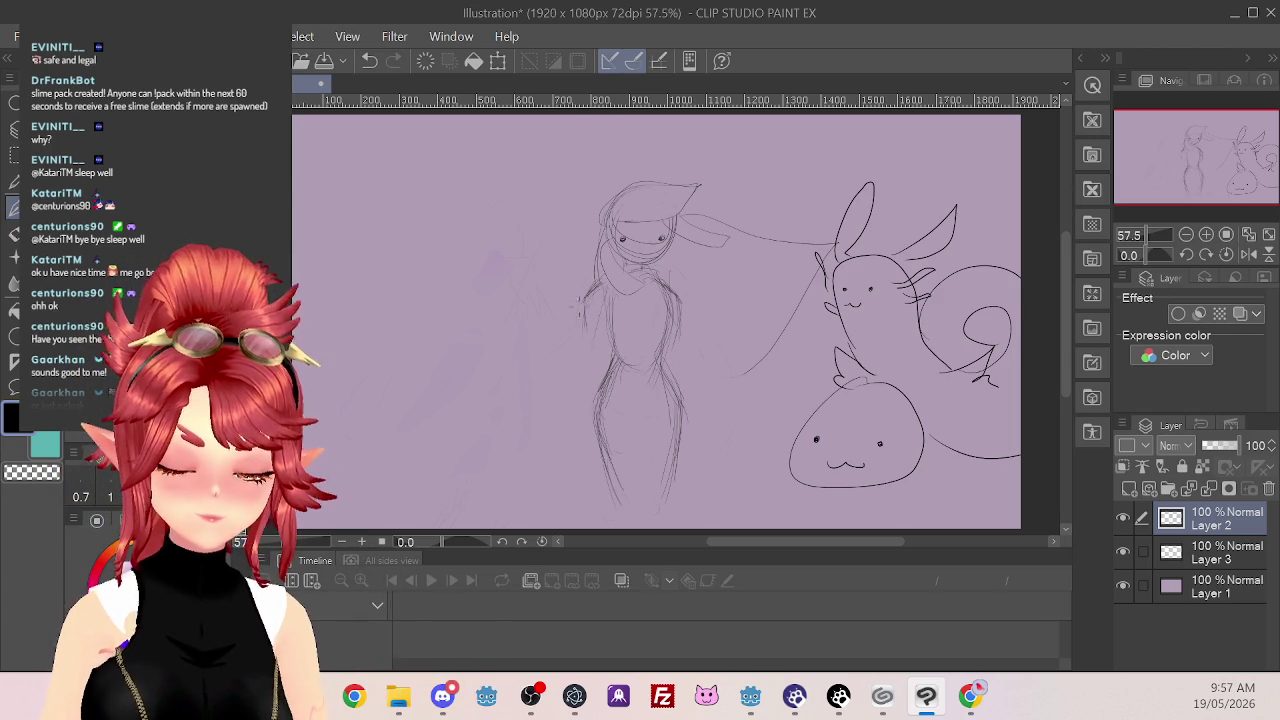
Draw the figure's side contours, a long hair strand toward the bunny creature, and the lower legs
{"action": "left_click_drag", "start_coordinate": [585, 305], "coordinate": [578, 376]}
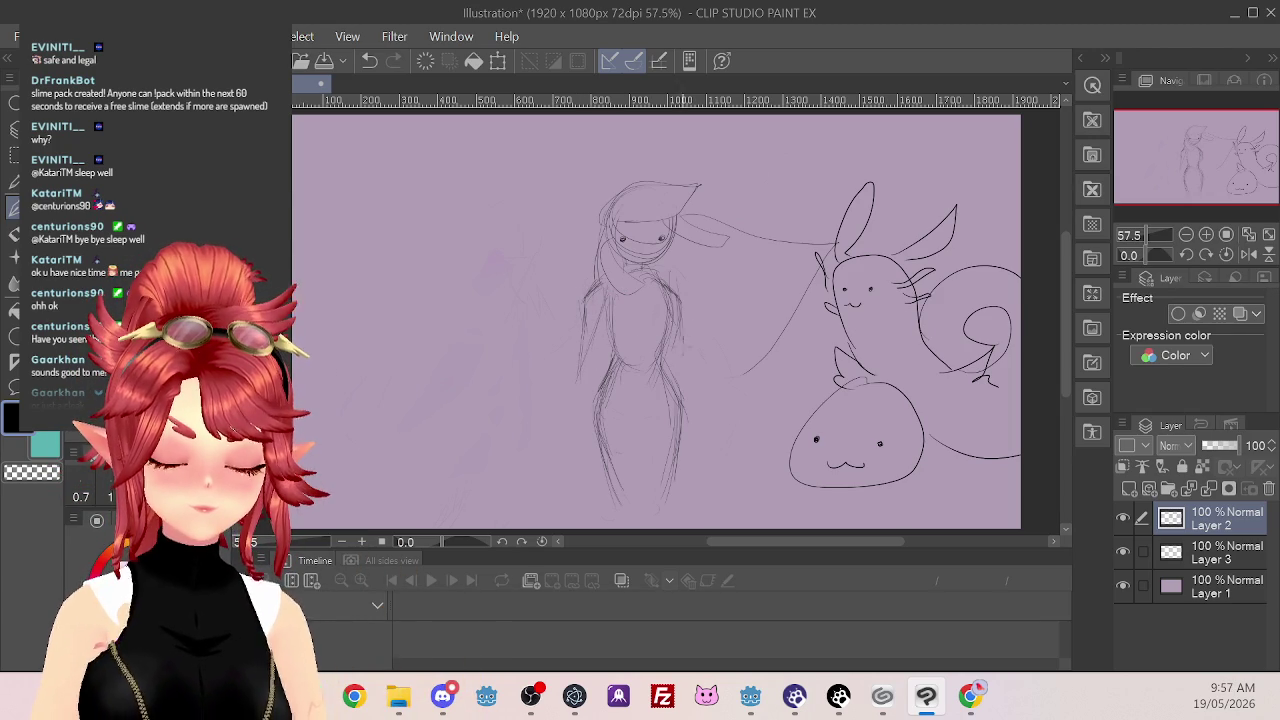
{"action": "left_click_drag", "start_coordinate": [684, 356], "coordinate": [694, 374]}
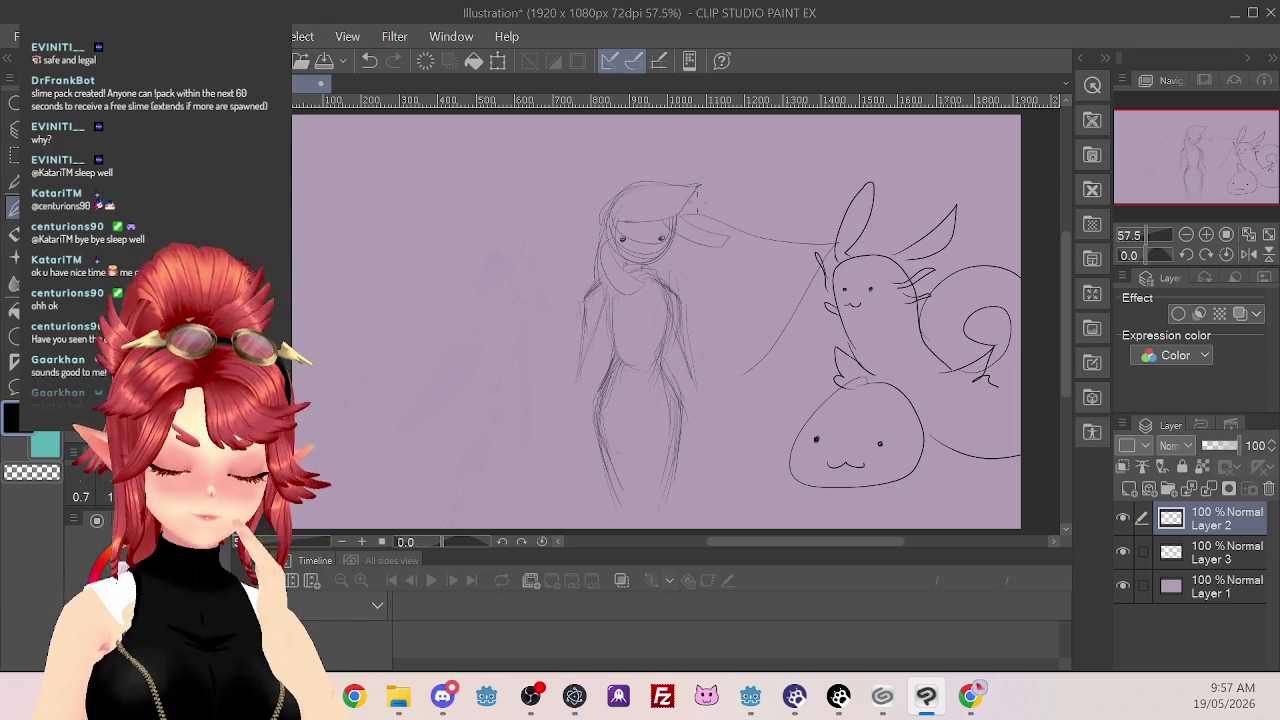
{"action": "mouse_move", "coordinate": [745, 226]}
{"action": "left_mouse_down"}
{"action": "mouse_move", "coordinate": [786, 340]}
{"action": "mouse_move", "coordinate": [734, 390]}
{"action": "left_mouse_up"}
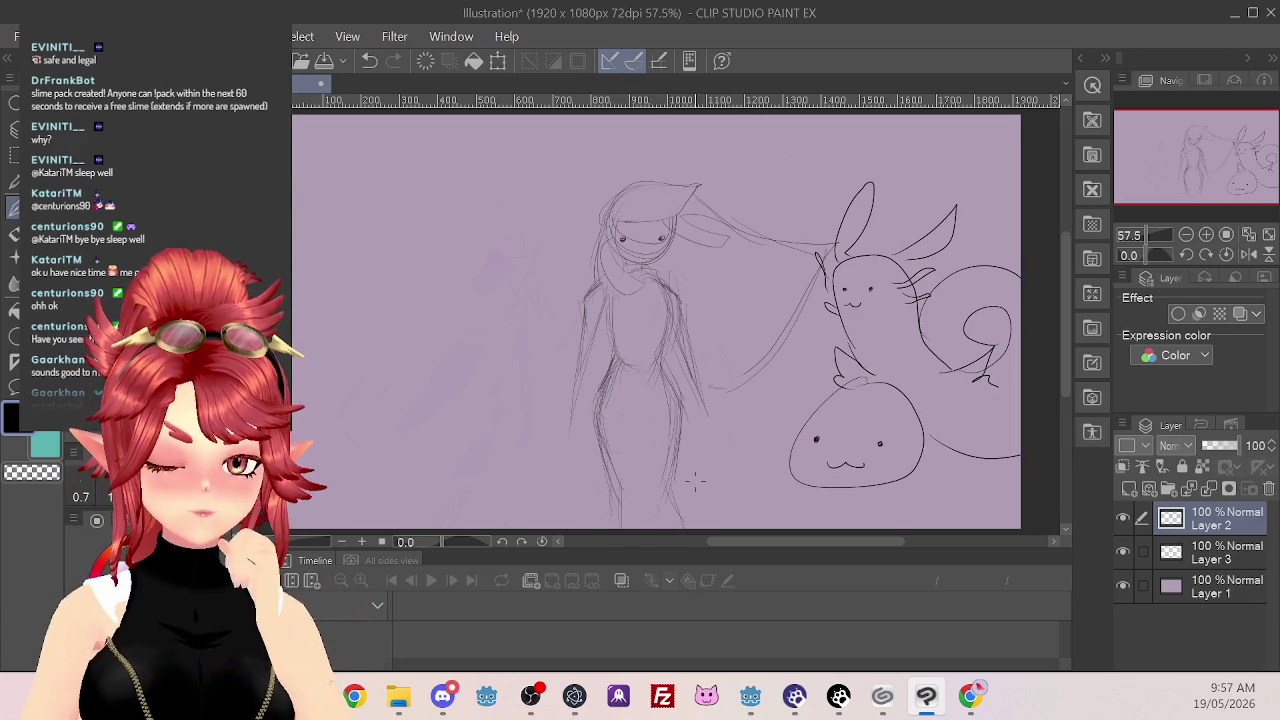
{"action": "left_click_drag", "start_coordinate": [642, 430], "coordinate": [644, 526]}
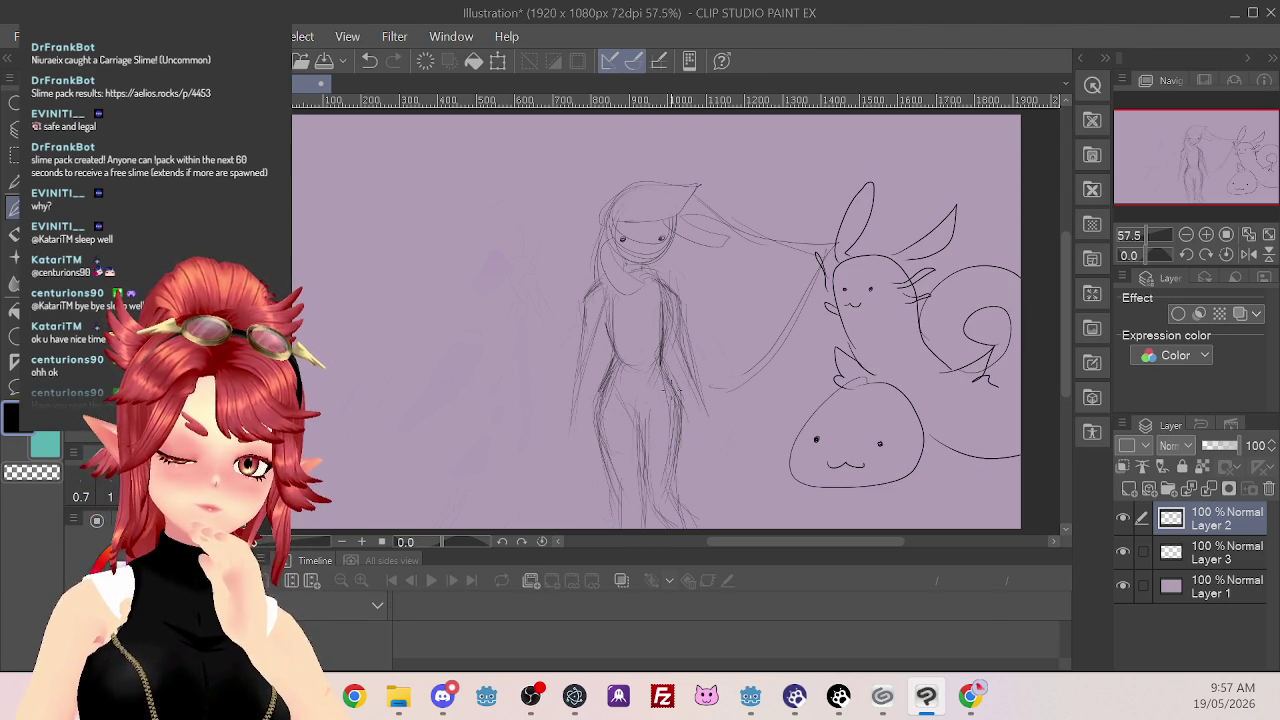
{"action": "left_click_drag", "start_coordinate": [577, 382], "coordinate": [577, 436]}
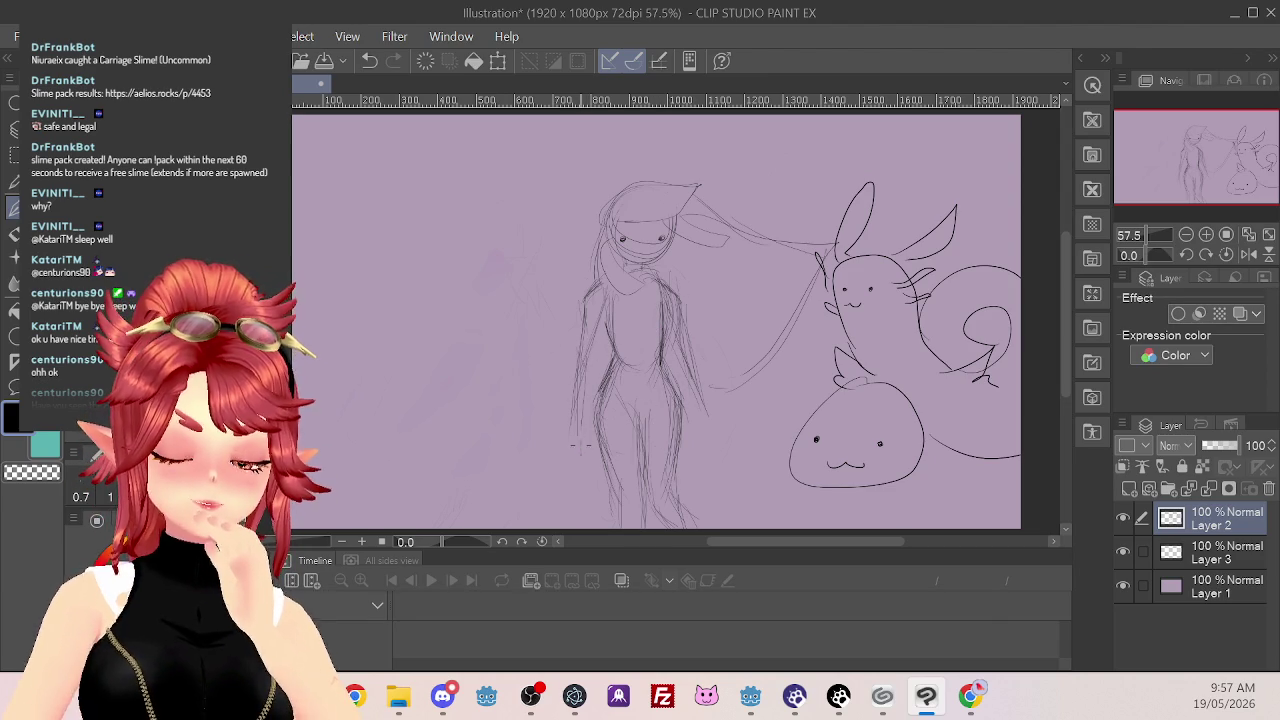
Sketch the left foot and right hand, then darken the left side, arm and hand outlines
{"action": "left_click_drag", "start_coordinate": [576, 382], "coordinate": [575, 342]}
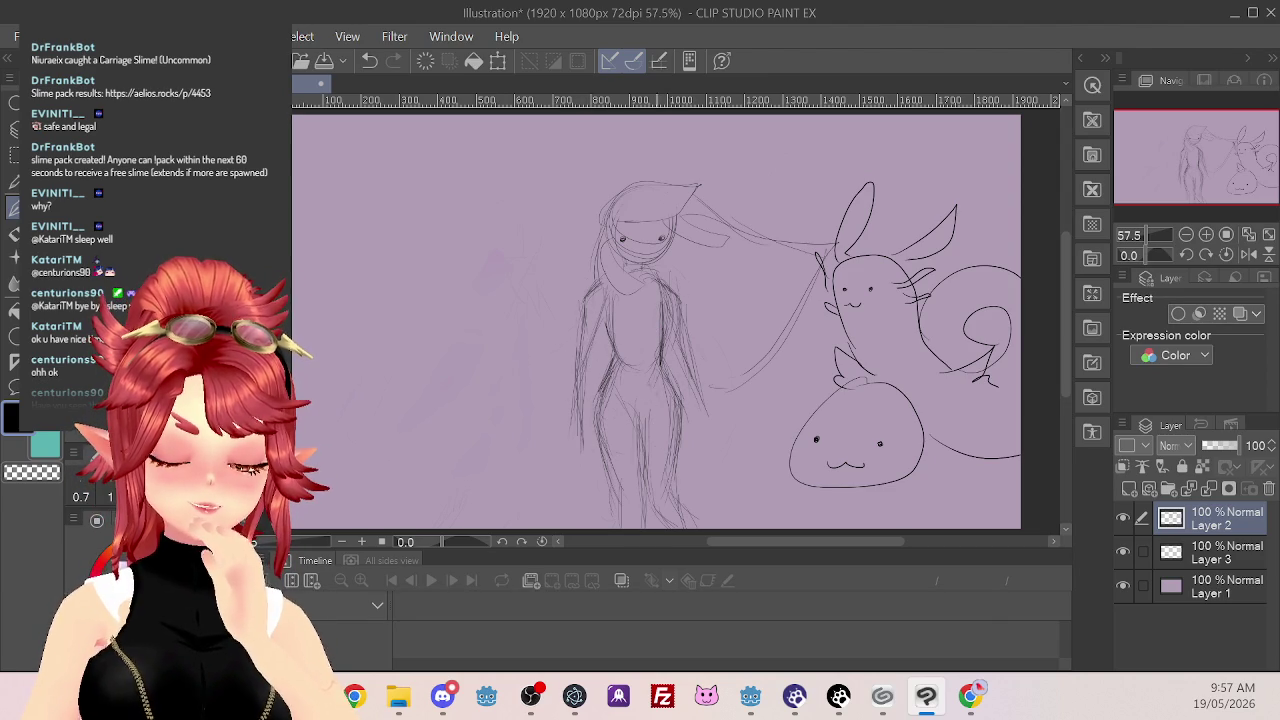
{"action": "left_click_drag", "start_coordinate": [715, 388], "coordinate": [703, 412]}
{"action": "mouse_move", "coordinate": [577, 447]}
{"action": "left_mouse_down"}
{"action": "mouse_move", "coordinate": [574, 462]}
{"action": "mouse_move", "coordinate": [587, 462]}
{"action": "left_mouse_up"}
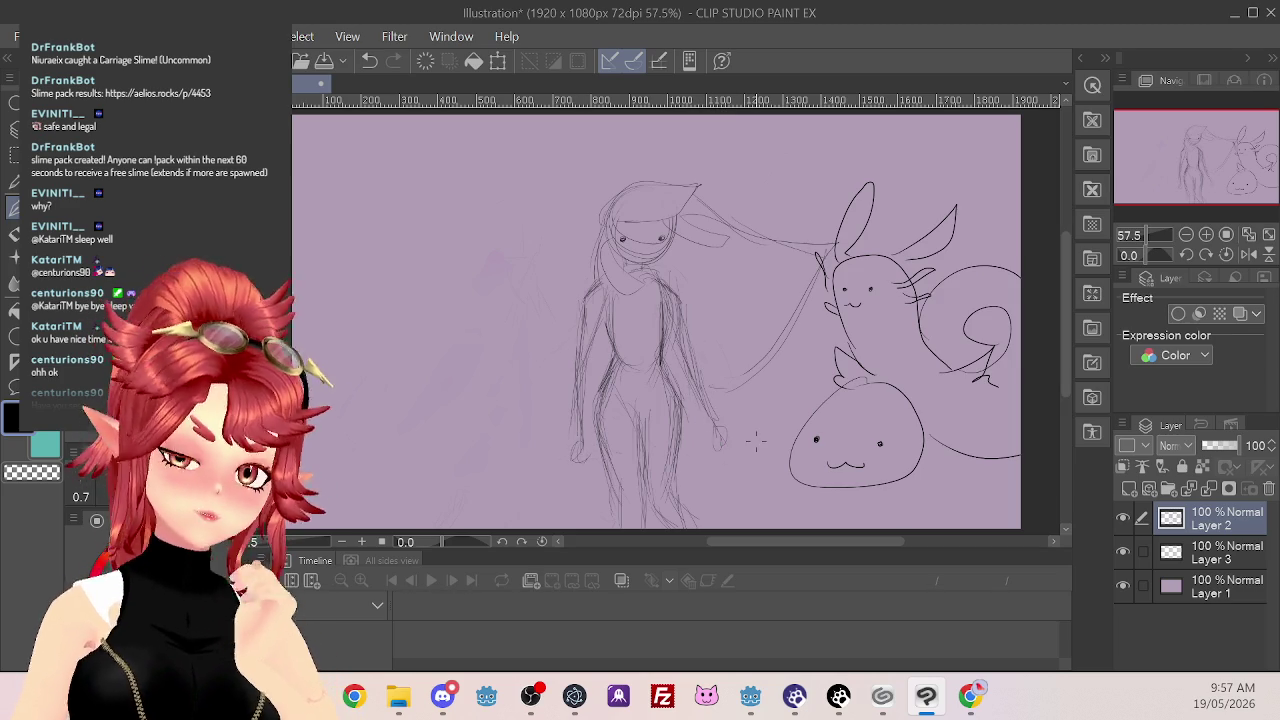
{"action": "left_click_drag", "start_coordinate": [724, 428], "coordinate": [718, 452]}
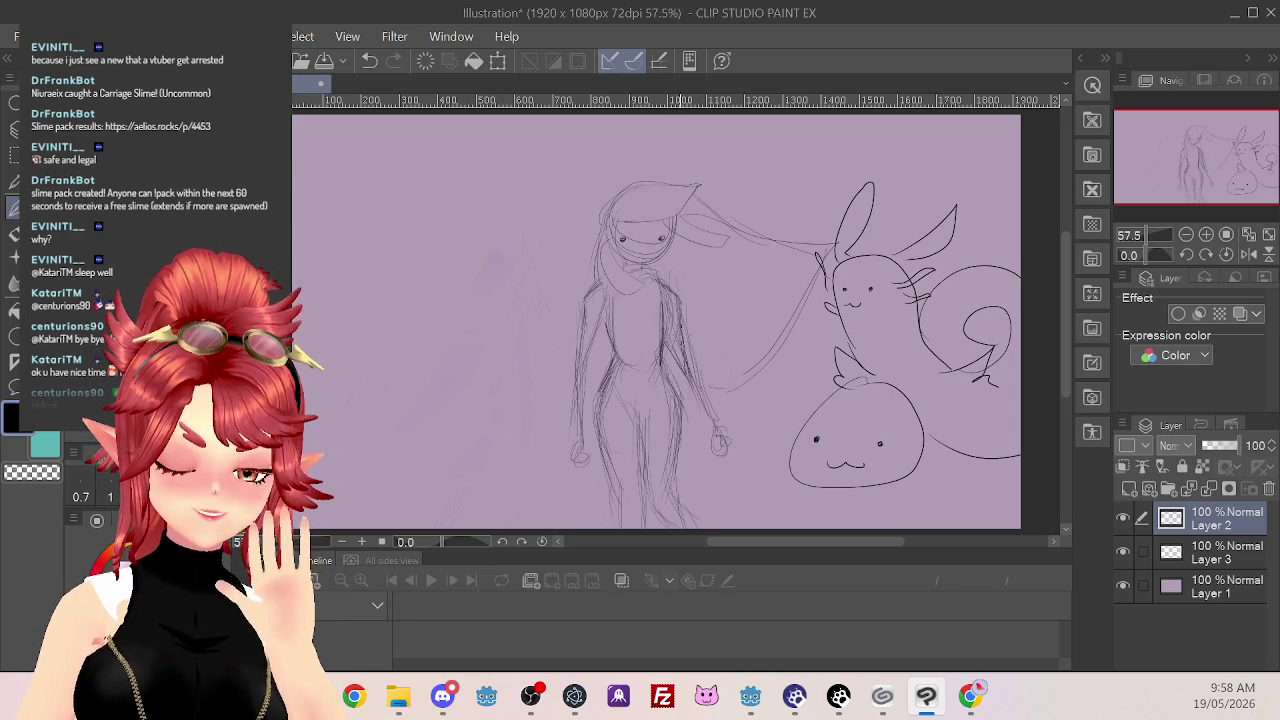
{"action": "left_click_drag", "start_coordinate": [708, 416], "coordinate": [738, 462]}
{"action": "mouse_move", "coordinate": [594, 338]}
{"action": "left_mouse_down"}
{"action": "mouse_move", "coordinate": [580, 372]}
{"action": "mouse_move", "coordinate": [580, 476]}
{"action": "left_mouse_up"}
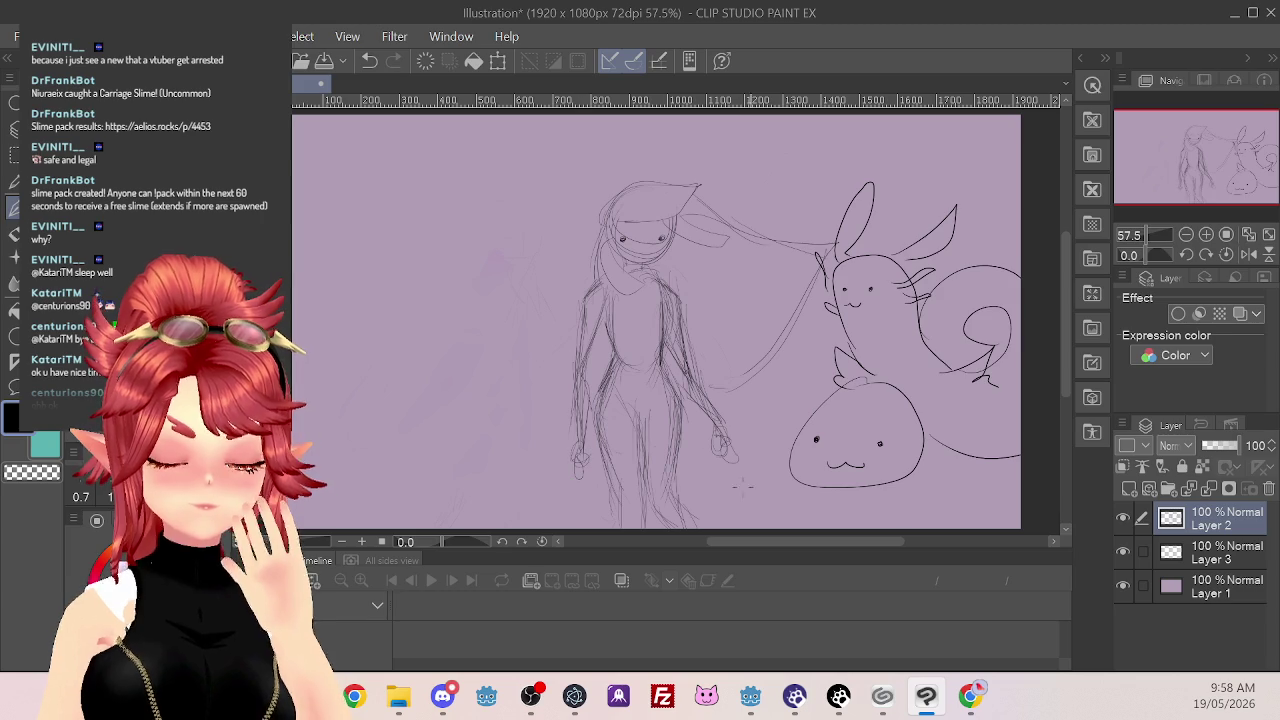
{"action": "mouse_move", "coordinate": [722, 442]}
{"action": "left_mouse_down"}
{"action": "mouse_move", "coordinate": [736, 460]}
{"action": "mouse_move", "coordinate": [730, 443]}
{"action": "left_mouse_up"}
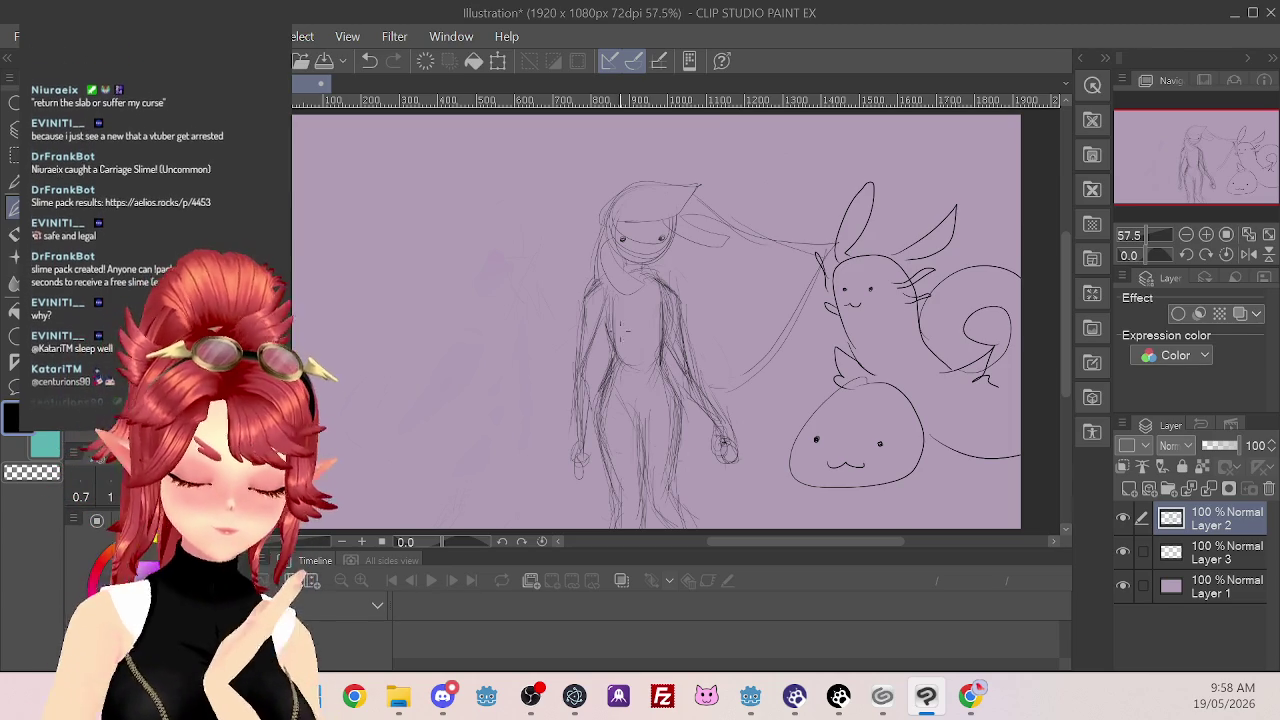
Draw a collar, extra hair strands, and the waistband and hips
{"action": "mouse_move", "coordinate": [639, 268]}
{"action": "left_mouse_down"}
{"action": "mouse_move", "coordinate": [663, 285]}
{"action": "mouse_move", "coordinate": [672, 273]}
{"action": "mouse_move", "coordinate": [768, 300]}
{"action": "mouse_move", "coordinate": [782, 339]}
{"action": "mouse_move", "coordinate": [776, 318]}
{"action": "mouse_move", "coordinate": [762, 346]}
{"action": "mouse_move", "coordinate": [674, 330]}
{"action": "left_mouse_up"}
{"action": "left_click_drag", "start_coordinate": [676, 278], "coordinate": [664, 290]}
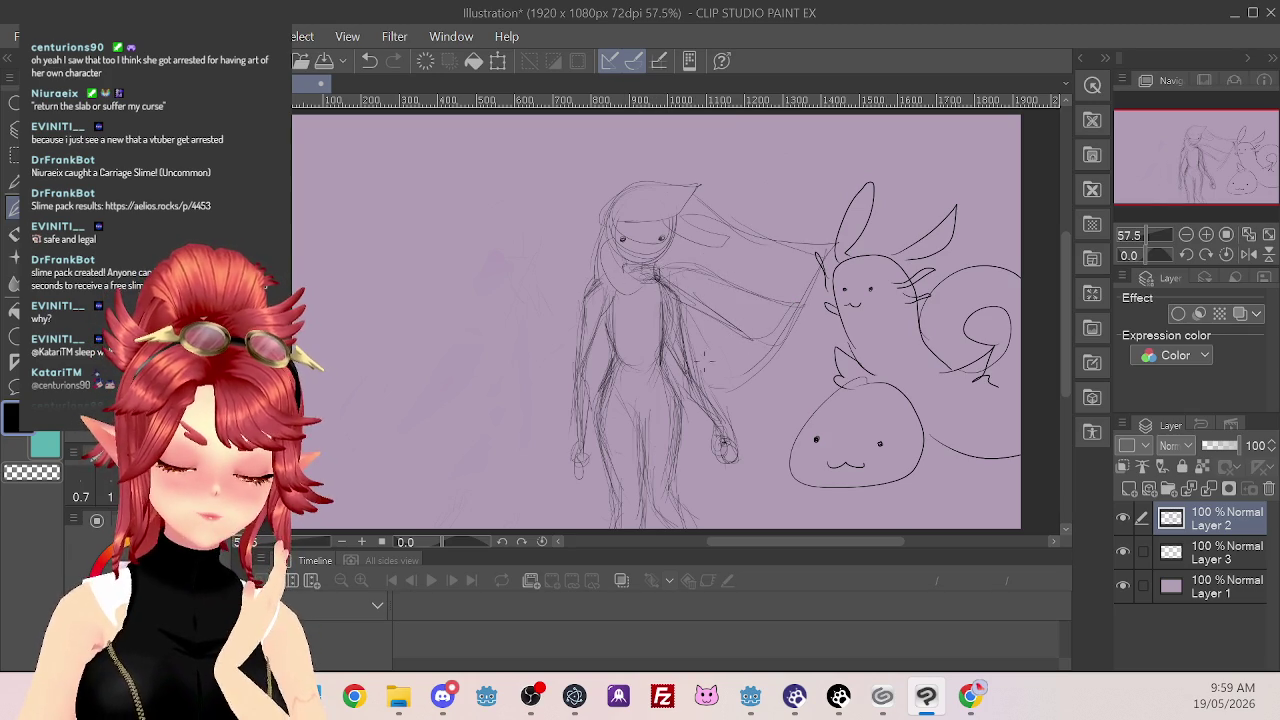
{"action": "mouse_move", "coordinate": [658, 364]}
{"action": "left_mouse_down"}
{"action": "mouse_move", "coordinate": [664, 382]}
{"action": "mouse_move", "coordinate": [622, 396]}
{"action": "mouse_move", "coordinate": [622, 414]}
{"action": "left_mouse_up"}
{"action": "left_click_drag", "start_coordinate": [618, 364], "coordinate": [656, 360]}
{"action": "mouse_move", "coordinate": [610, 352]}
{"action": "left_mouse_down"}
{"action": "mouse_move", "coordinate": [642, 362]}
{"action": "mouse_move", "coordinate": [648, 345]}
{"action": "mouse_move", "coordinate": [636, 346]}
{"action": "mouse_move", "coordinate": [668, 366]}
{"action": "mouse_move", "coordinate": [674, 402]}
{"action": "left_mouse_up"}
{"action": "left_click_drag", "start_coordinate": [624, 404], "coordinate": [638, 424]}
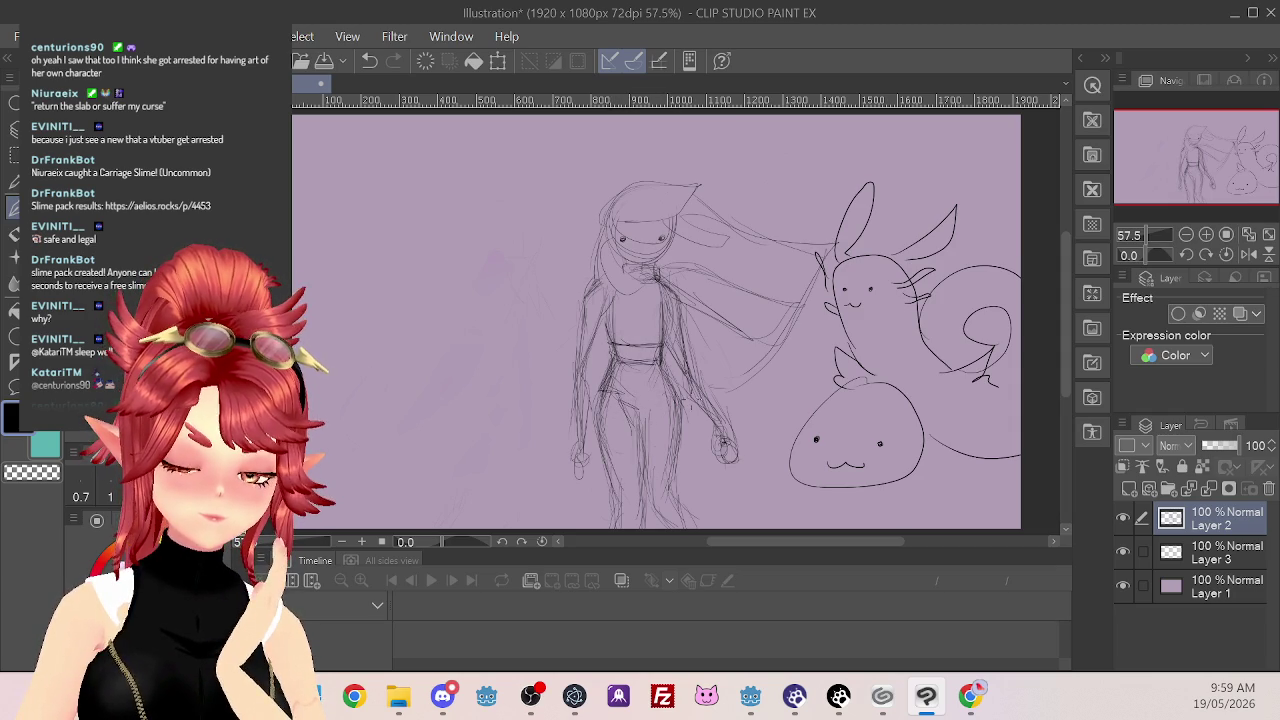
Sketch drapery trailing below the right hand and strengthen its fold lines
{"action": "mouse_move", "coordinate": [700, 452]}
{"action": "left_mouse_down"}
{"action": "mouse_move", "coordinate": [770, 488]}
{"action": "mouse_move", "coordinate": [732, 522]}
{"action": "mouse_move", "coordinate": [762, 518]}
{"action": "left_mouse_up"}
{"action": "left_click_drag", "start_coordinate": [658, 502], "coordinate": [712, 532]}
{"action": "mouse_move", "coordinate": [646, 480]}
{"action": "left_mouse_down"}
{"action": "mouse_move", "coordinate": [688, 514]}
{"action": "mouse_move", "coordinate": [706, 510]}
{"action": "left_mouse_up"}
{"action": "left_click_drag", "start_coordinate": [700, 520], "coordinate": [734, 528]}
{"action": "left_click_drag", "start_coordinate": [672, 398], "coordinate": [686, 420]}
{"action": "left_click_drag", "start_coordinate": [700, 448], "coordinate": [712, 478]}
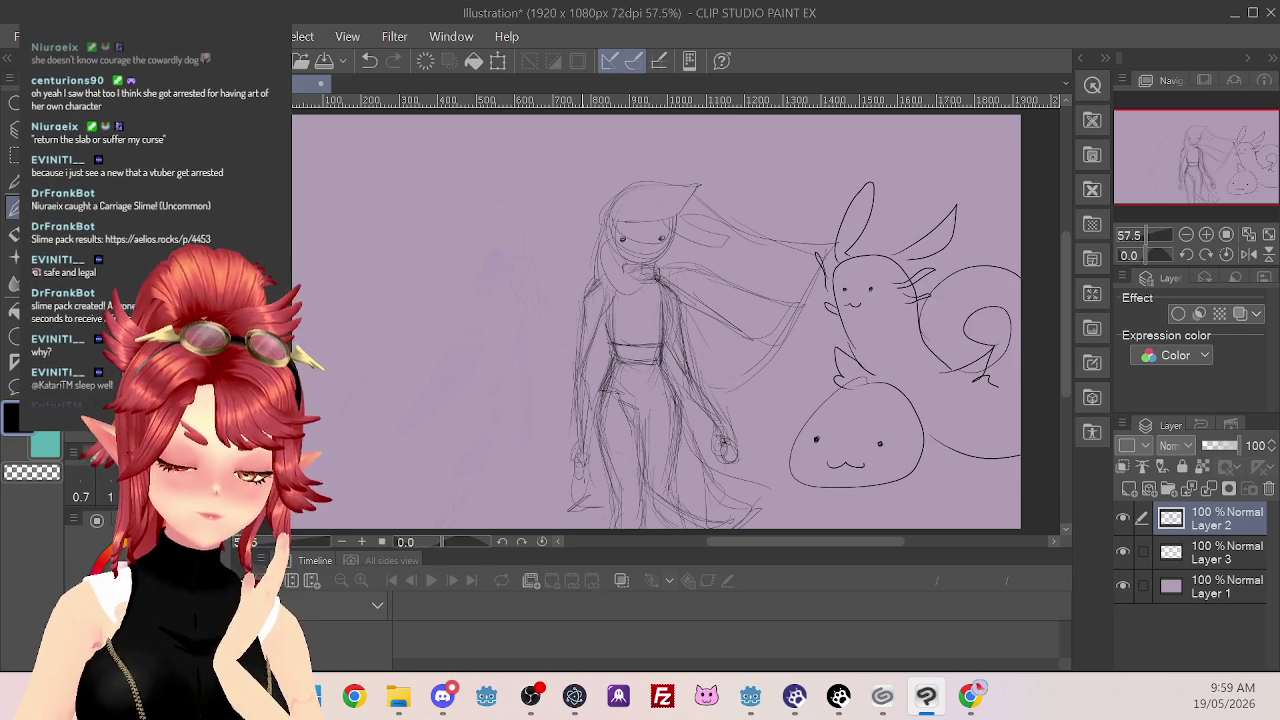
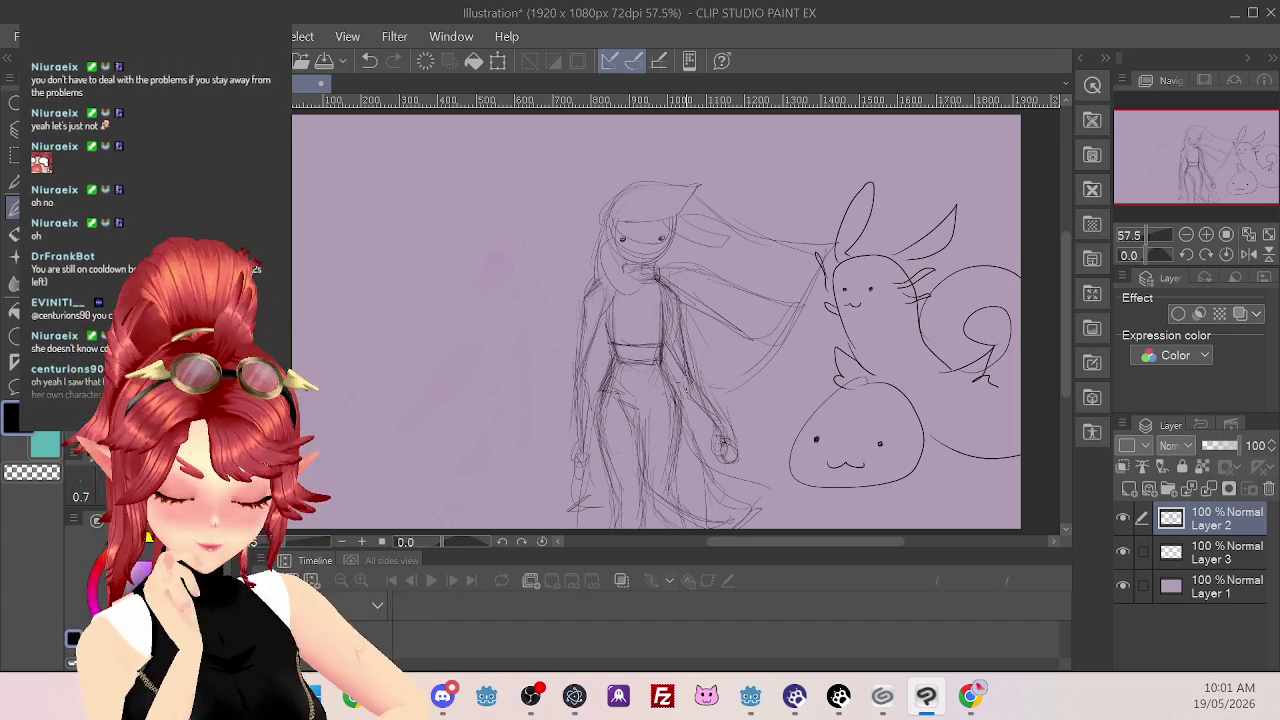
Redraw the standing figure's waist, legs, hands and feet with pencil strokes
{"action": "mouse_move", "coordinate": [632, 396]}
{"action": "left_mouse_down"}
{"action": "mouse_move", "coordinate": [610, 400]}
{"action": "mouse_move", "coordinate": [626, 444]}
{"action": "mouse_move", "coordinate": [592, 434]}
{"action": "mouse_move", "coordinate": [612, 524]}
{"action": "left_mouse_up"}
{"action": "left_click_drag", "start_coordinate": [624, 480], "coordinate": [646, 486]}
{"action": "mouse_move", "coordinate": [716, 410]}
{"action": "left_mouse_down"}
{"action": "mouse_move", "coordinate": [692, 448]}
{"action": "mouse_move", "coordinate": [728, 478]}
{"action": "mouse_move", "coordinate": [692, 450]}
{"action": "left_mouse_up"}
{"action": "mouse_move", "coordinate": [708, 388]}
{"action": "left_mouse_down"}
{"action": "mouse_move", "coordinate": [684, 444]}
{"action": "mouse_move", "coordinate": [734, 474]}
{"action": "left_mouse_up"}
{"action": "mouse_move", "coordinate": [584, 480]}
{"action": "left_mouse_down"}
{"action": "mouse_move", "coordinate": [624, 498]}
{"action": "mouse_move", "coordinate": [560, 512]}
{"action": "mouse_move", "coordinate": [650, 488]}
{"action": "left_mouse_up"}
{"action": "left_click_drag", "start_coordinate": [584, 450], "coordinate": [562, 520]}
Add pencil strokes to the figure's shoulders, torso and the hair beside its head
{"action": "left_click_drag", "start_coordinate": [612, 294], "coordinate": [608, 322]}
{"action": "left_click_drag", "start_coordinate": [658, 289], "coordinate": [663, 313]}
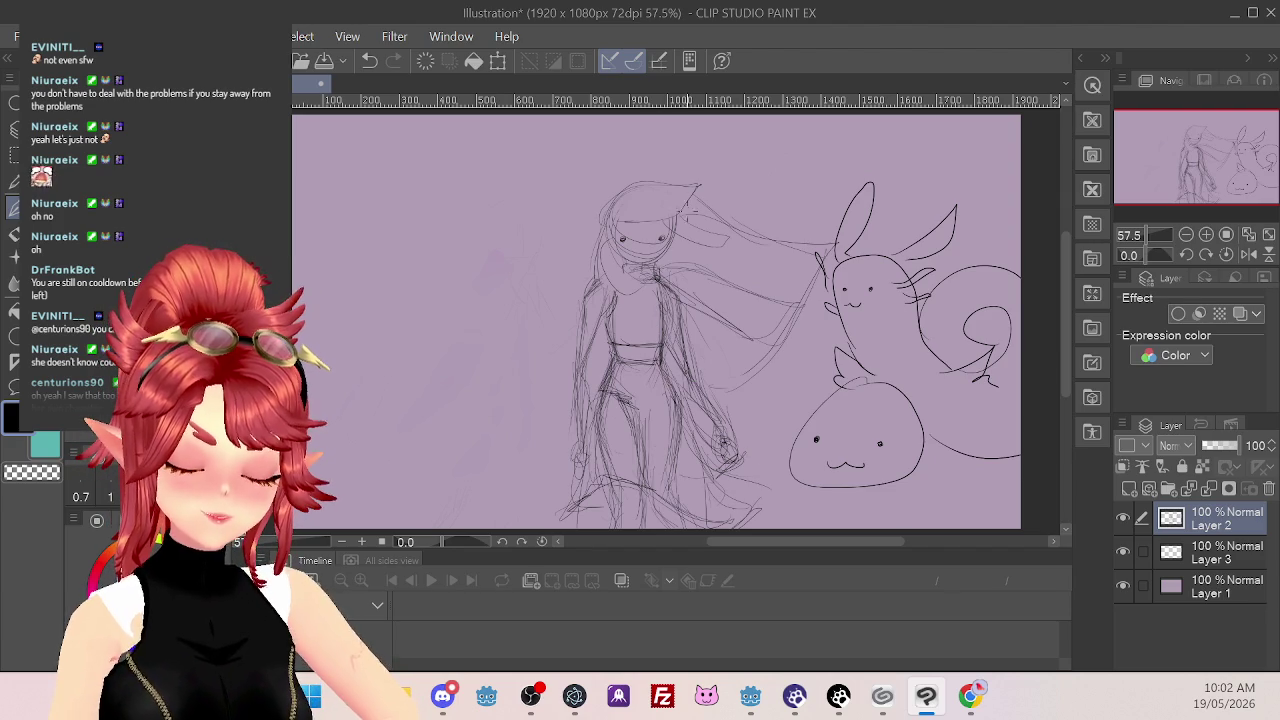
{"action": "left_click_drag", "start_coordinate": [678, 276], "coordinate": [704, 267]}
{"action": "left_click_drag", "start_coordinate": [768, 334], "coordinate": [740, 338]}
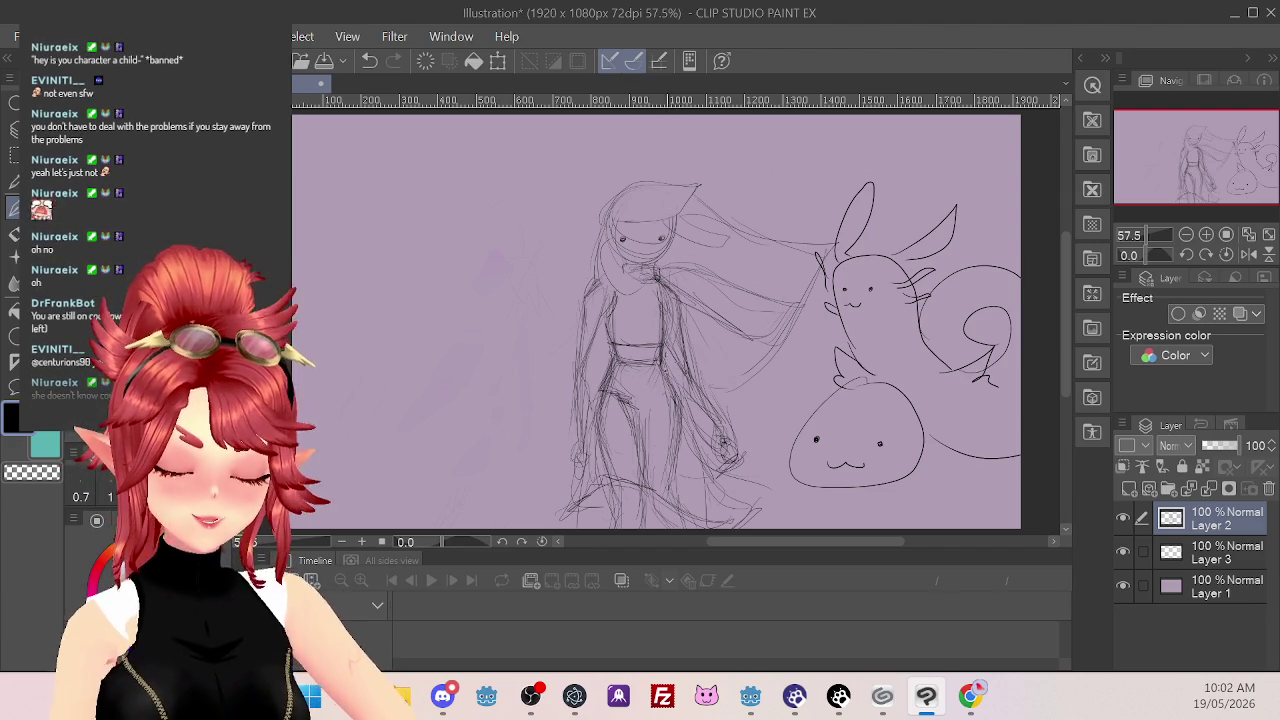
{"action": "left_click_drag", "start_coordinate": [643, 355], "coordinate": [671, 367]}
{"action": "mouse_move", "coordinate": [668, 286]}
{"action": "left_mouse_down"}
{"action": "mouse_move", "coordinate": [658, 308]}
{"action": "mouse_move", "coordinate": [604, 336]}
{"action": "mouse_move", "coordinate": [603, 317]}
{"action": "left_mouse_up"}
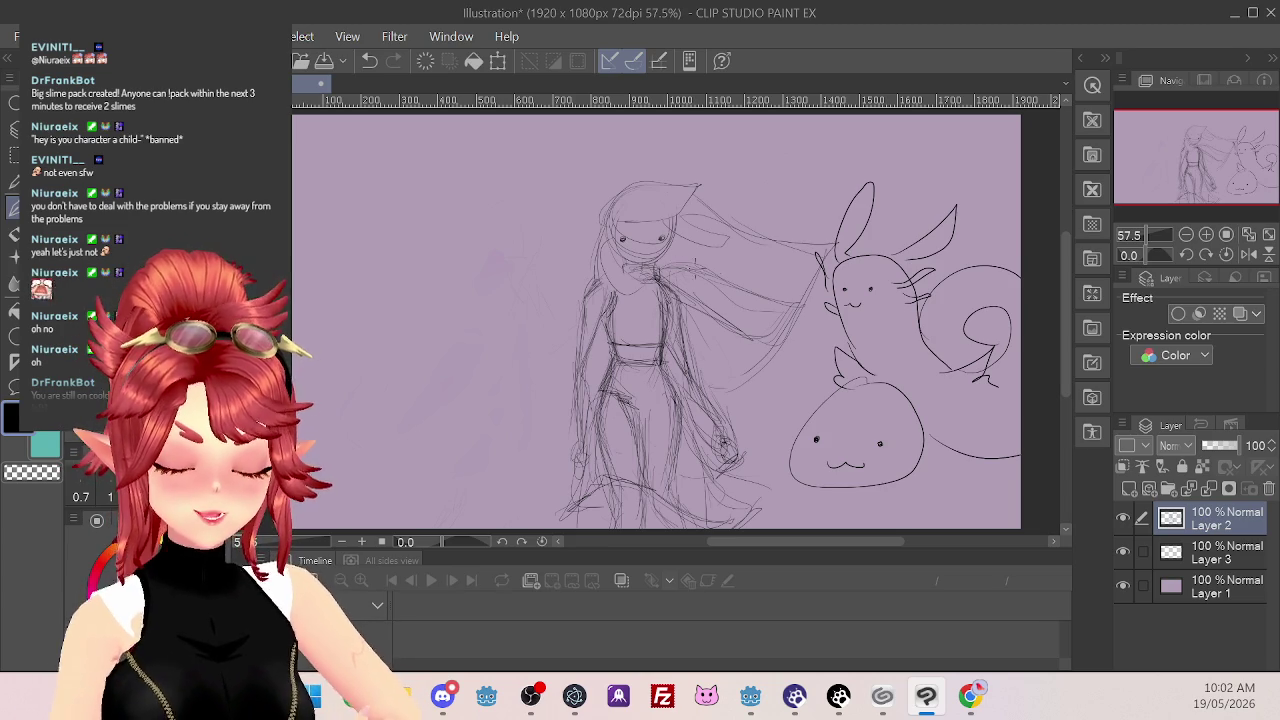
{"action": "mouse_move", "coordinate": [612, 372]}
{"action": "left_mouse_down"}
{"action": "mouse_move", "coordinate": [606, 386]}
{"action": "mouse_move", "coordinate": [668, 376]}
{"action": "mouse_move", "coordinate": [762, 490]}
{"action": "left_mouse_up"}
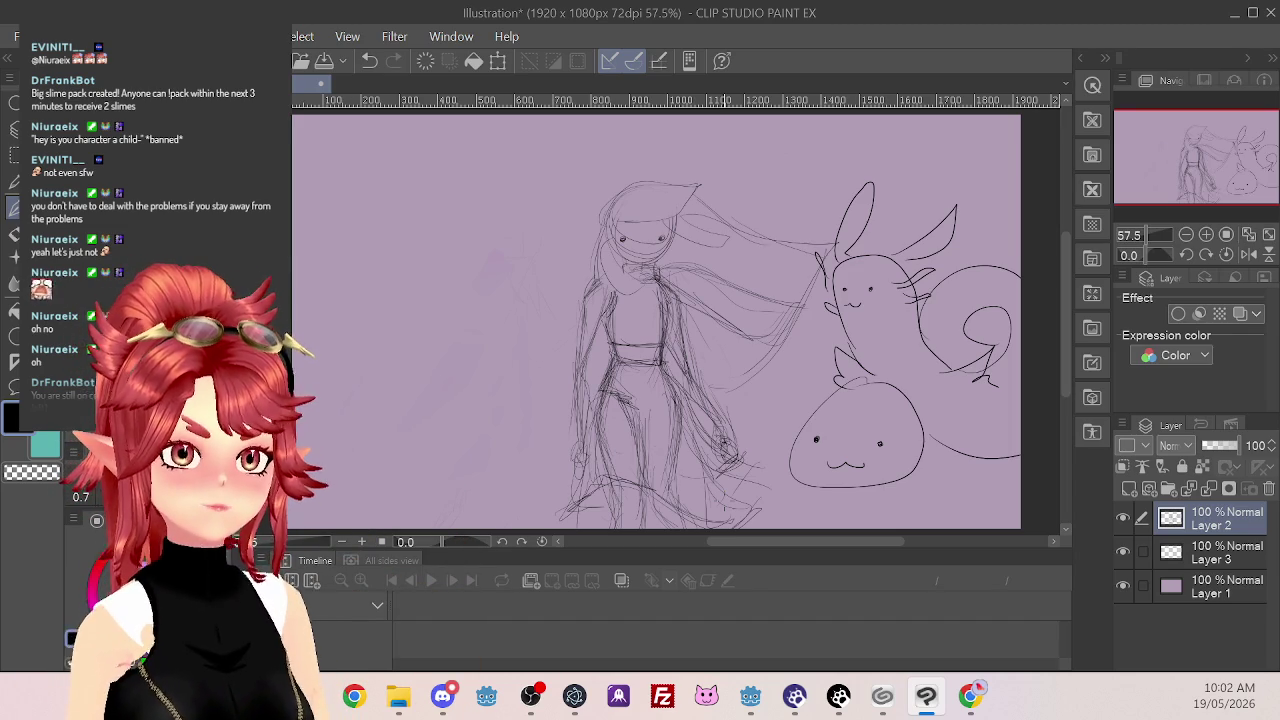
{"action": "mouse_move", "coordinate": [718, 220]}
{"action": "left_mouse_down"}
{"action": "mouse_move", "coordinate": [804, 288]}
{"action": "mouse_move", "coordinate": [776, 324]}
{"action": "left_mouse_up"}
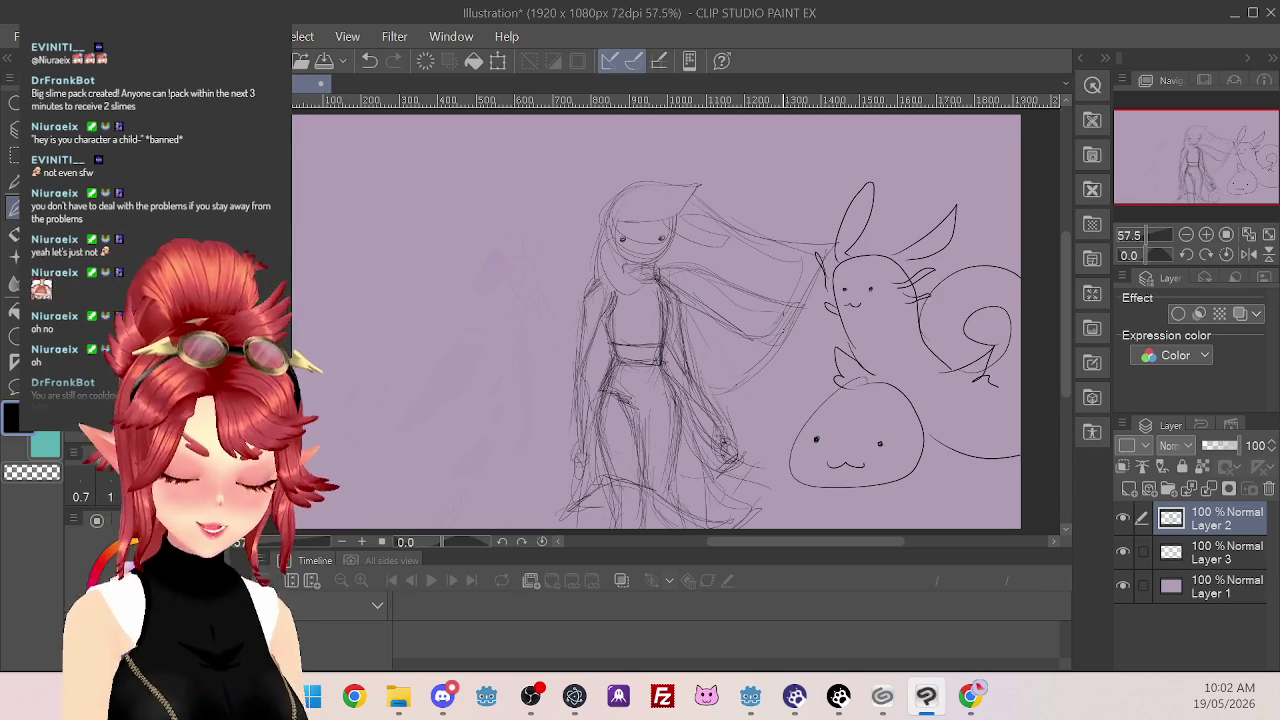
Sketch a round head outline to the left of the figure
{"action": "left_click_drag", "start_coordinate": [366, 222], "coordinate": [420, 246]}
{"action": "left_click_drag", "start_coordinate": [396, 200], "coordinate": [360, 250]}
{"action": "mouse_move", "coordinate": [362, 252]}
{"action": "left_mouse_down"}
{"action": "mouse_move", "coordinate": [418, 230]}
{"action": "mouse_move", "coordinate": [360, 270]}
{"action": "left_mouse_up"}
{"action": "mouse_move", "coordinate": [380, 198]}
{"action": "left_mouse_down"}
{"action": "mouse_move", "coordinate": [424, 216]}
{"action": "mouse_move", "coordinate": [390, 280]}
{"action": "mouse_move", "coordinate": [416, 244]}
{"action": "left_mouse_up"}
Give the small figure eyes, a smile, body sides, a right arm and a pointed head tuft
{"action": "left_click_drag", "start_coordinate": [406, 234], "coordinate": [408, 244]}
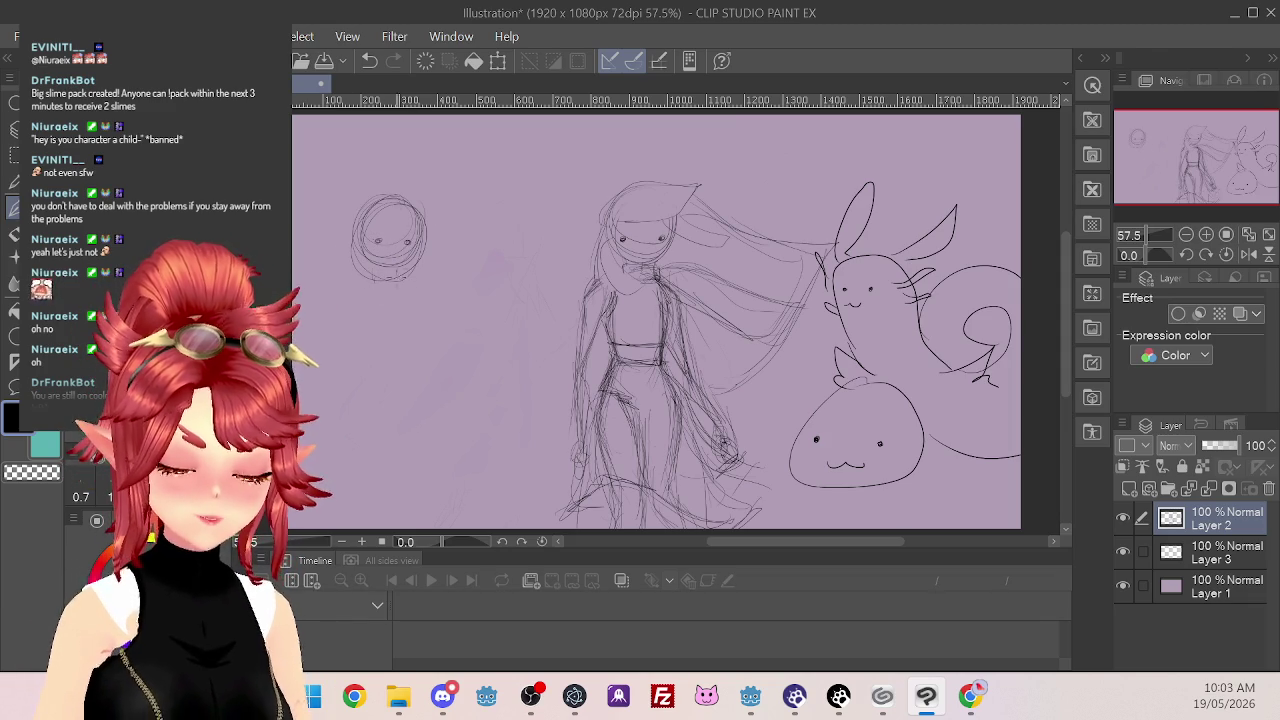
{"action": "left_click_drag", "start_coordinate": [408, 288], "coordinate": [427, 342]}
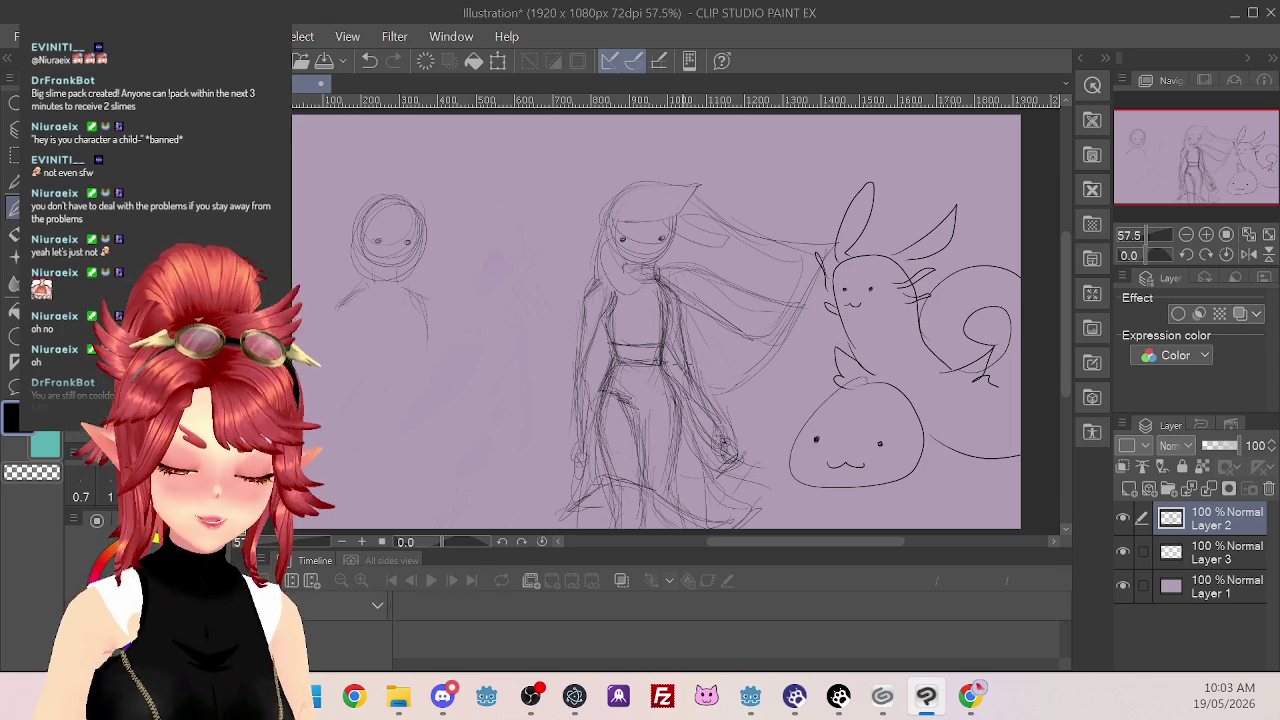
{"action": "left_click_drag", "start_coordinate": [346, 293], "coordinate": [331, 415]}
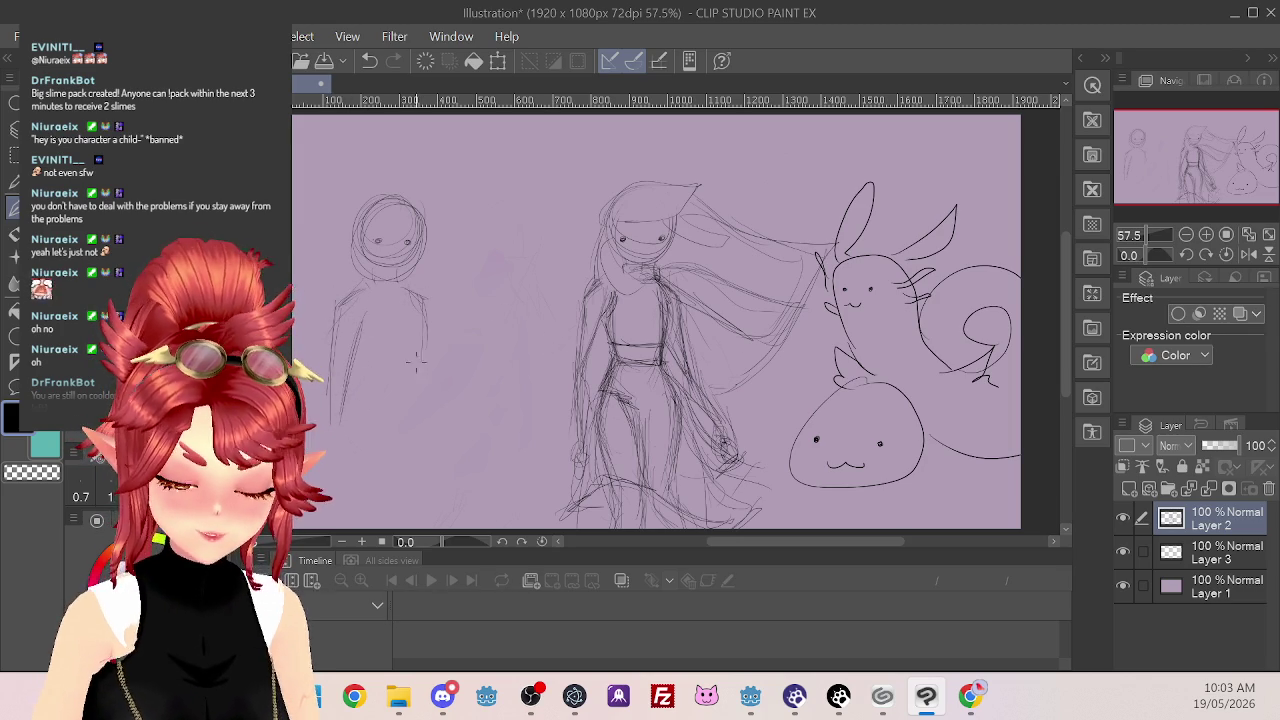
{"action": "left_click_drag", "start_coordinate": [417, 325], "coordinate": [410, 498]}
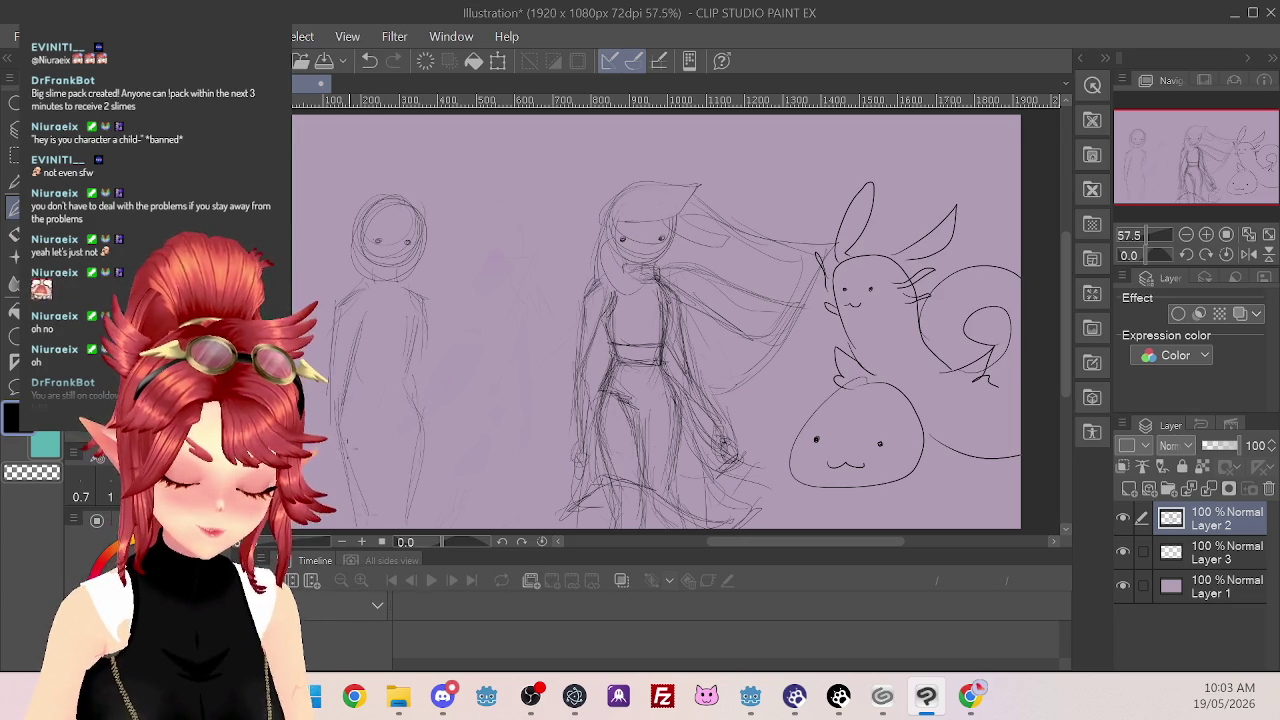
{"action": "mouse_move", "coordinate": [450, 405]}
{"action": "left_mouse_down"}
{"action": "mouse_move", "coordinate": [478, 450]}
{"action": "mouse_move", "coordinate": [468, 478]}
{"action": "left_mouse_up"}
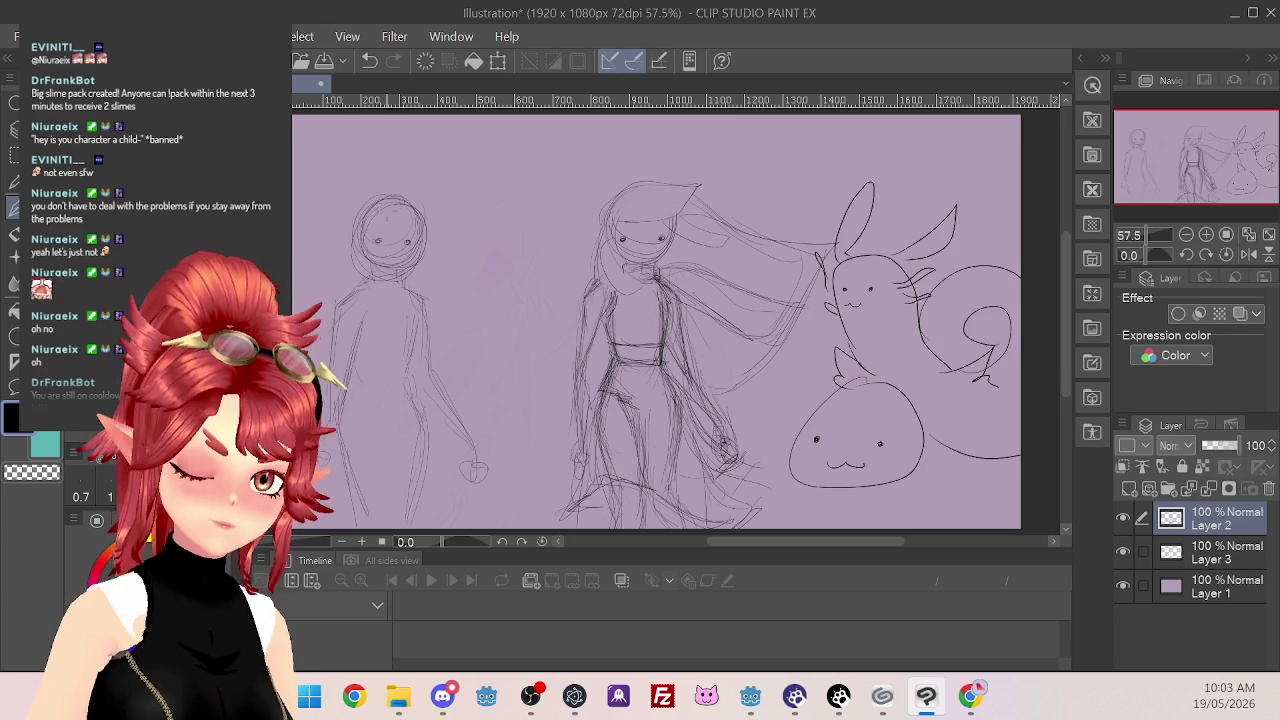
{"action": "mouse_move", "coordinate": [398, 196]}
{"action": "left_mouse_down"}
{"action": "mouse_move", "coordinate": [424, 191]}
{"action": "mouse_move", "coordinate": [436, 222]}
{"action": "mouse_move", "coordinate": [428, 205]}
{"action": "mouse_move", "coordinate": [364, 214]}
{"action": "mouse_move", "coordinate": [438, 194]}
{"action": "mouse_move", "coordinate": [424, 225]}
{"action": "left_mouse_up"}
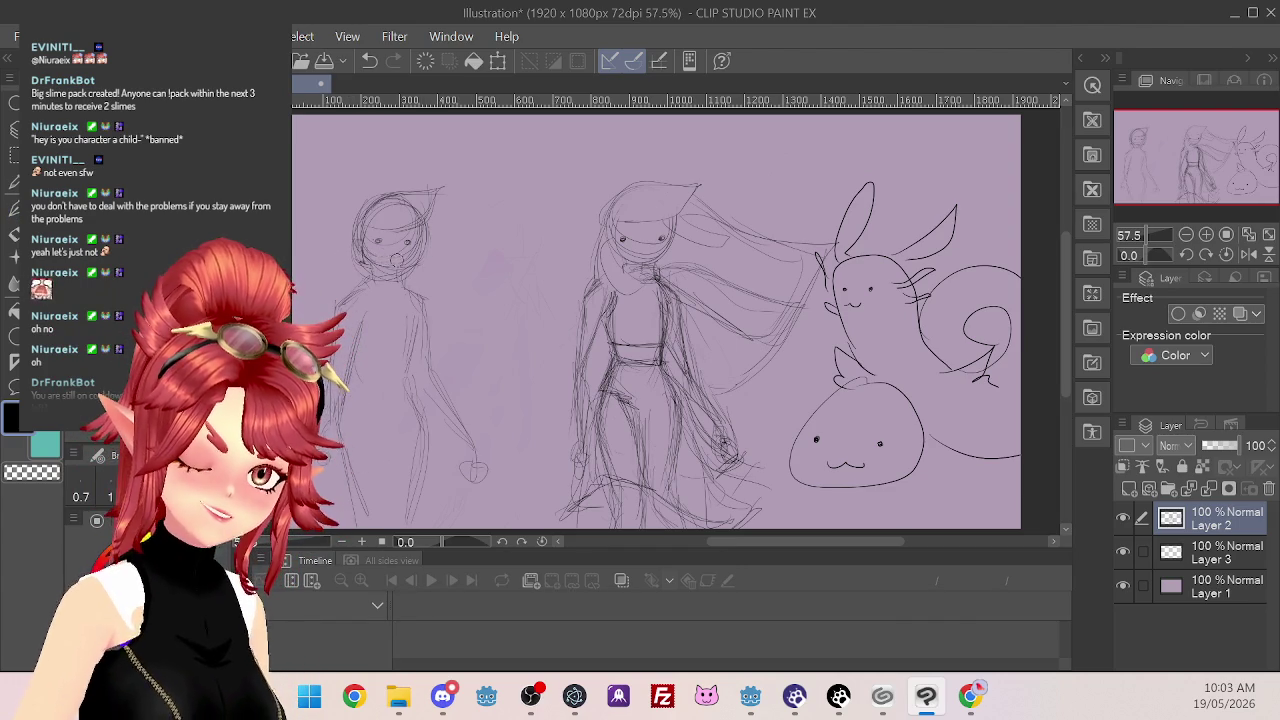
Draw a waistline across the small figure's torso, then undo one stray mark
{"action": "key", "text": "p"}
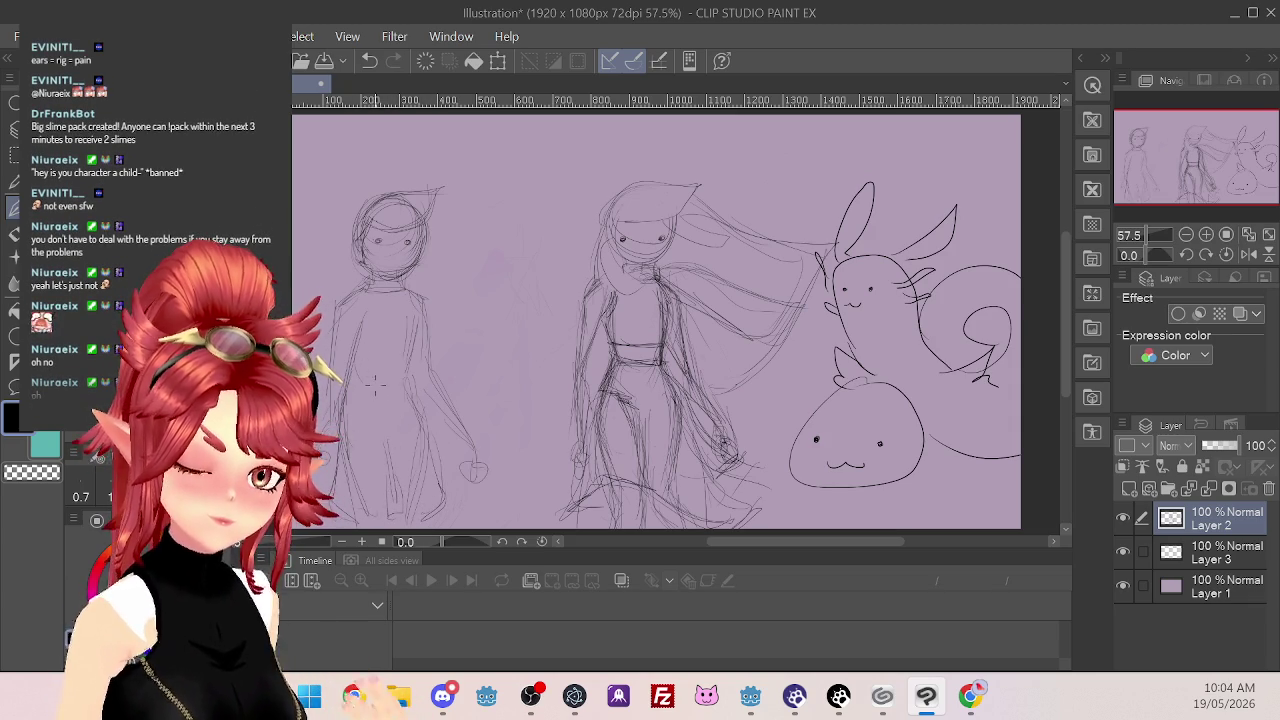
{"action": "mouse_move", "coordinate": [384, 403]}
{"action": "left_mouse_down"}
{"action": "mouse_move", "coordinate": [420, 404]}
{"action": "mouse_move", "coordinate": [426, 418]}
{"action": "mouse_move", "coordinate": [408, 420]}
{"action": "mouse_move", "coordinate": [420, 399]}
{"action": "mouse_move", "coordinate": [428, 438]}
{"action": "mouse_move", "coordinate": [410, 390]}
{"action": "mouse_move", "coordinate": [416, 300]}
{"action": "left_mouse_up"}
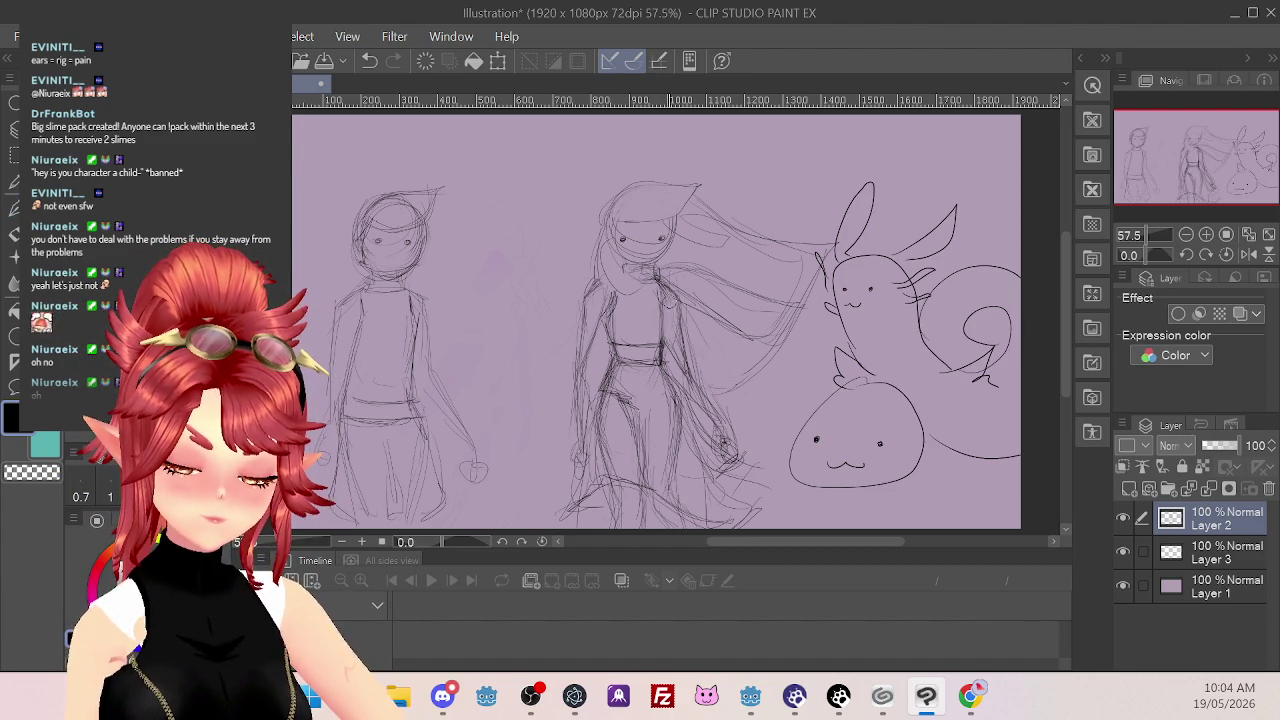
{"action": "key", "text": "ctrl+z"}
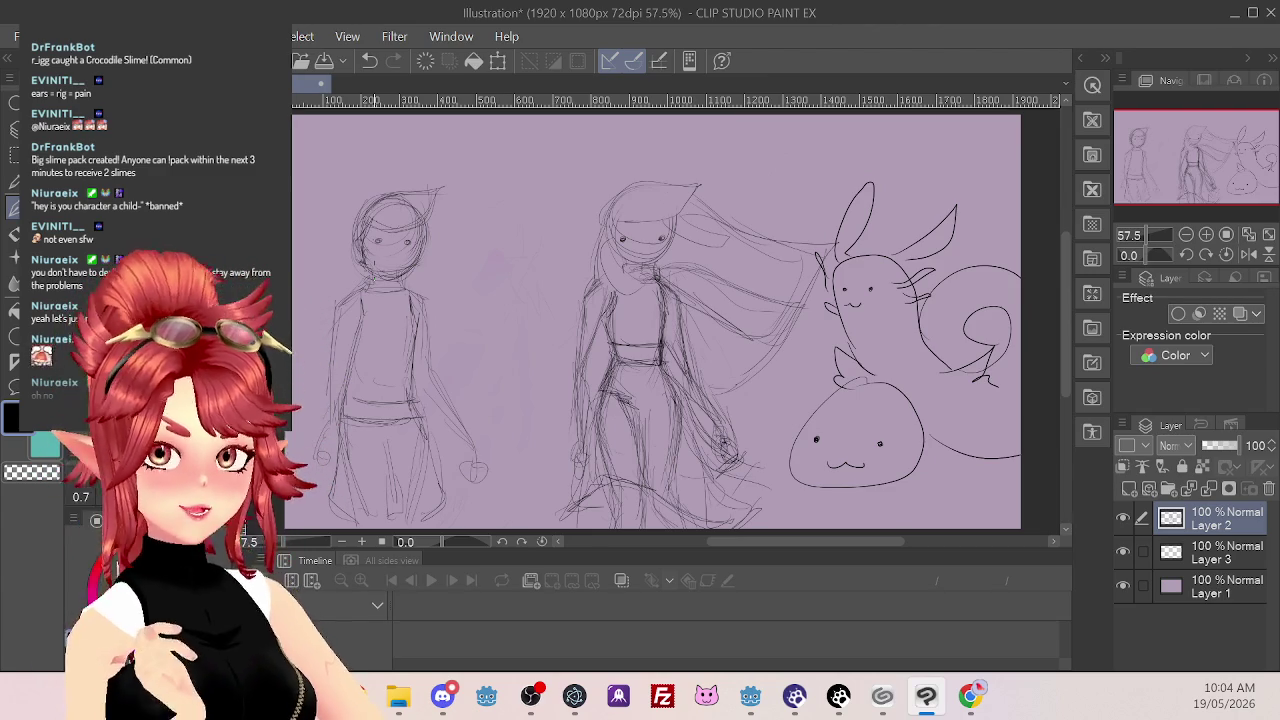
{"action": "key", "text": "ctrl+z"}
{"action": "key", "text": "ctrl+z"}
{"action": "key", "text": "ctrl+z"}
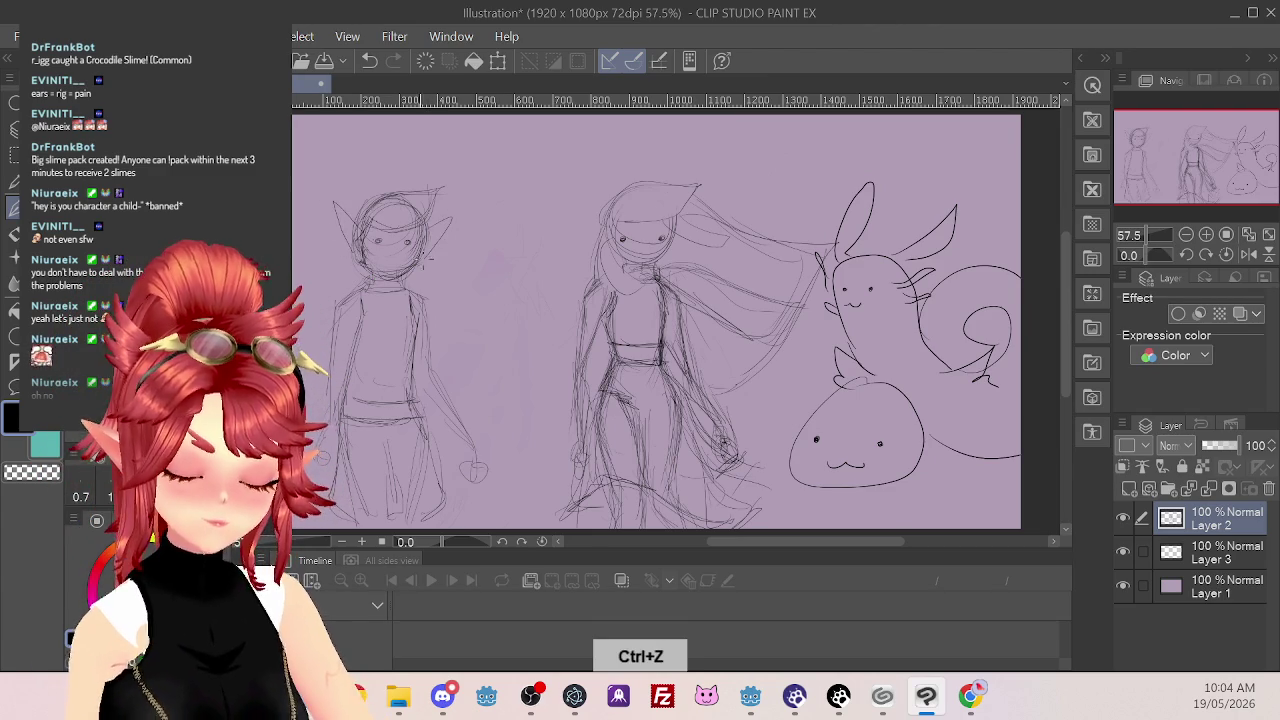
{"action": "key", "text": "ctrl+z"}
{"action": "key", "text": "ctrl+z"}
{"action": "left_click_drag", "start_coordinate": [340, 255], "coordinate": [356, 150]}
{"action": "left_click_drag", "start_coordinate": [356, 150], "coordinate": [364, 232]}
{"action": "mouse_move", "coordinate": [450, 175]}
{"action": "left_mouse_down"}
{"action": "mouse_move", "coordinate": [432, 226]}
{"action": "mouse_move", "coordinate": [456, 268]}
{"action": "left_mouse_up"}
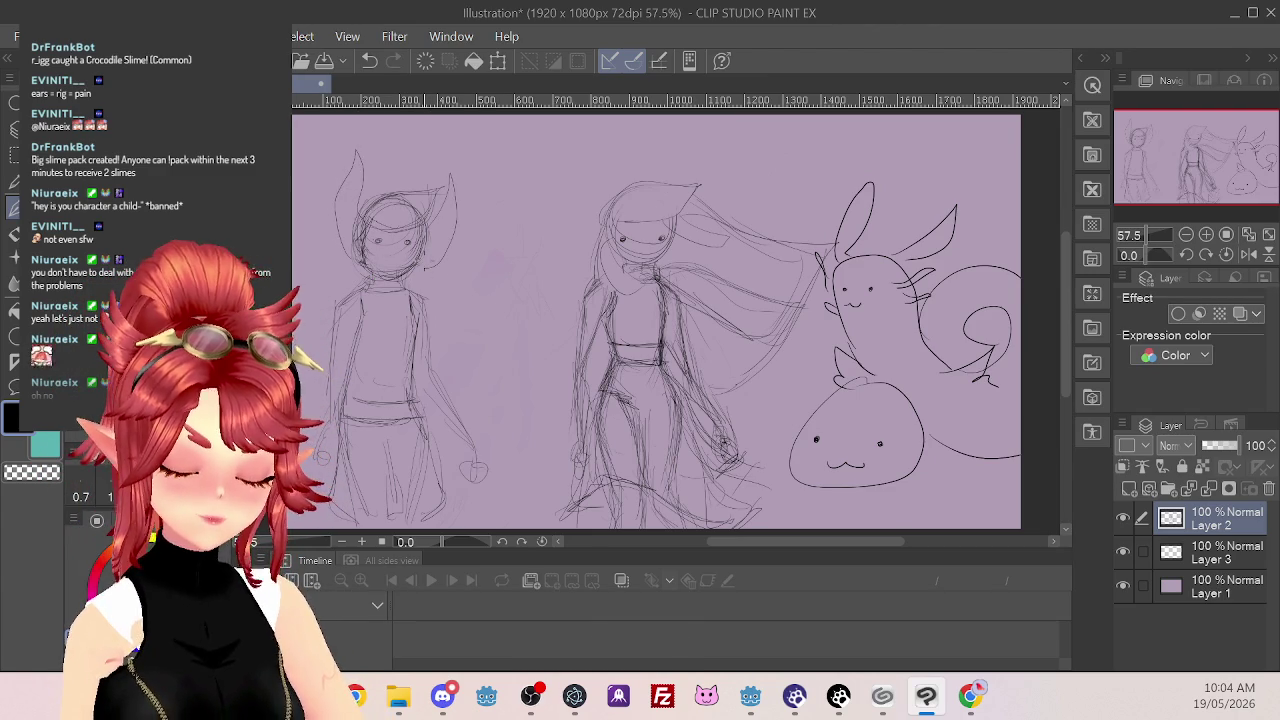
{"action": "key", "text": "ctrl+z"}
{"action": "key", "text": "ctrl+z"}
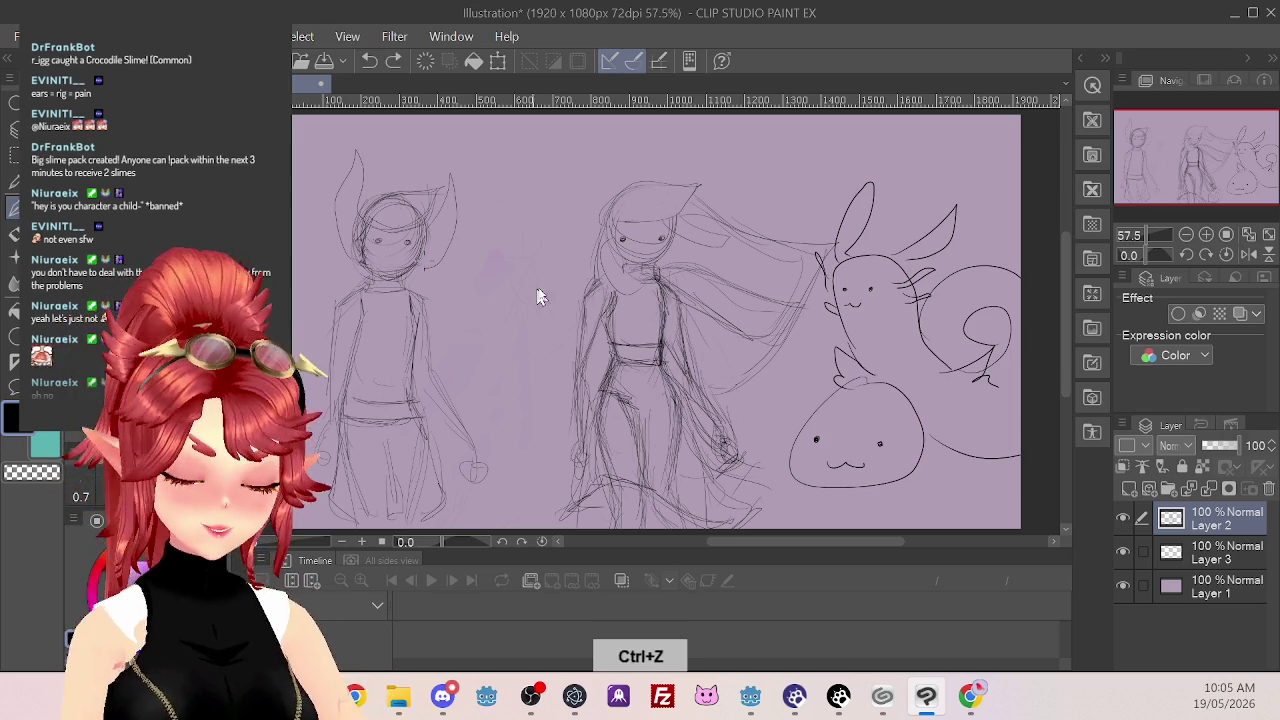
{"action": "key", "text": "ctrl+y"}
{"action": "key", "text": "ctrl+y"}
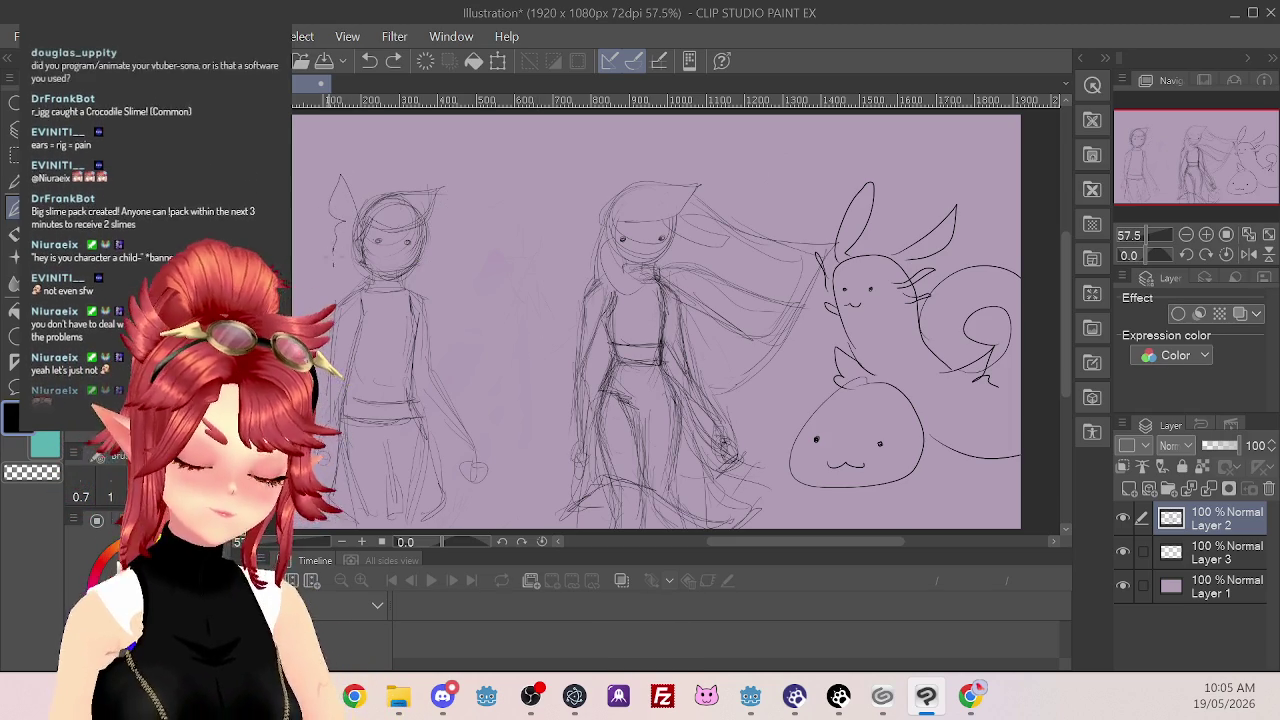
{"action": "key", "text": "ctrl+z"}
{"action": "mouse_move", "coordinate": [432, 215]}
{"action": "left_mouse_down"}
{"action": "mouse_move", "coordinate": [492, 178]}
{"action": "mouse_move", "coordinate": [430, 258]}
{"action": "left_mouse_up"}
{"action": "mouse_move", "coordinate": [362, 208]}
{"action": "left_mouse_down"}
{"action": "mouse_move", "coordinate": [318, 192]}
{"action": "mouse_move", "coordinate": [344, 250]}
{"action": "left_mouse_up"}
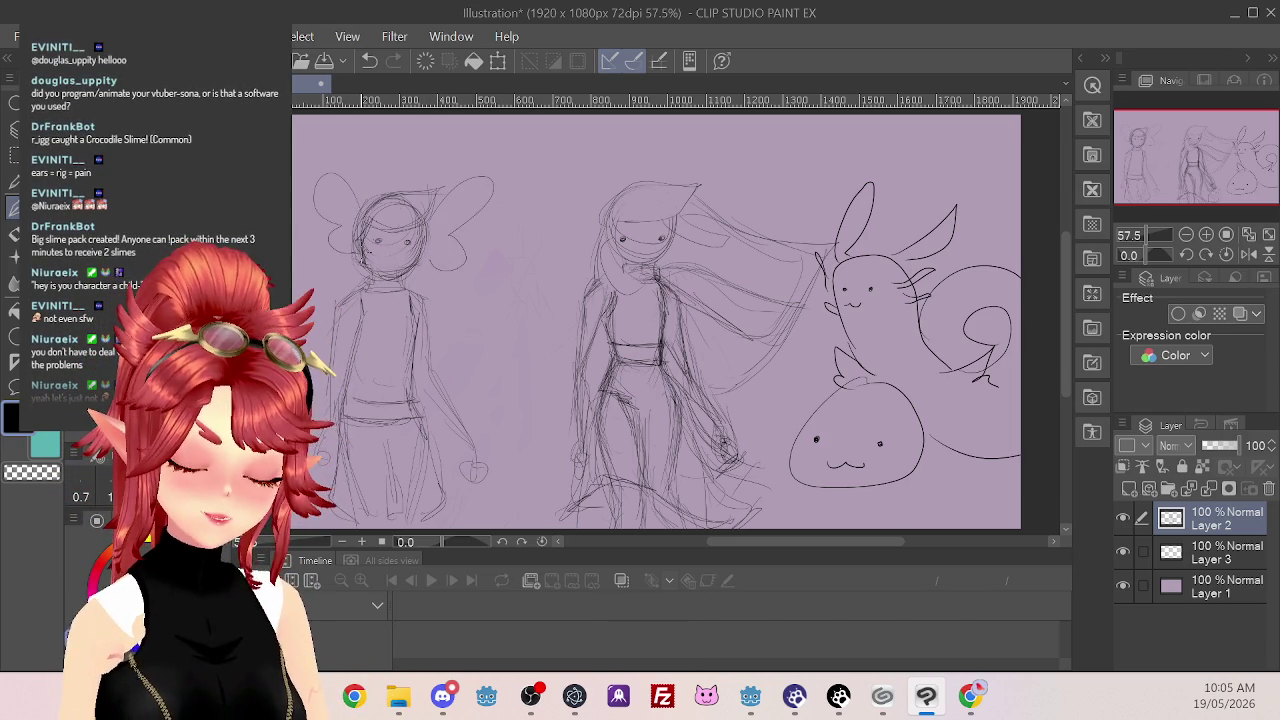
{"action": "key", "text": "ctrl+z"}
{"action": "key", "text": "ctrl+z"}
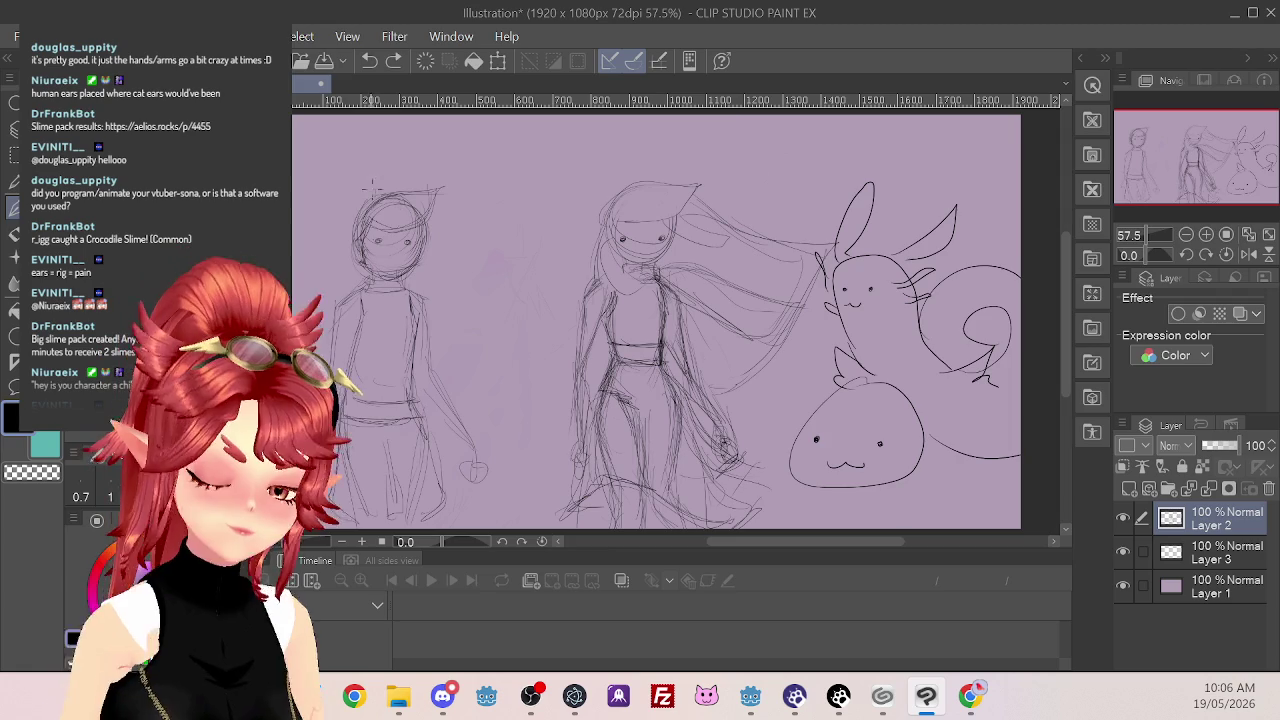
{"action": "left_click_drag", "start_coordinate": [376, 190], "coordinate": [358, 210]}
{"action": "key", "text": "ctrl+z"}
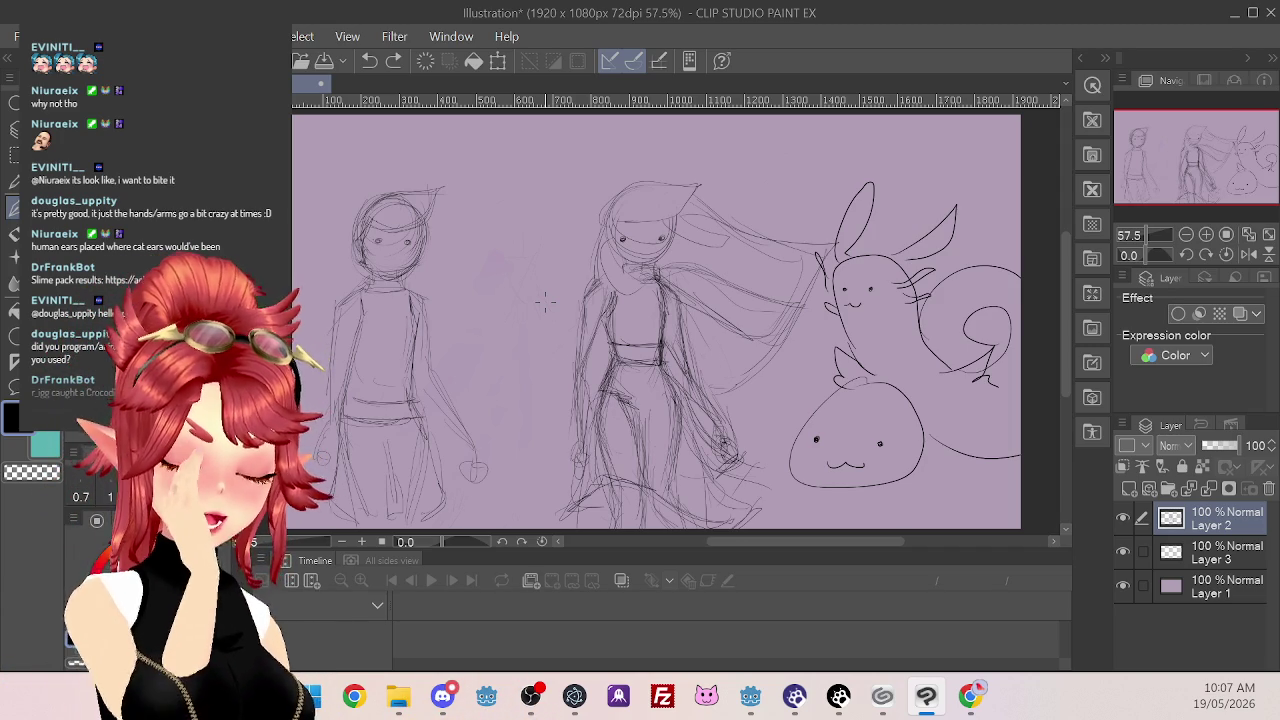
{"action": "left_click_drag", "start_coordinate": [431, 400], "coordinate": [423, 405]}
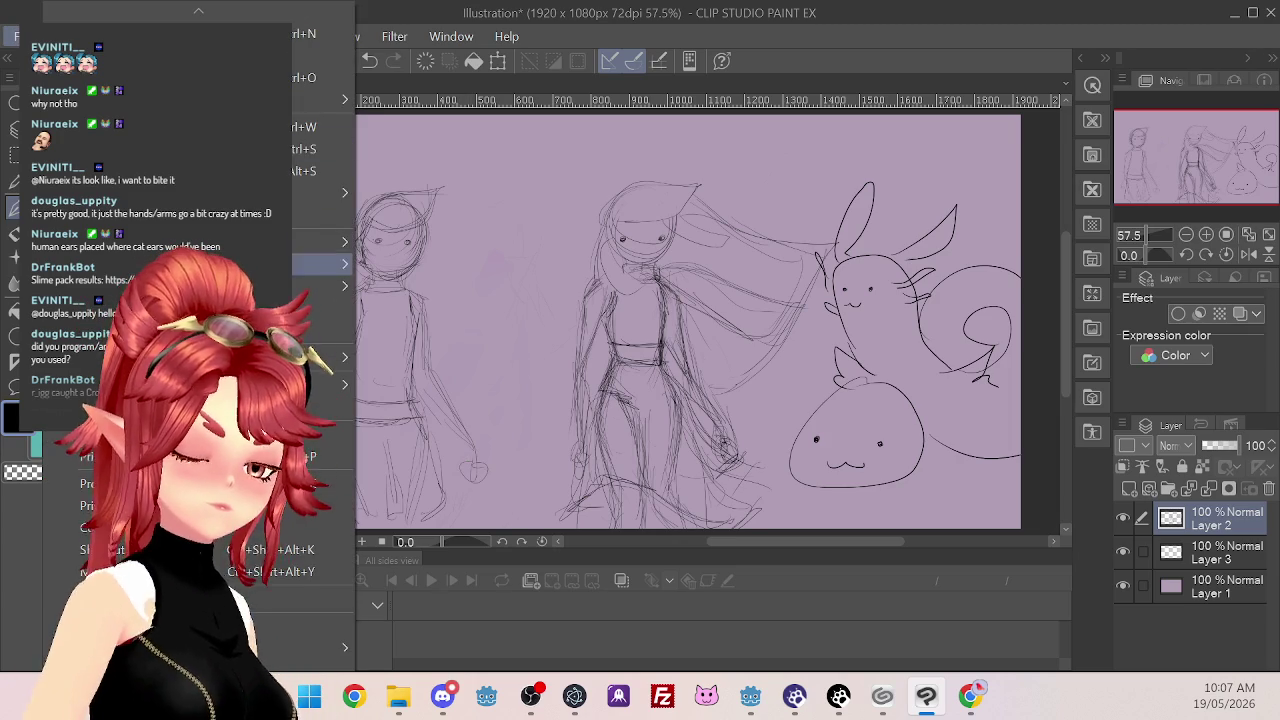
Save the drawing as 'survivor', export it as a PNG to the Design folder, and quit
{"action": "key", "text": "ctrl+s"}
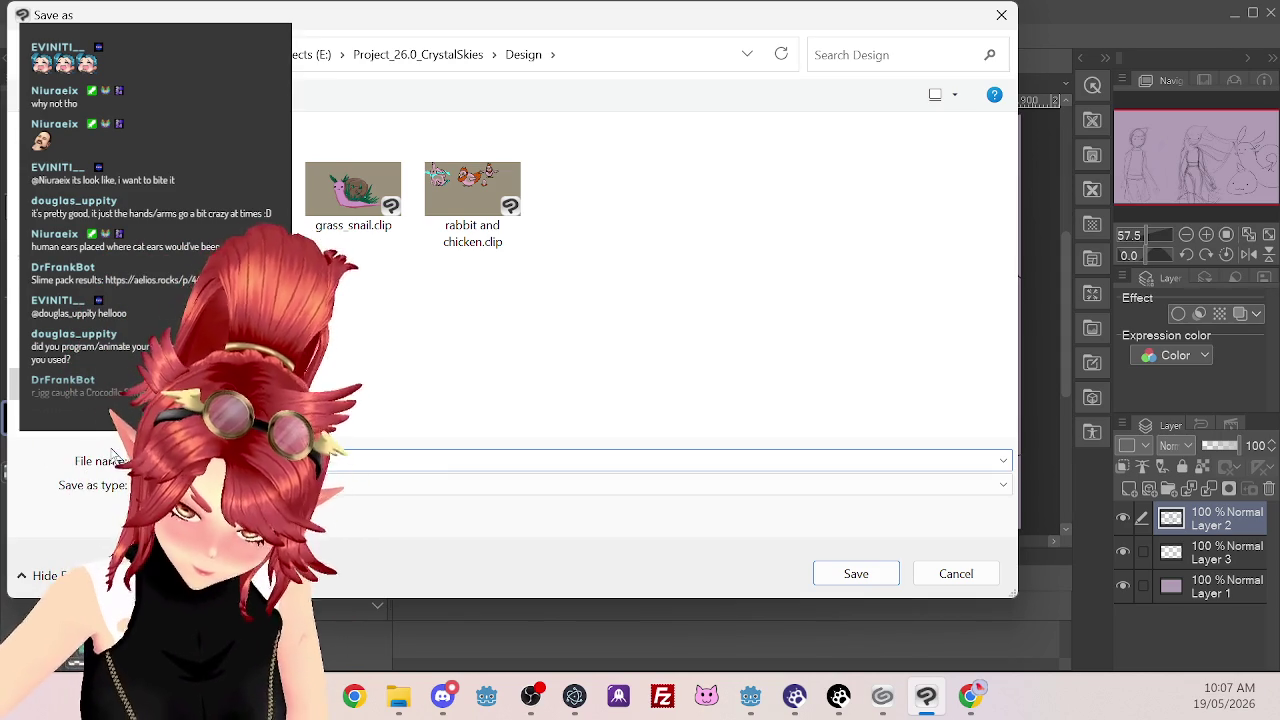
{"action": "key", "text": "Return"}
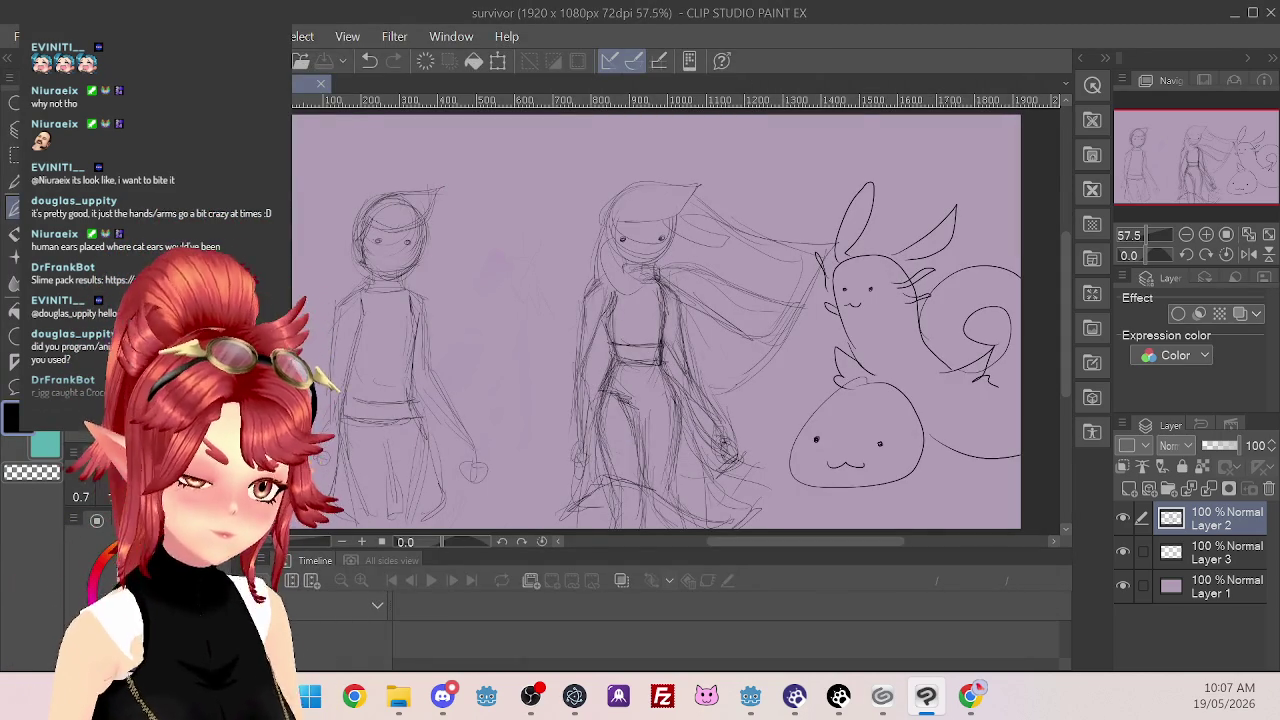
{"action": "left_click", "coordinate": [15, 36]}
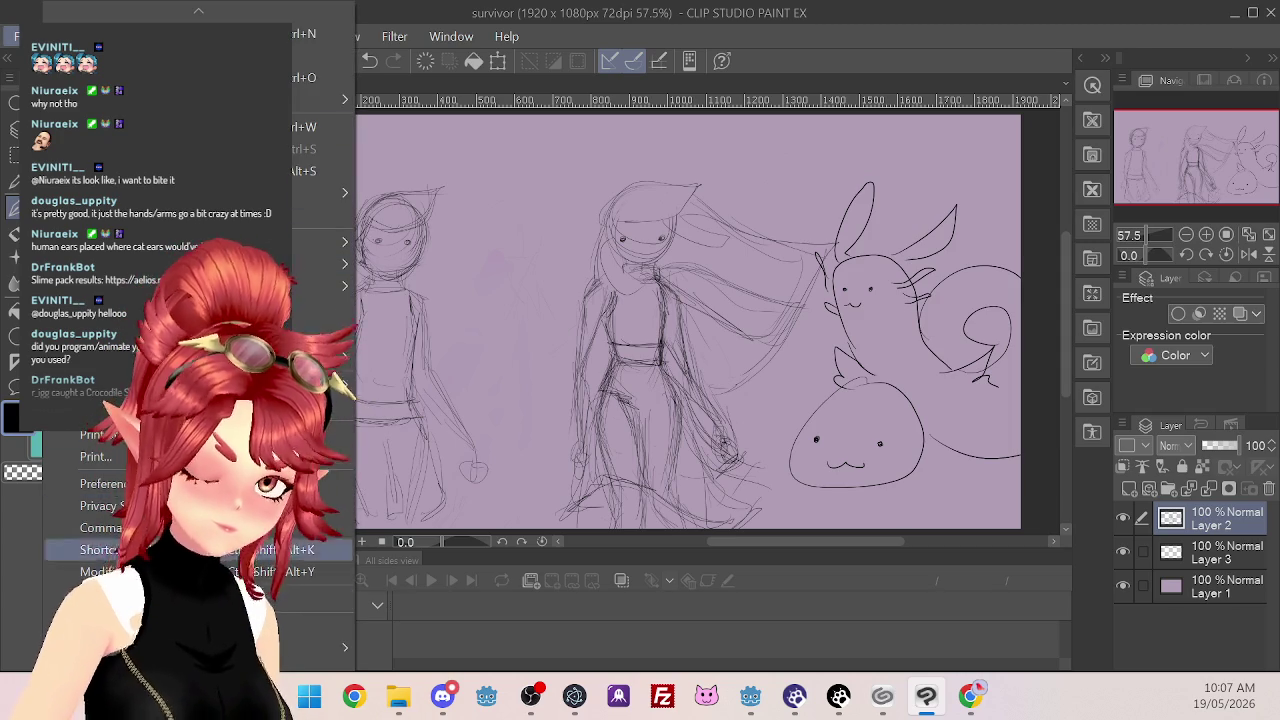
{"action": "mouse_move", "coordinate": [330, 242]}
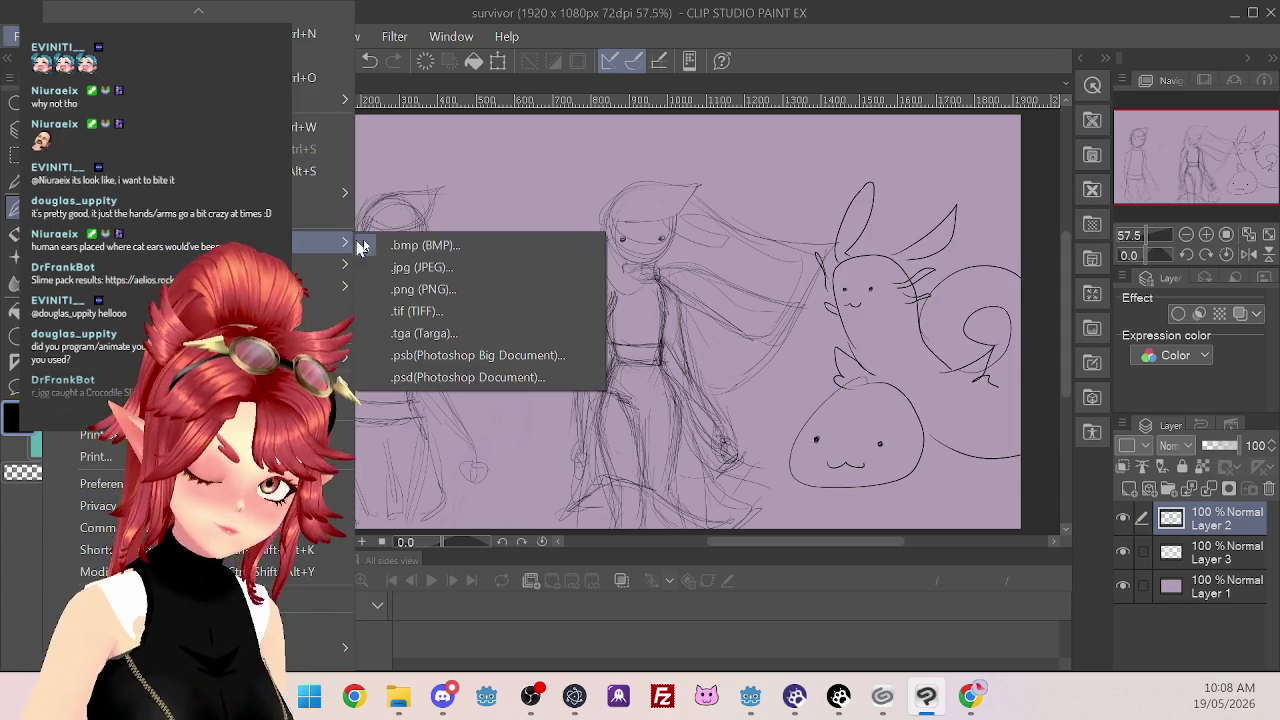
{"action": "left_click", "coordinate": [466, 290]}
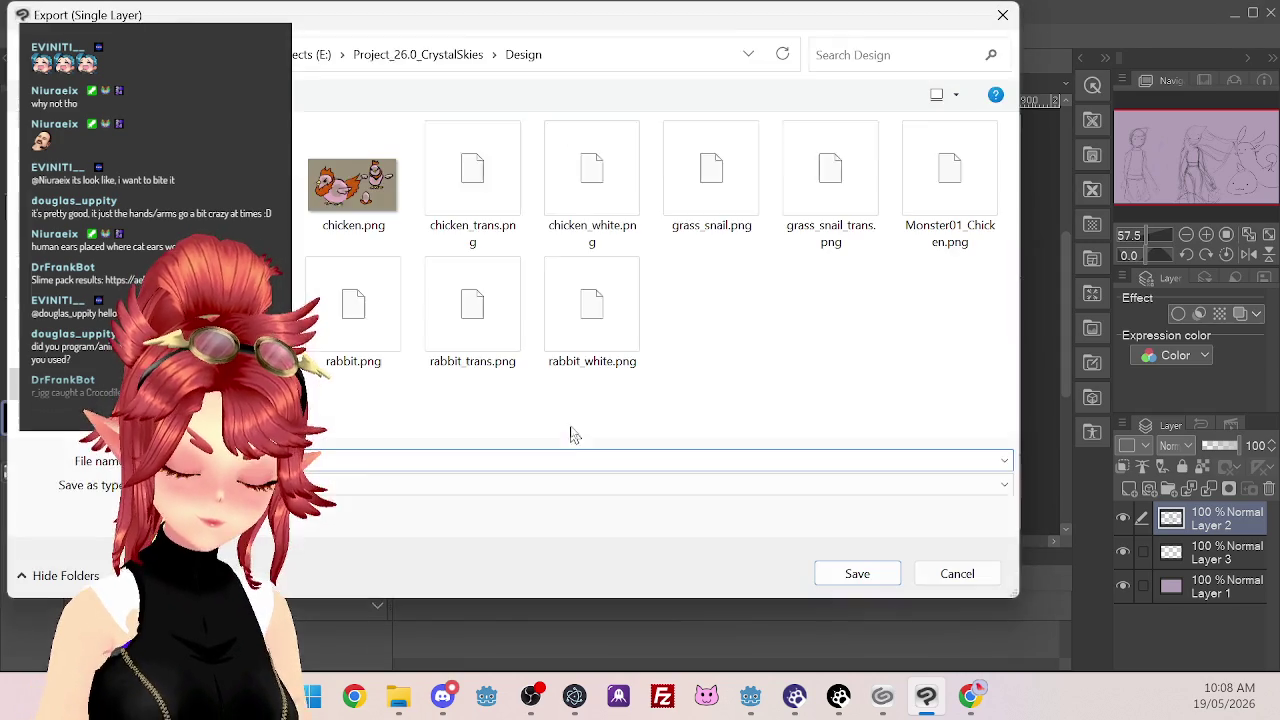
{"action": "left_click", "coordinate": [857, 573]}
{"action": "left_click", "coordinate": [1225, 85]}
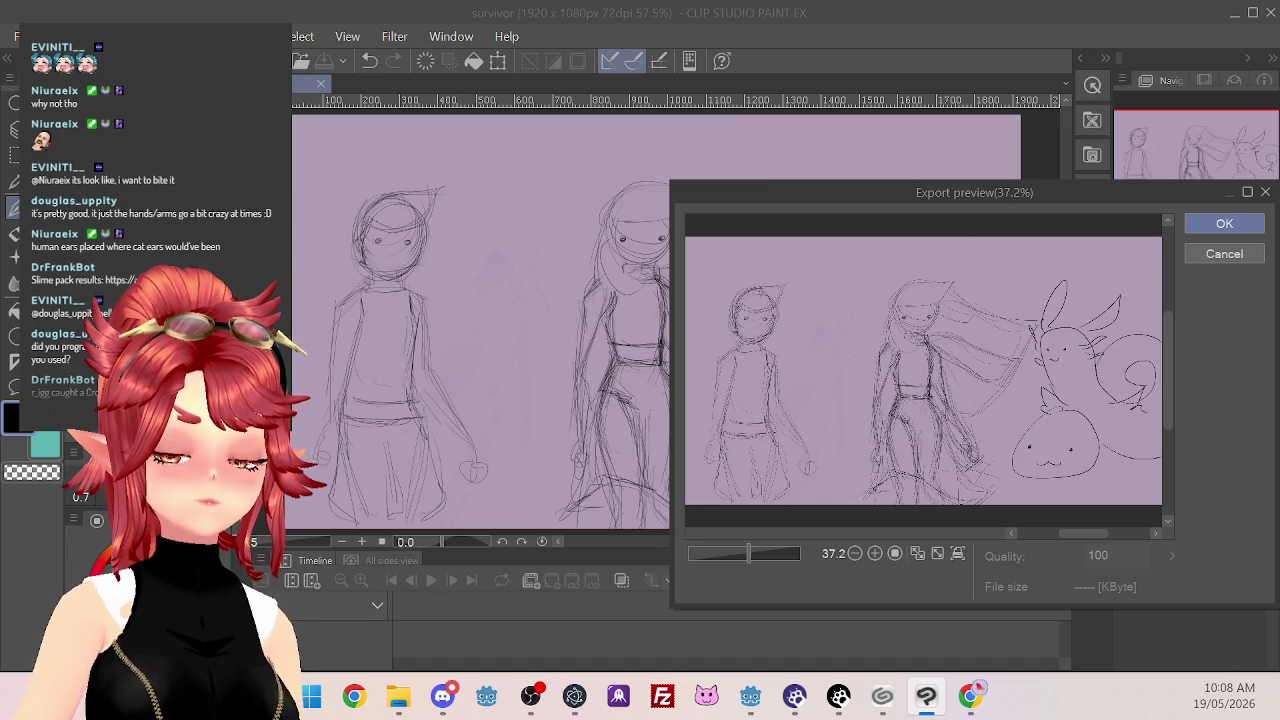
{"action": "left_click", "coordinate": [1225, 224]}
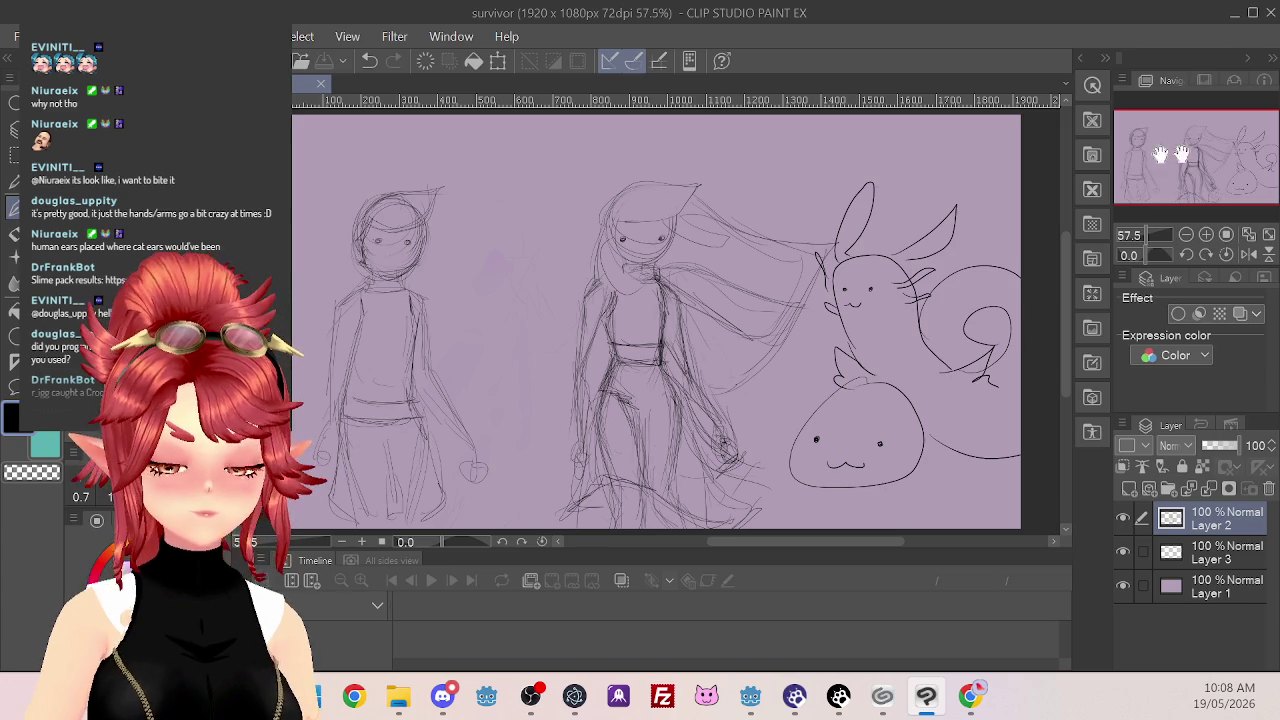
{"action": "left_click", "coordinate": [1273, 14]}
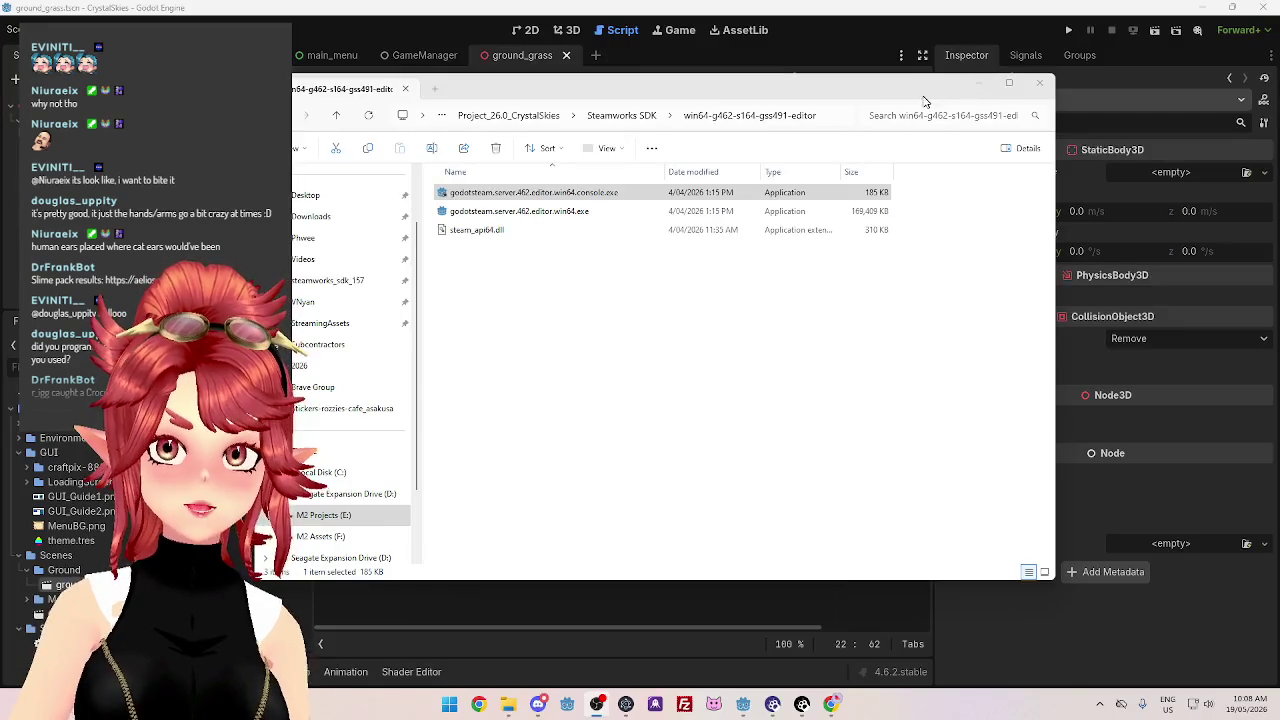
Launch godotsteam.server.462.editor.win64.exe and let it run despite the unverified-publisher warning
{"action": "double_click", "coordinate": [560, 211]}
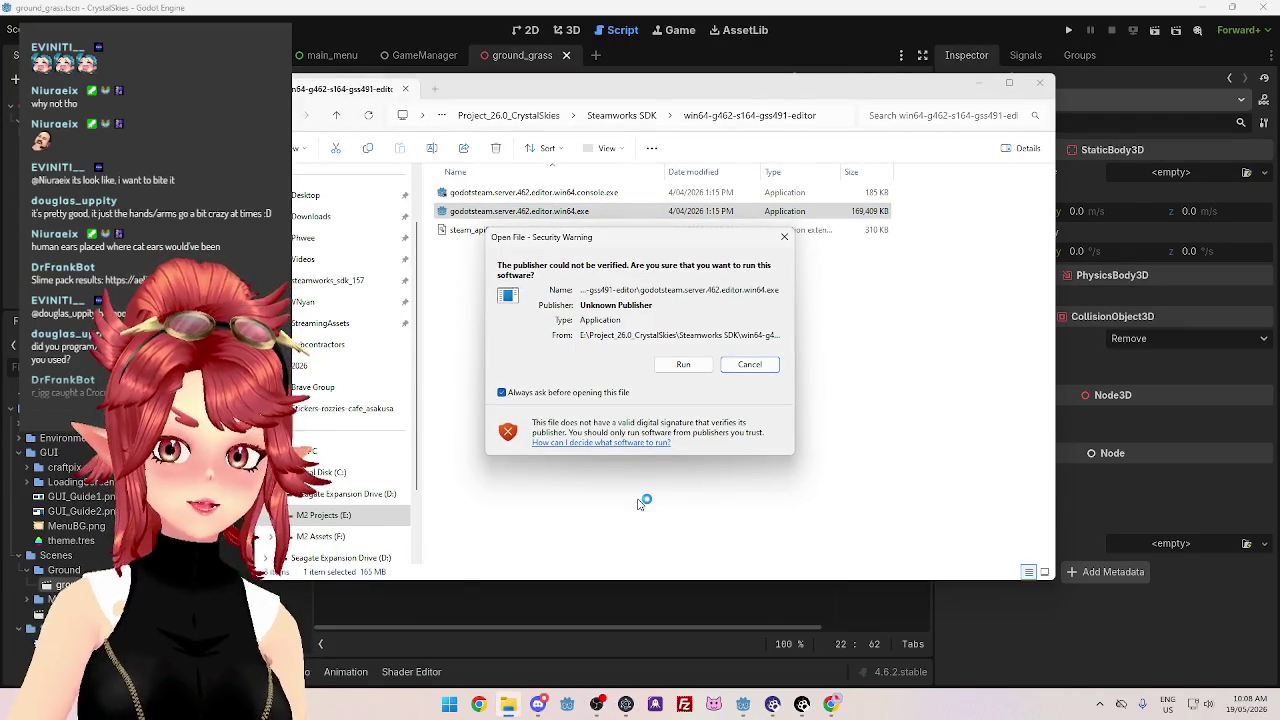
{"action": "left_click", "coordinate": [679, 364]}
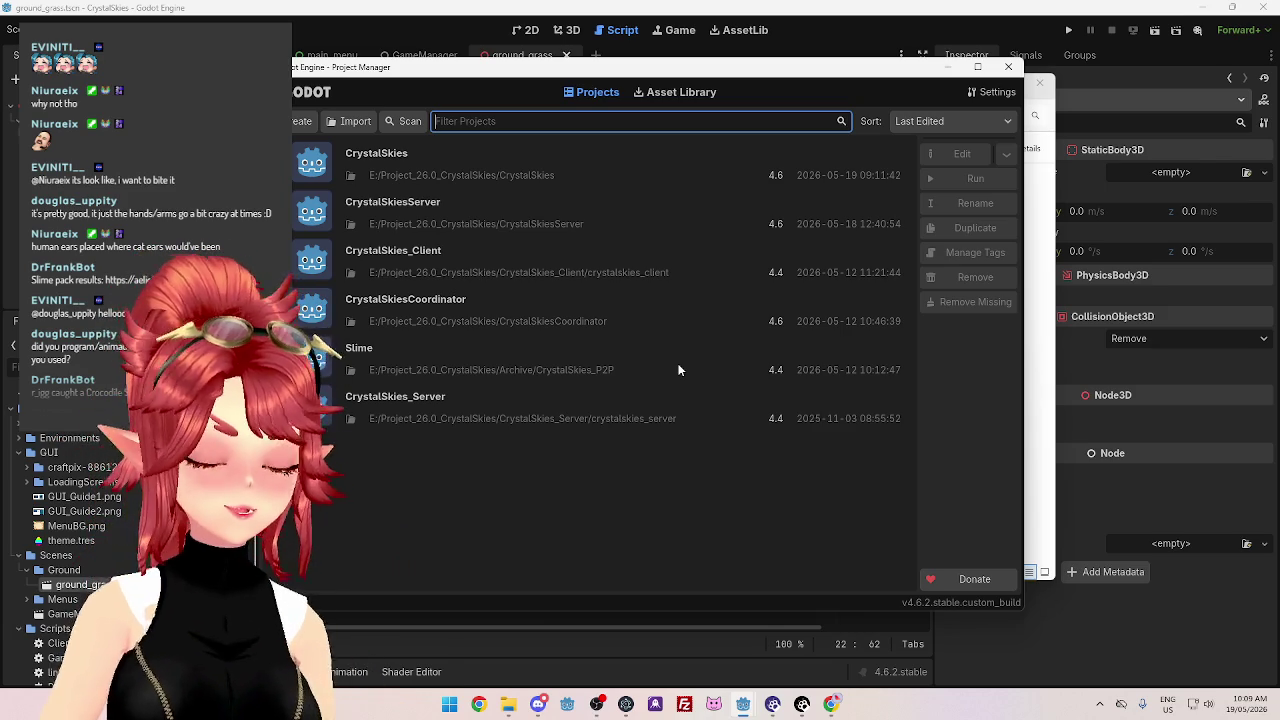
Open the CrystalSkiesServer project from the Project Manager for editing
{"action": "left_click", "coordinate": [960, 153]}
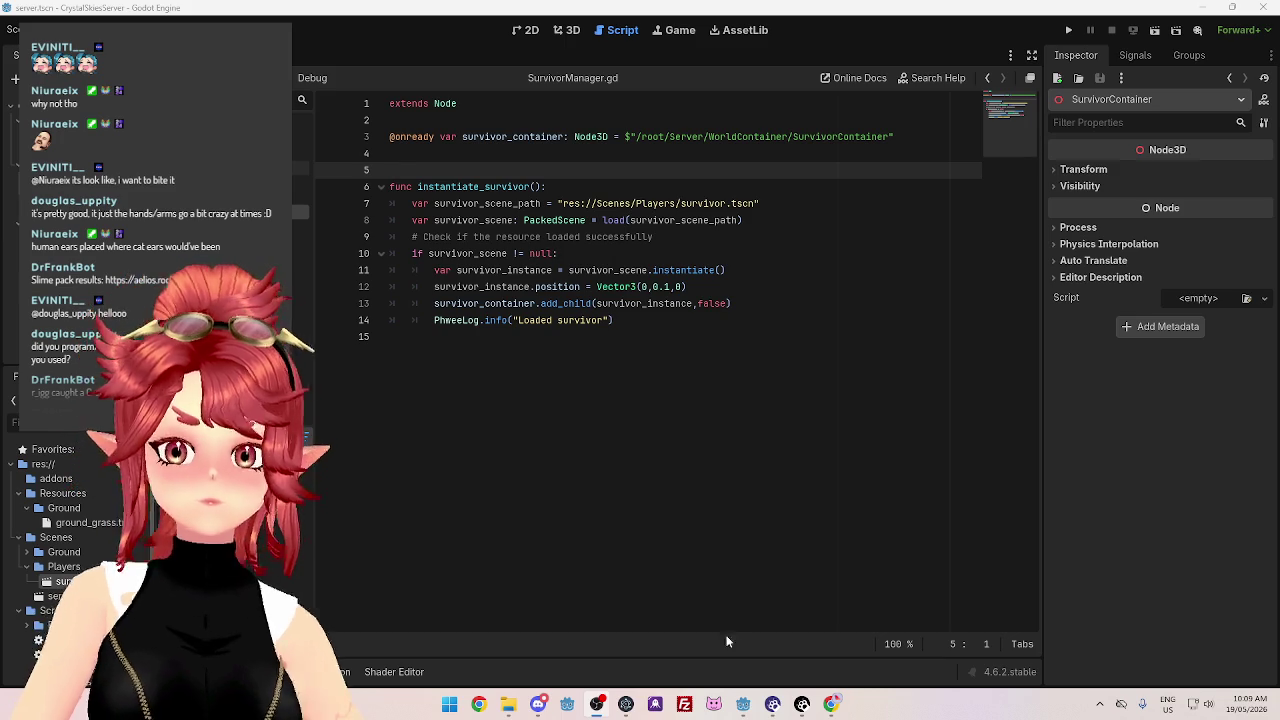
Run the client project from its editor window
{"action": "mouse_move", "coordinate": [743, 710]}
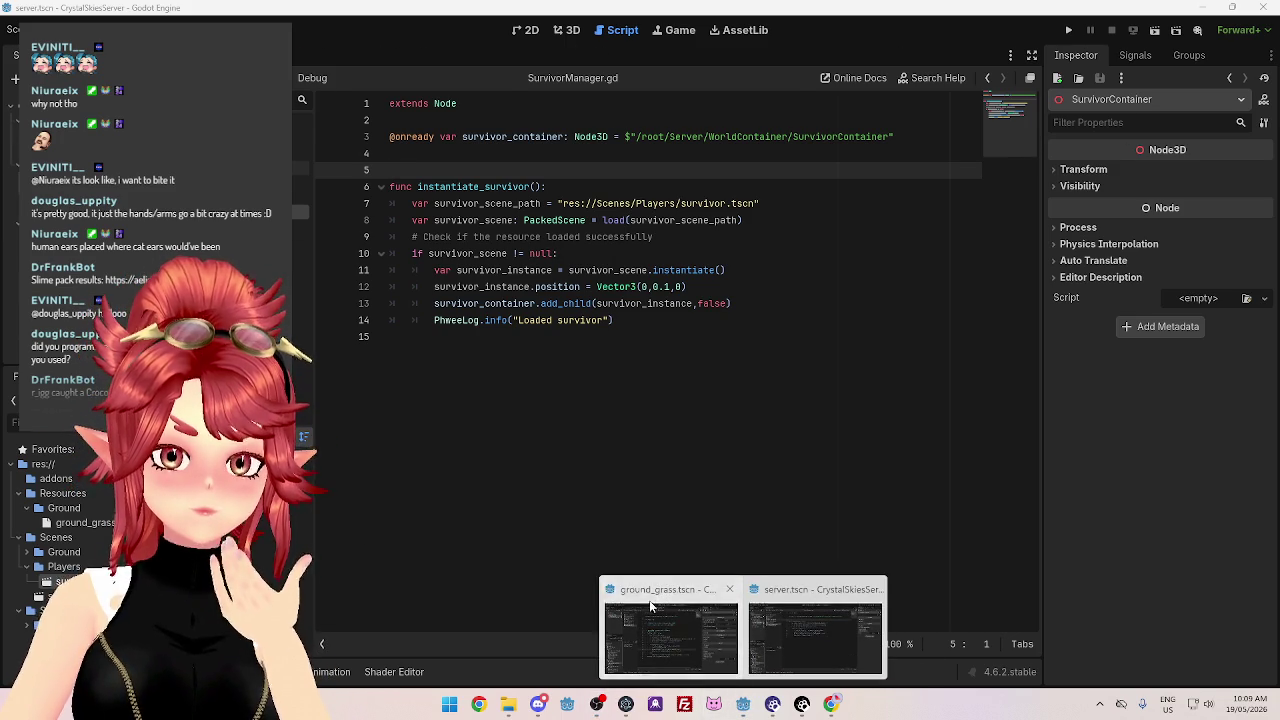
{"action": "left_click", "coordinate": [670, 630]}
{"action": "left_click", "coordinate": [1070, 30]}
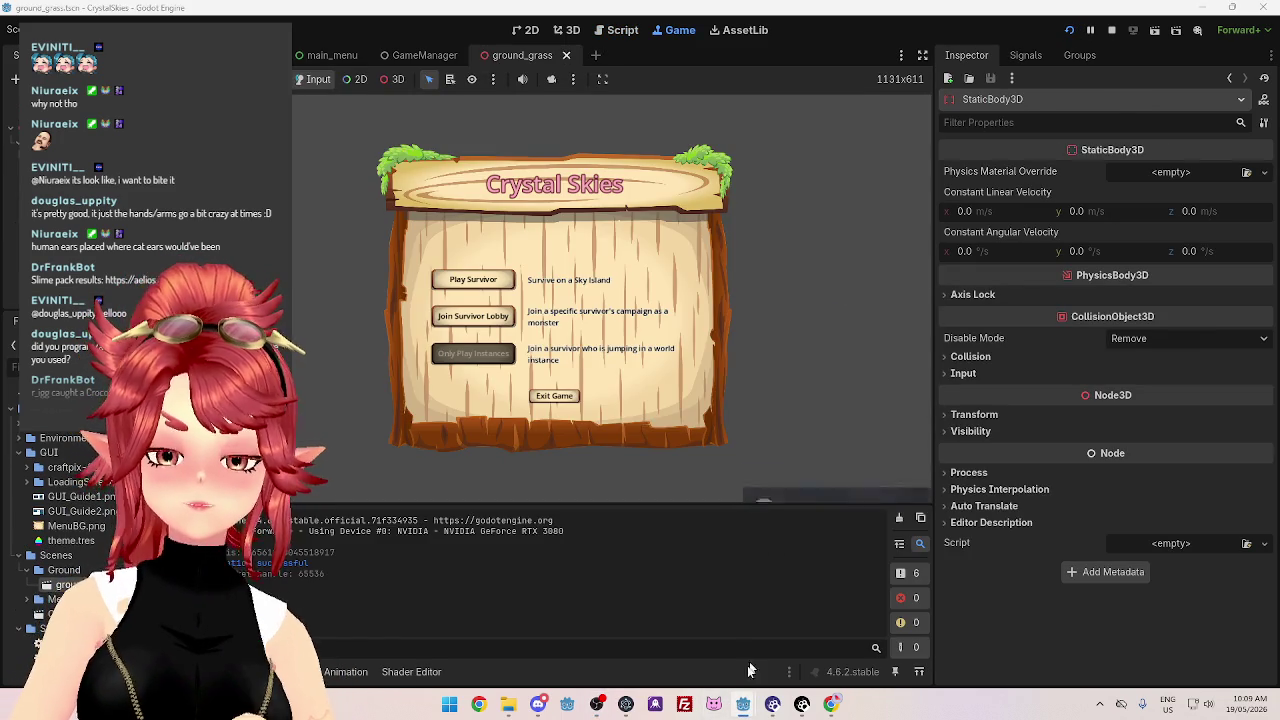
Run the server project, watch the capsule spawn on the grass blocks, then stop it
{"action": "mouse_move", "coordinate": [743, 706]}
{"action": "left_click", "coordinate": [815, 645]}
{"action": "left_click", "coordinate": [1068, 30]}
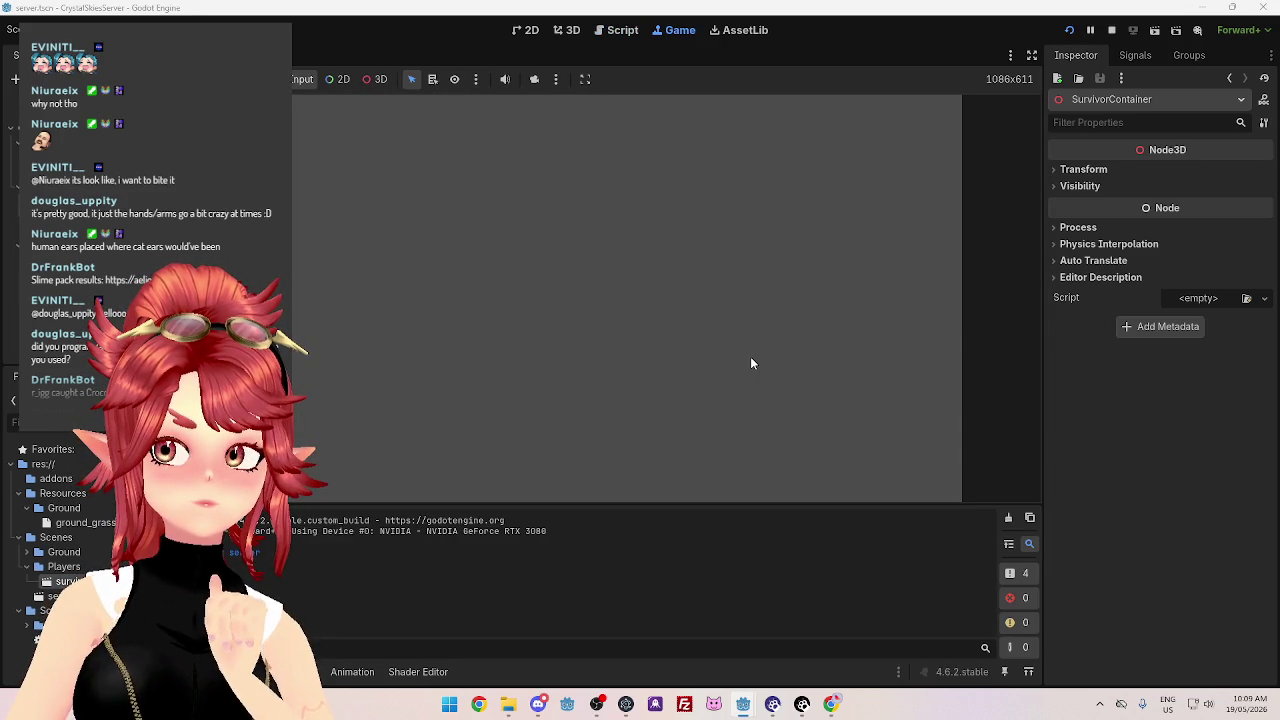
{"action": "mouse_move", "coordinate": [745, 704]}
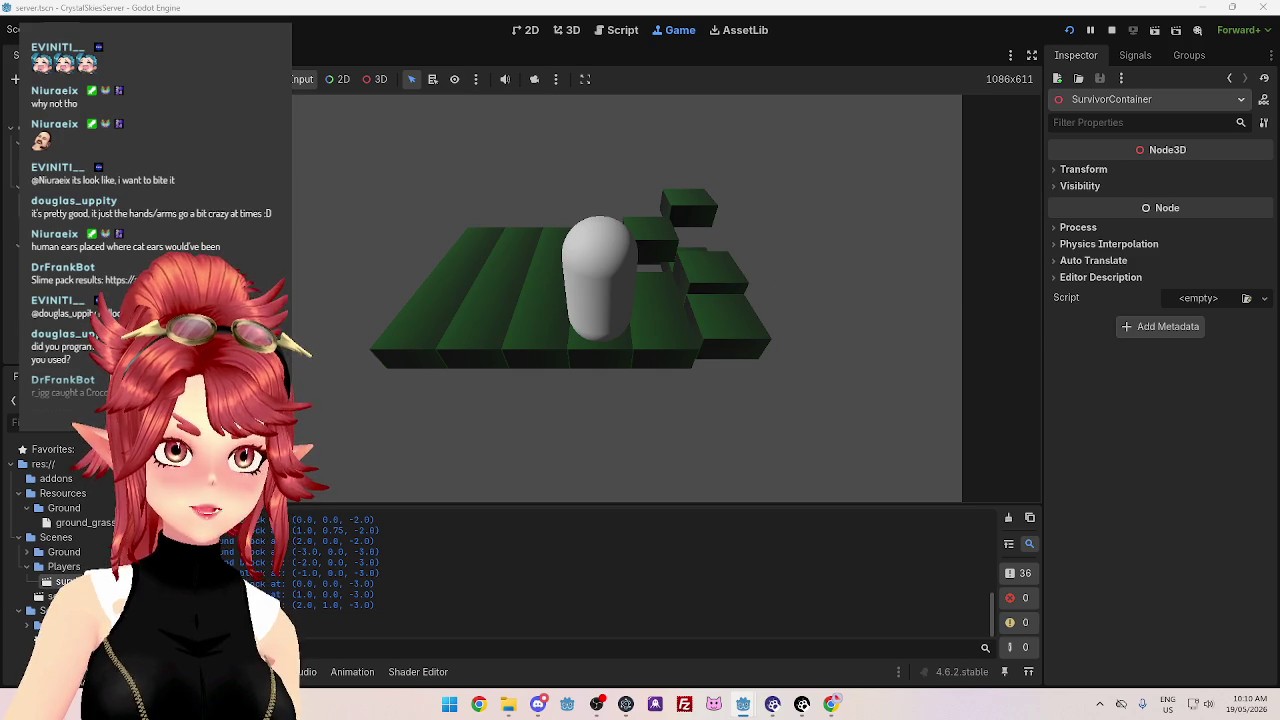
{"action": "left_click", "coordinate": [1111, 33]}
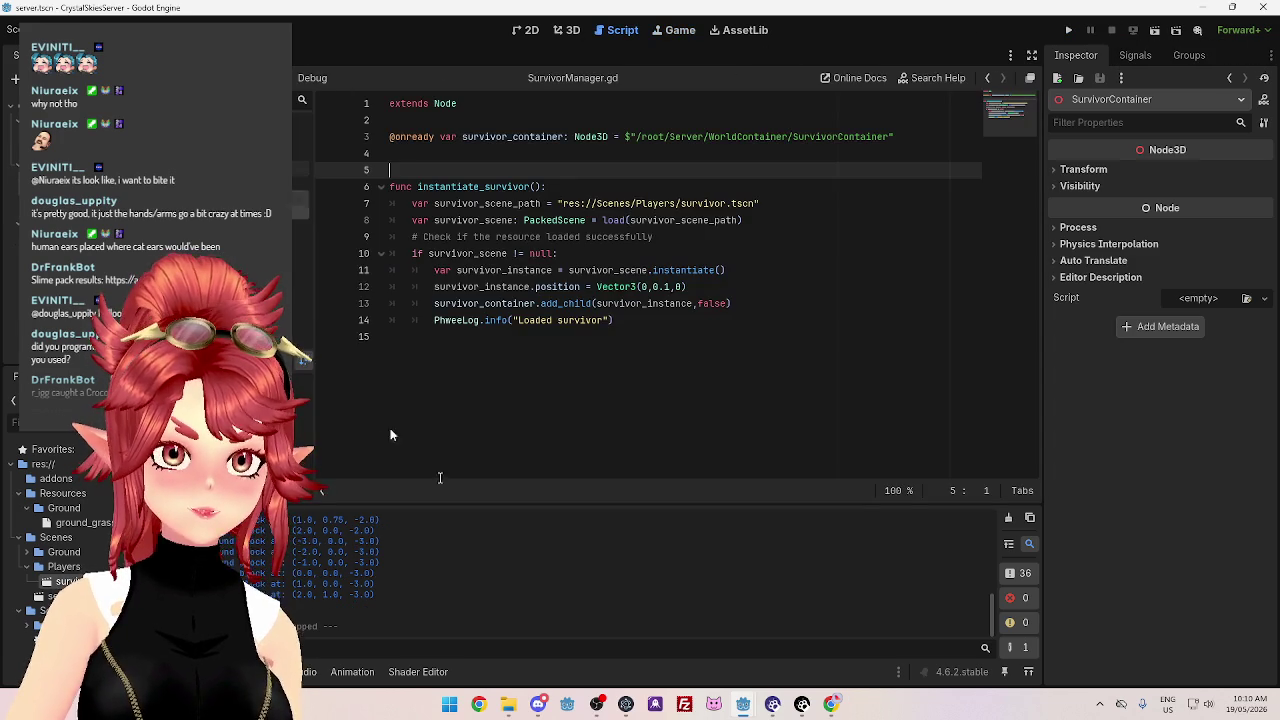
Stop the client game and open the Input Map in Project Settings
{"action": "left_click", "coordinate": [668, 630]}
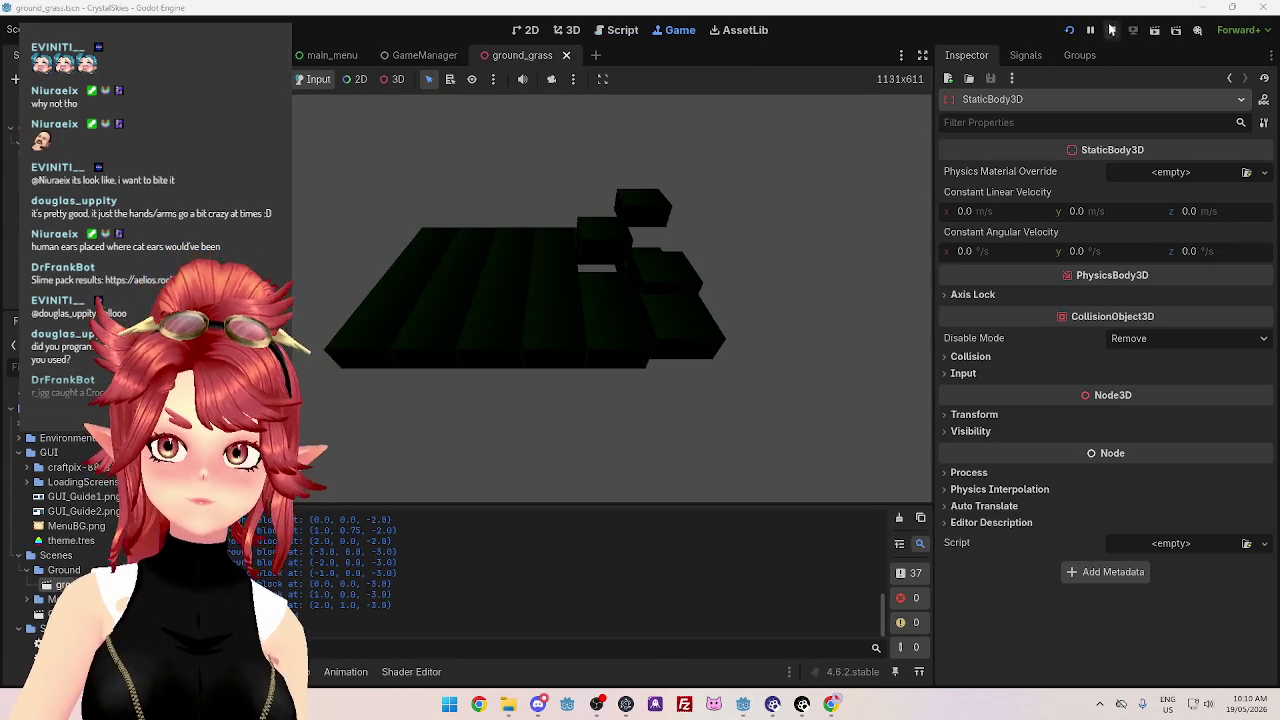
{"action": "key", "text": "alt+Tab"}
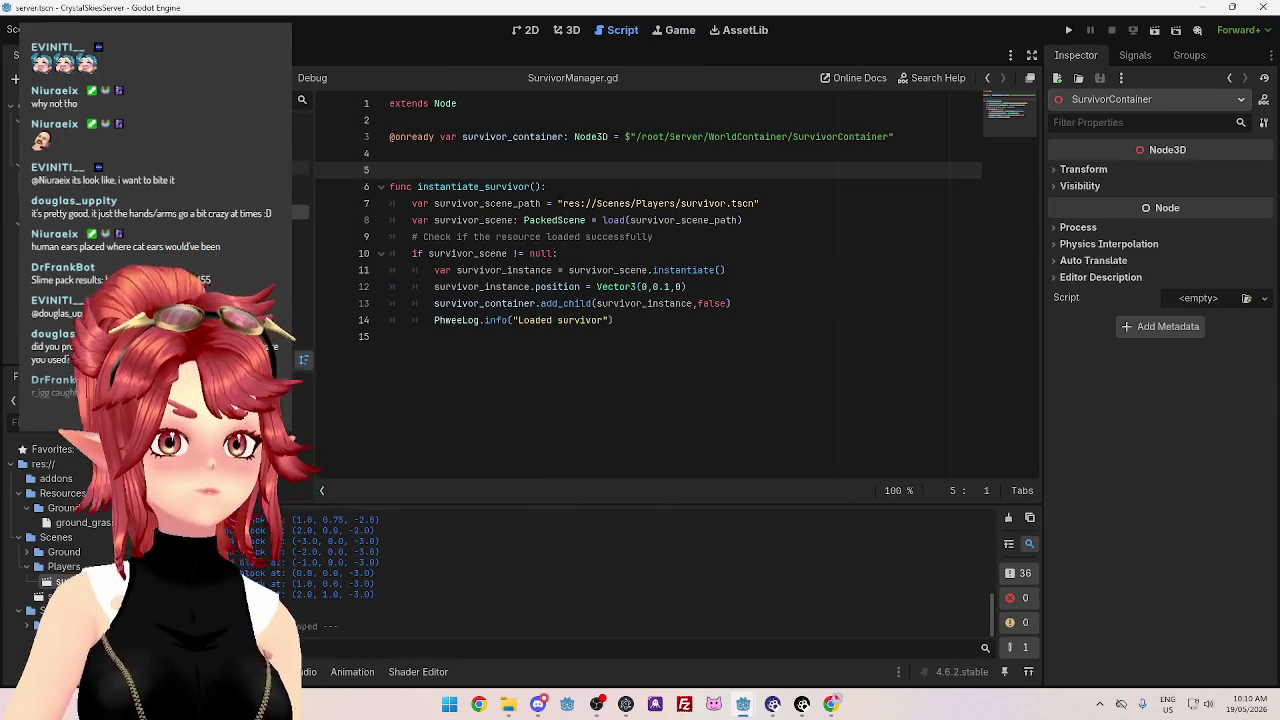
{"action": "left_click", "coordinate": [110, 52]}
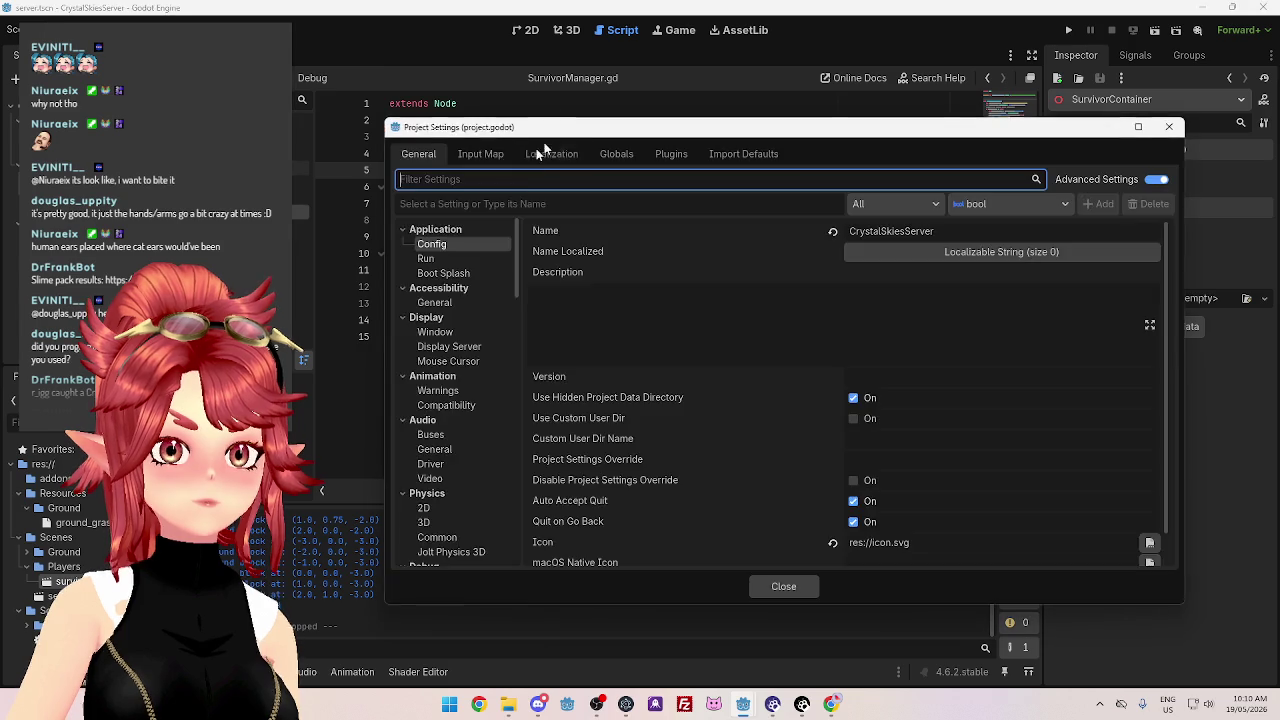
{"action": "left_click", "coordinate": [480, 154]}
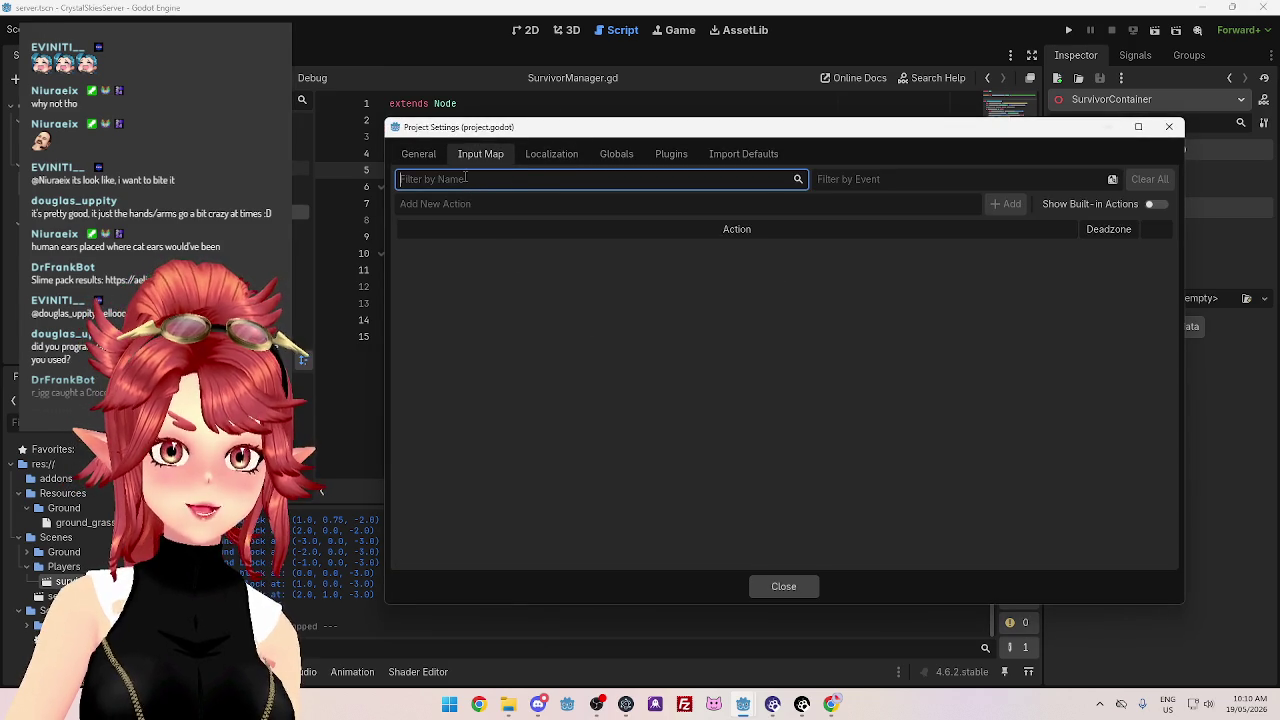
{"action": "left_click", "coordinate": [1046, 250]}
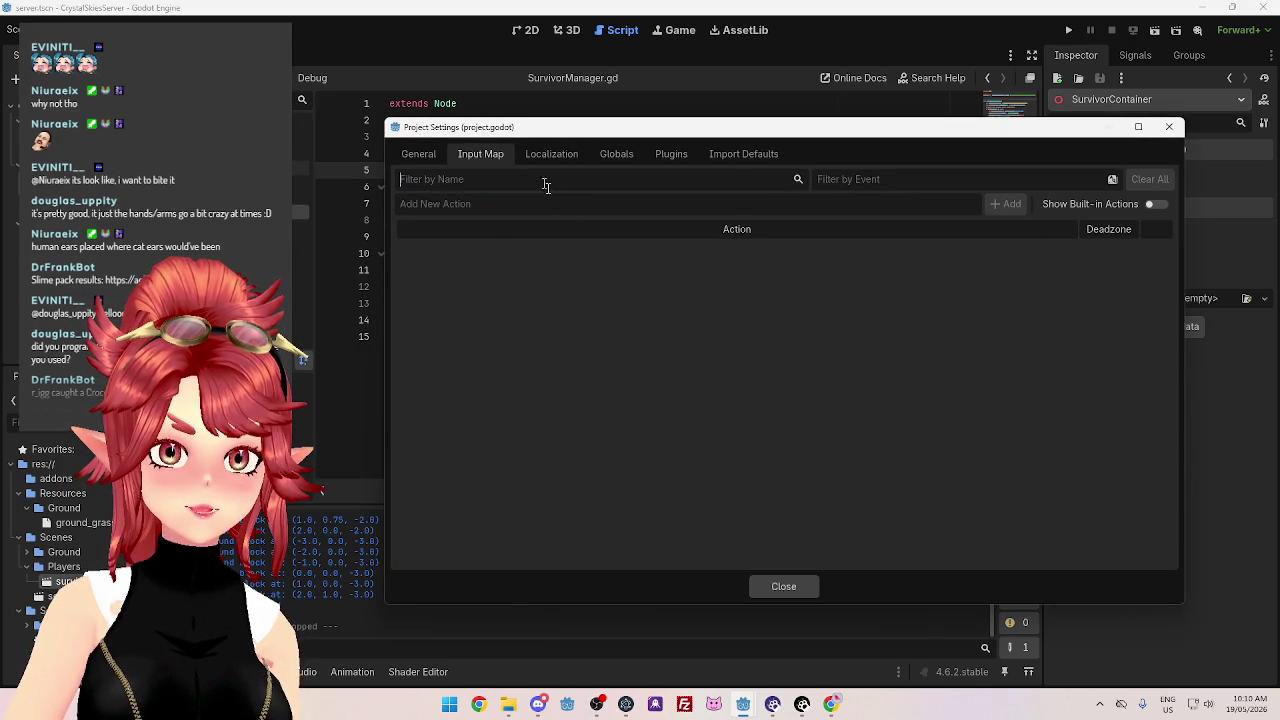
Try entering 'Mouse' and 'Lef' as new input action names, then erase them
{"action": "left_click", "coordinate": [640, 205]}
{"action": "left_click", "coordinate": [470, 178]}
{"action": "type", "text": "m"}
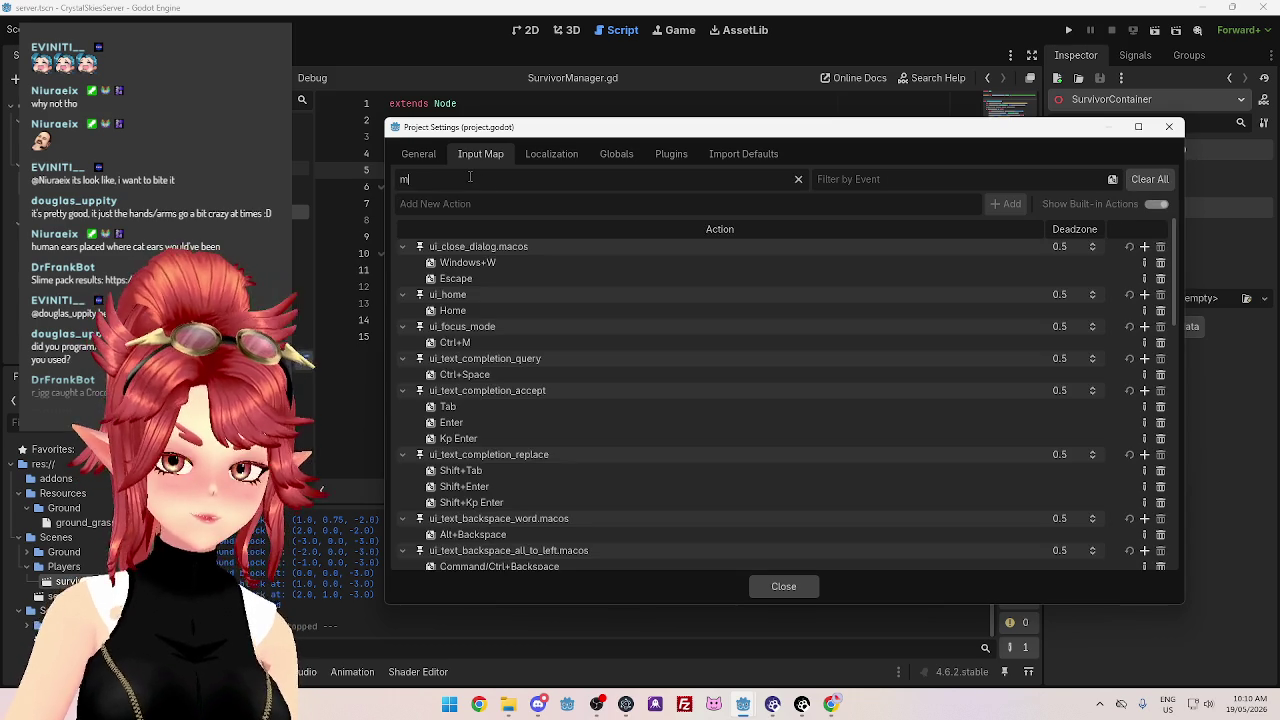
{"action": "key", "text": "BackSpace"}
{"action": "left_click", "coordinate": [451, 204]}
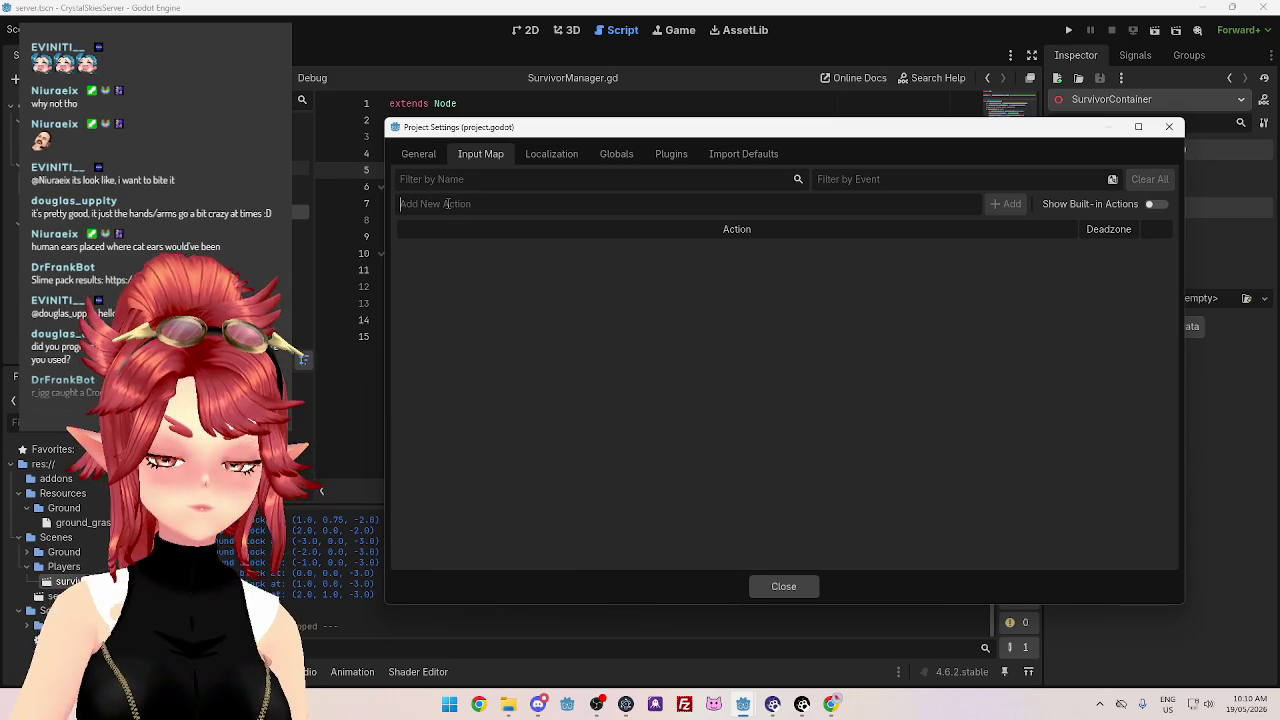
{"action": "type", "text": "Mouse"}
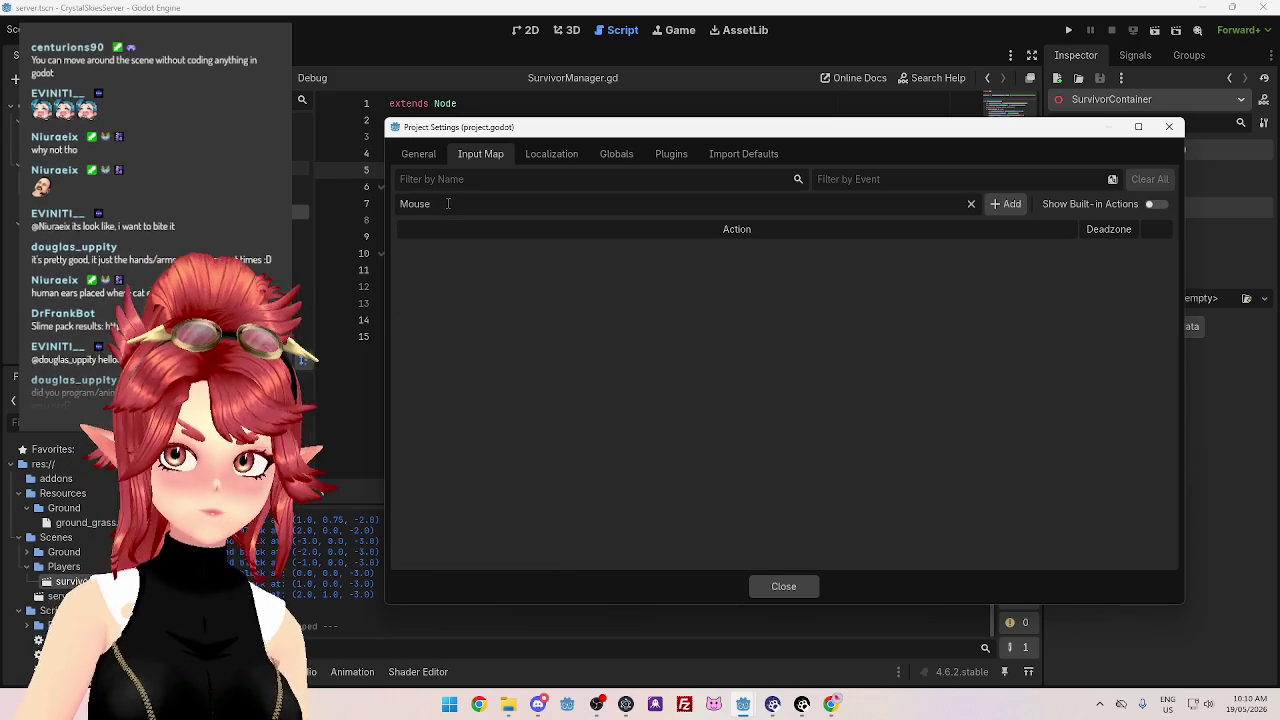
{"action": "double_click", "coordinate": [447, 203]}
{"action": "type", "text": "Lef"}
{"action": "key", "text": "BackSpace"}
{"action": "key", "text": "BackSpace"}
{"action": "key", "text": "BackSpace"}
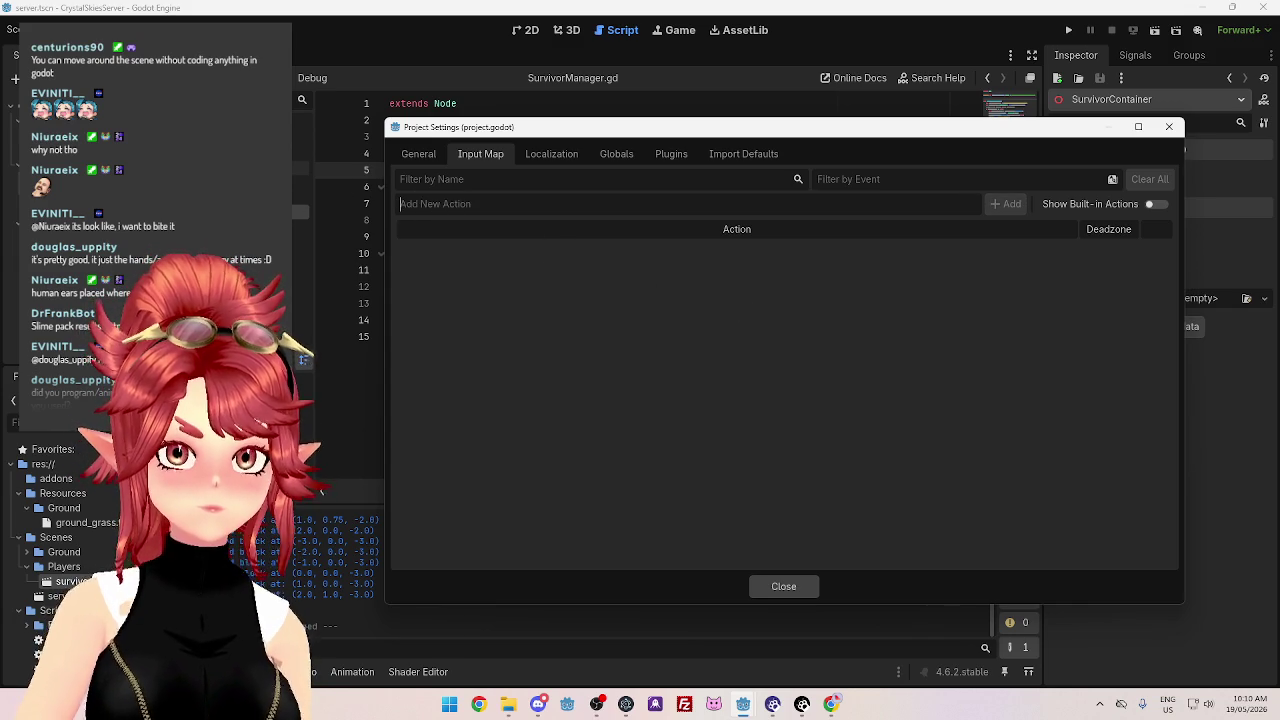
Filter actions by 'Left click', clear the filter, and close Project Settings unchanged
{"action": "key", "text": "shift+Tab"}
{"action": "type", "text": "Left"}
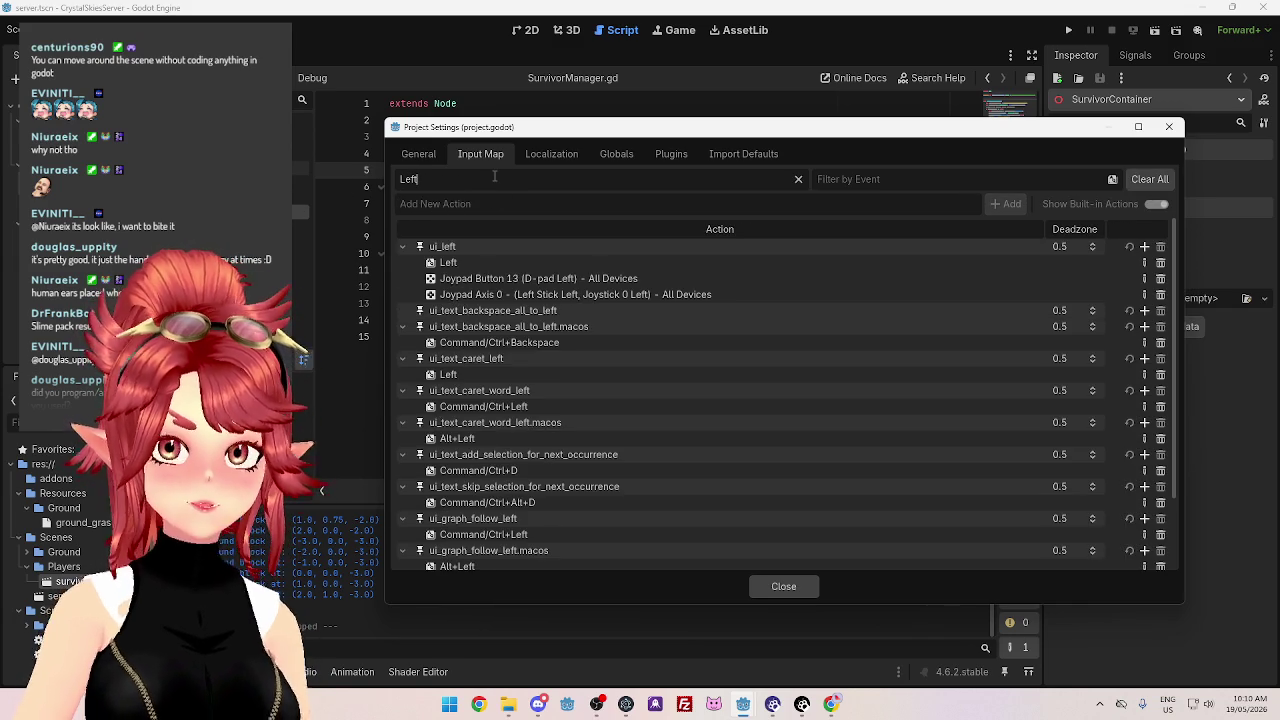
{"action": "type", "text": " click"}
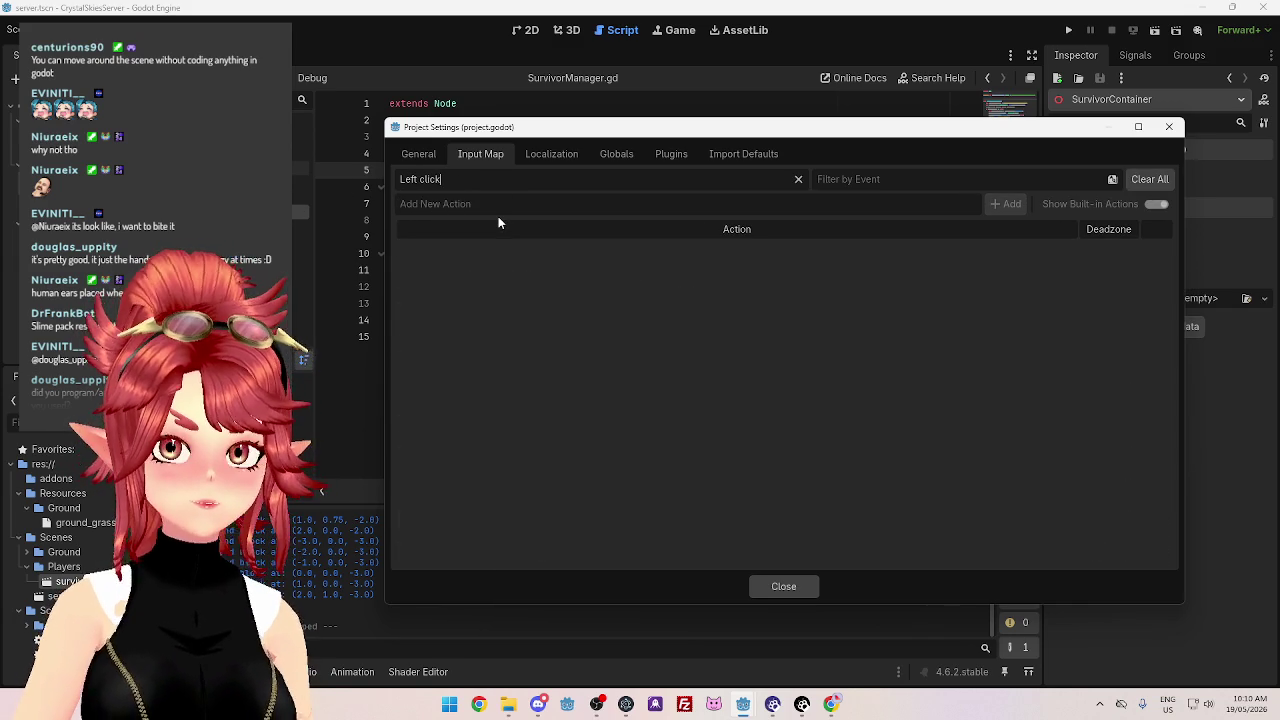
{"action": "key", "text": "ctrl+BackSpace"}
{"action": "key", "text": "ctrl+BackSpace"}
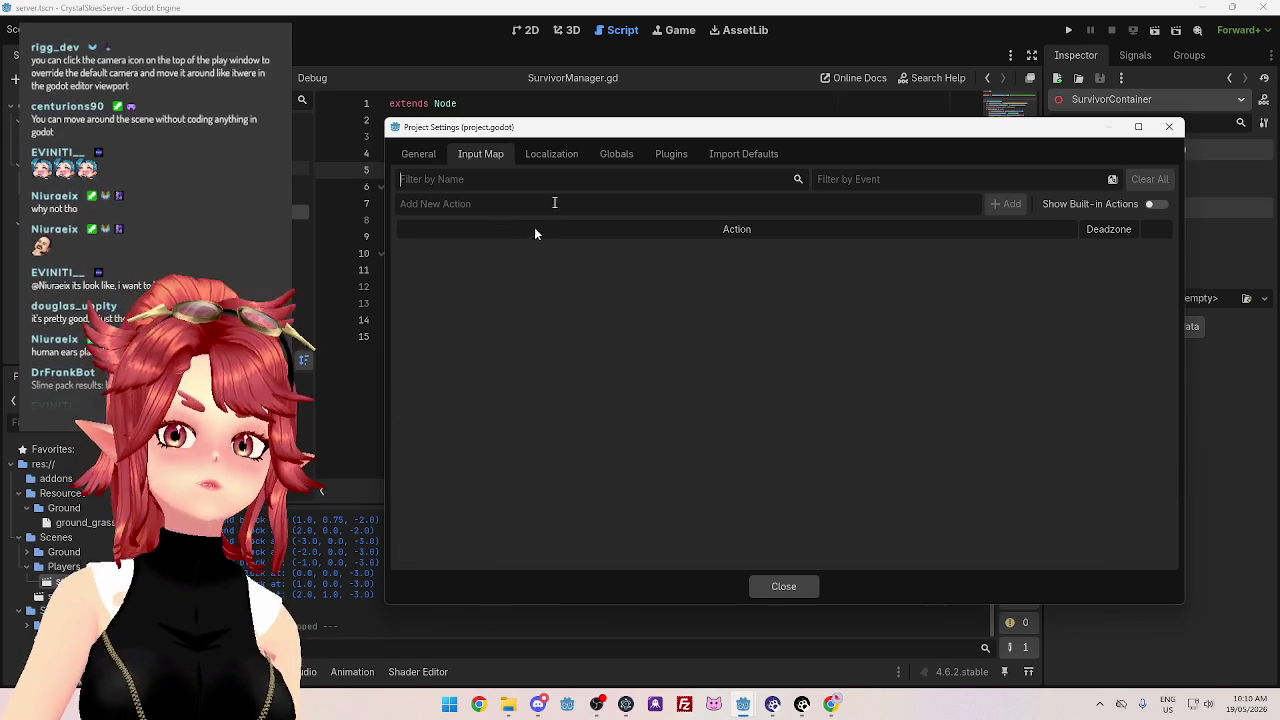
{"action": "left_click", "coordinate": [1169, 130]}
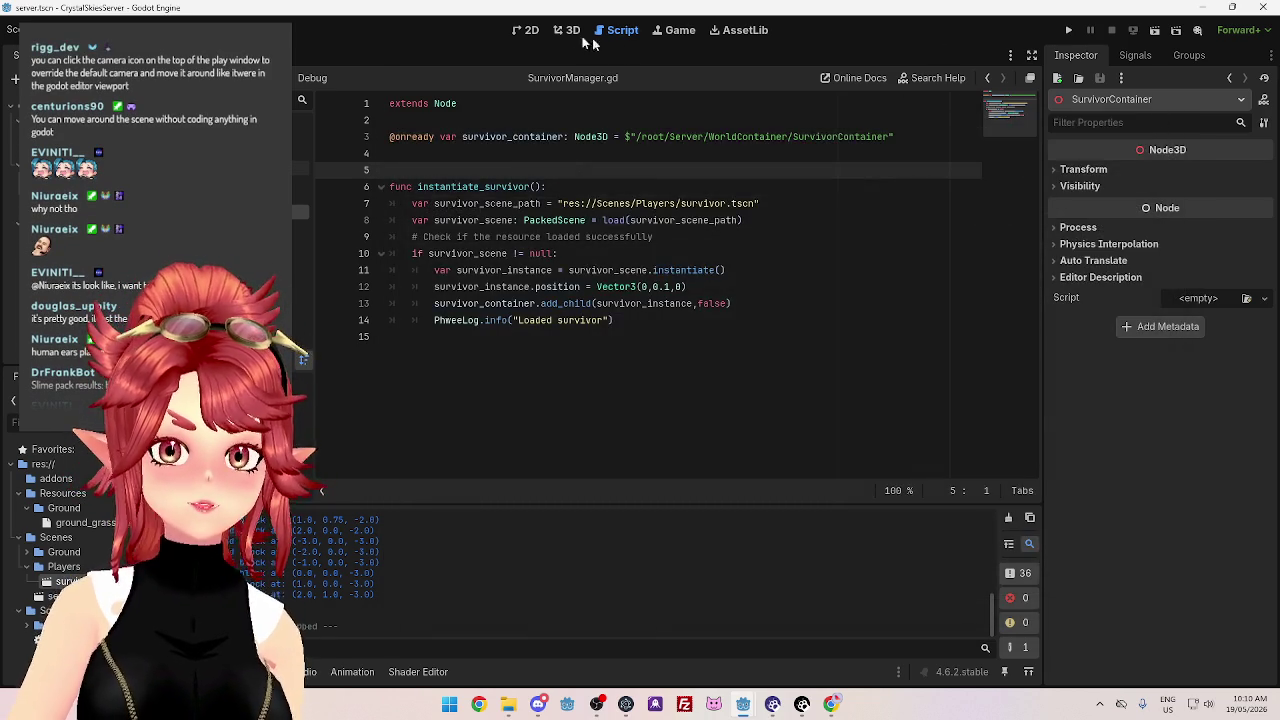
Switch to the 3D view and test-run, then stop, the server project
{"action": "left_click", "coordinate": [567, 30]}
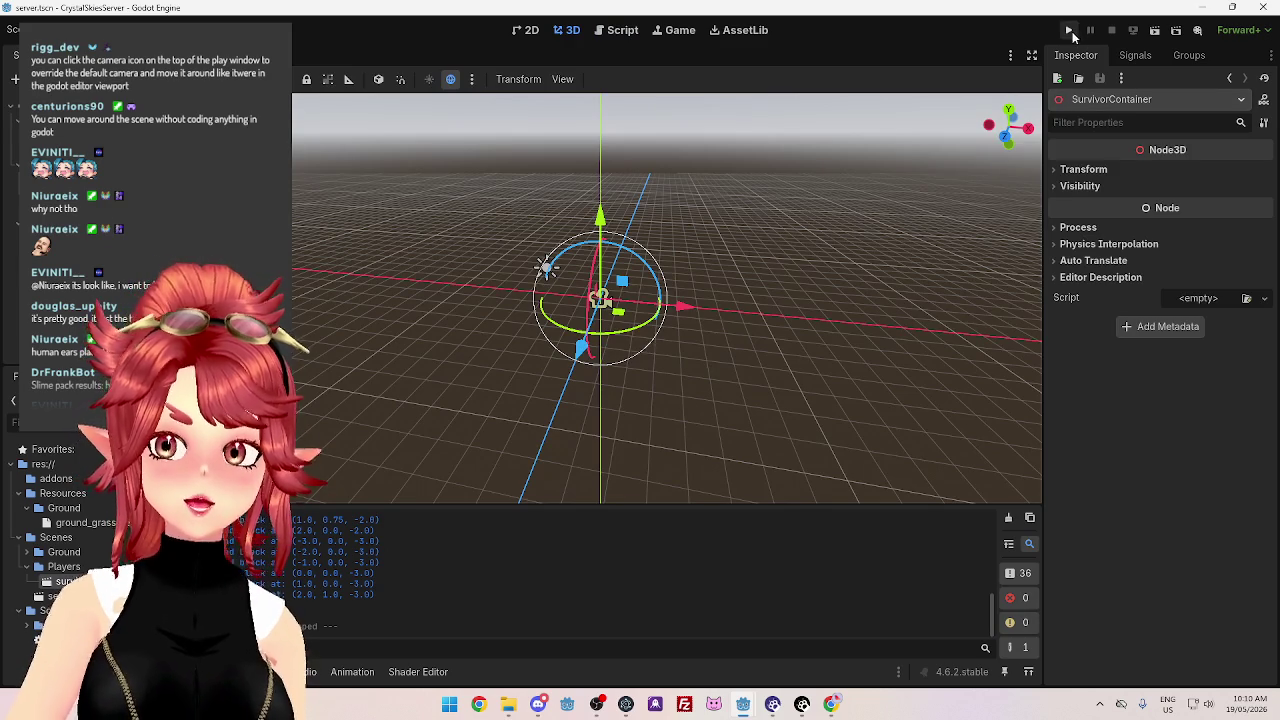
{"action": "left_click", "coordinate": [1068, 30]}
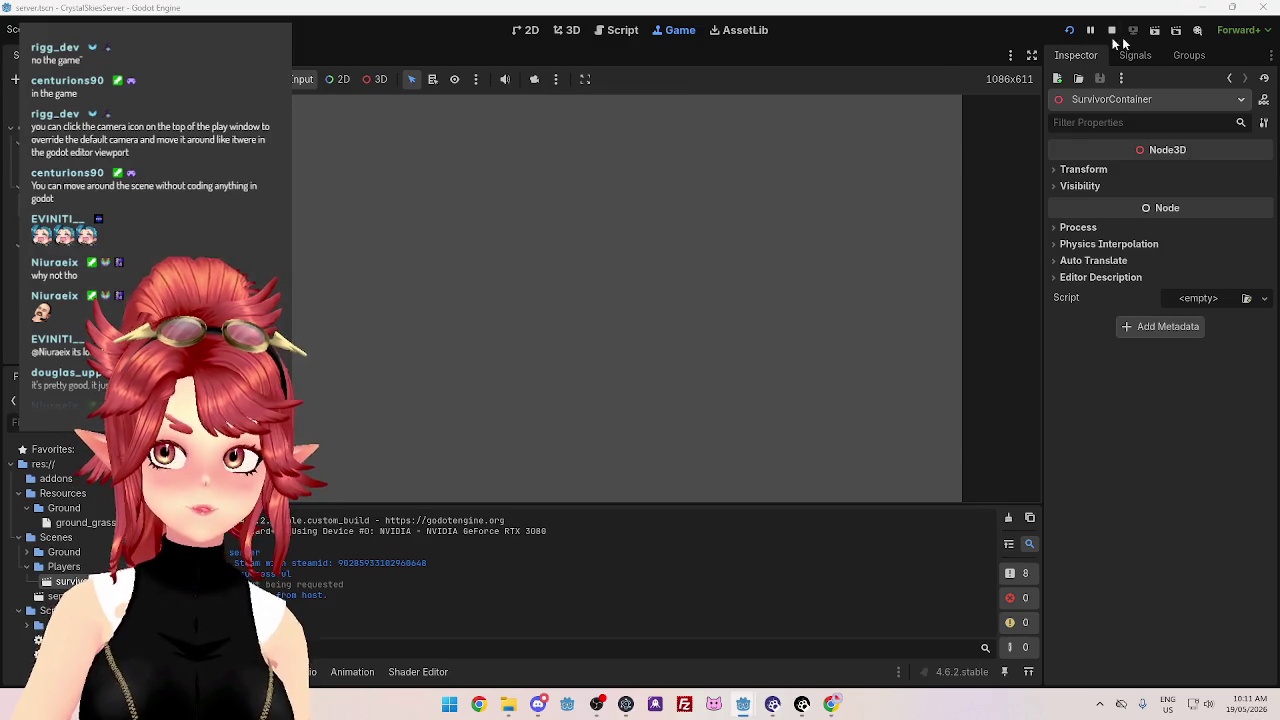
{"action": "left_click", "coordinate": [1111, 30]}
Run the client game, then return to the server window's embedded Game view
{"action": "mouse_move", "coordinate": [752, 702]}
{"action": "left_click", "coordinate": [672, 630]}
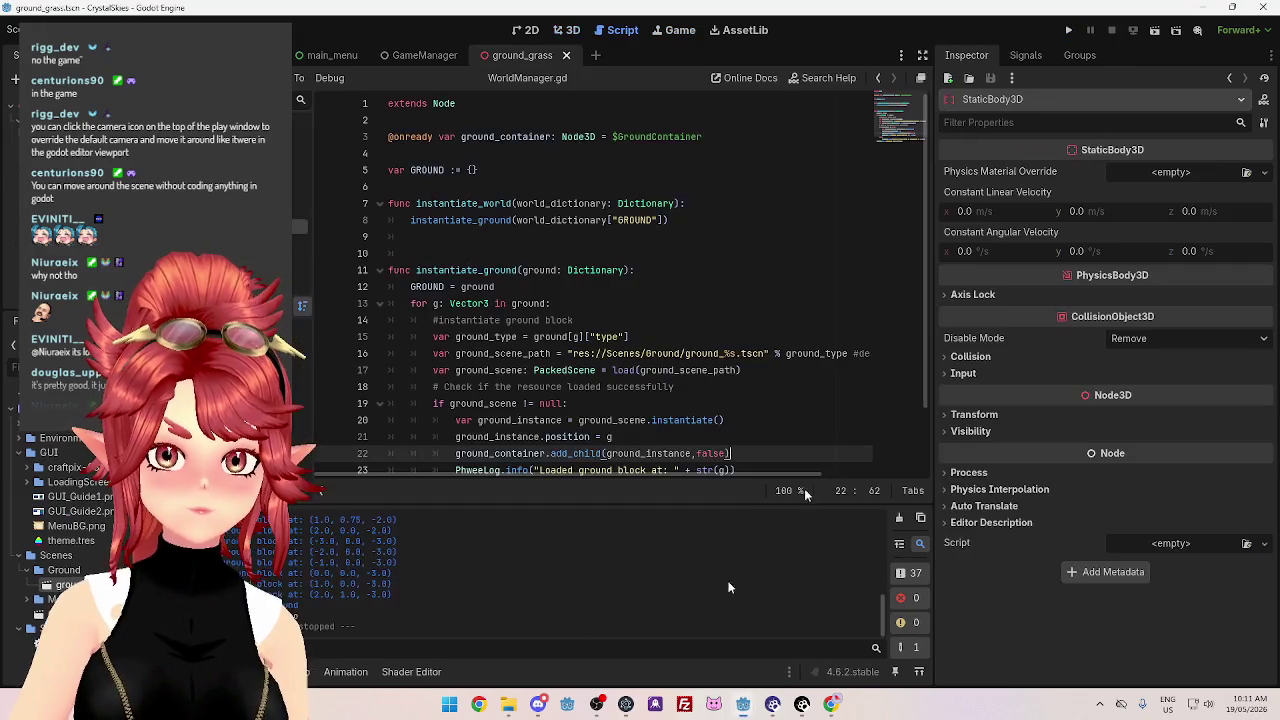
{"action": "left_click", "coordinate": [1068, 30]}
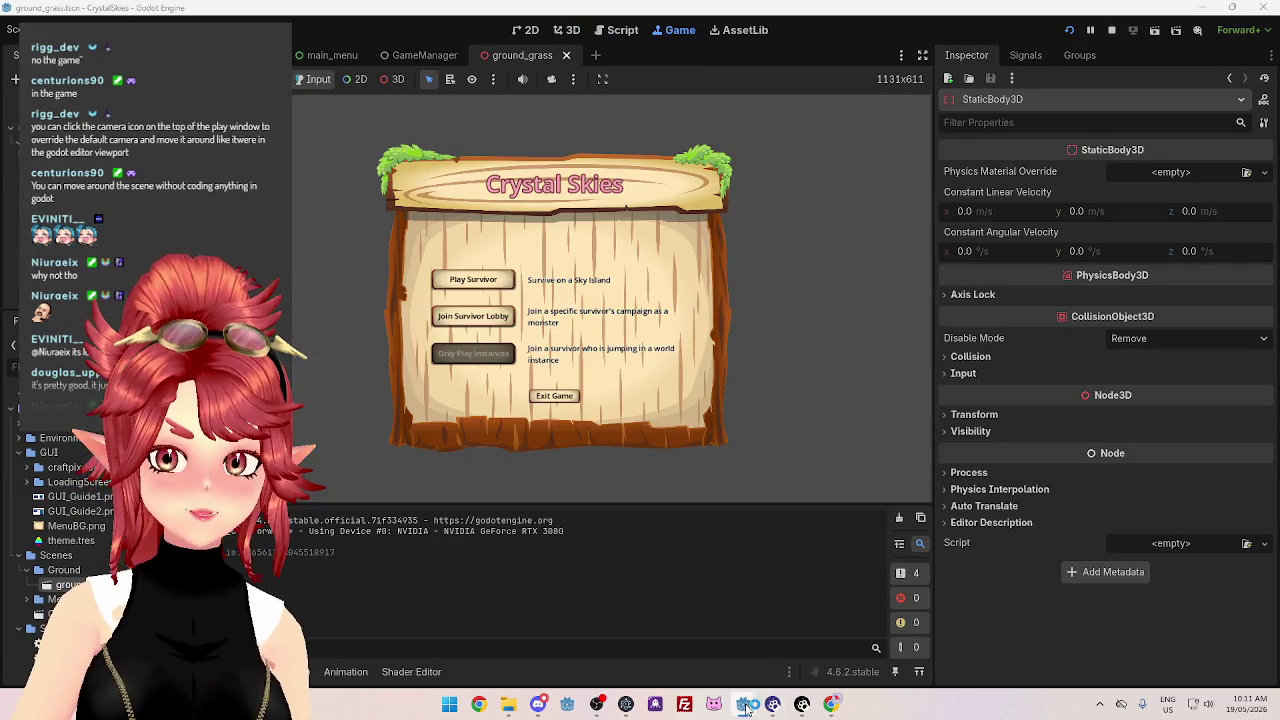
{"action": "mouse_move", "coordinate": [745, 706]}
{"action": "left_click", "coordinate": [797, 640]}
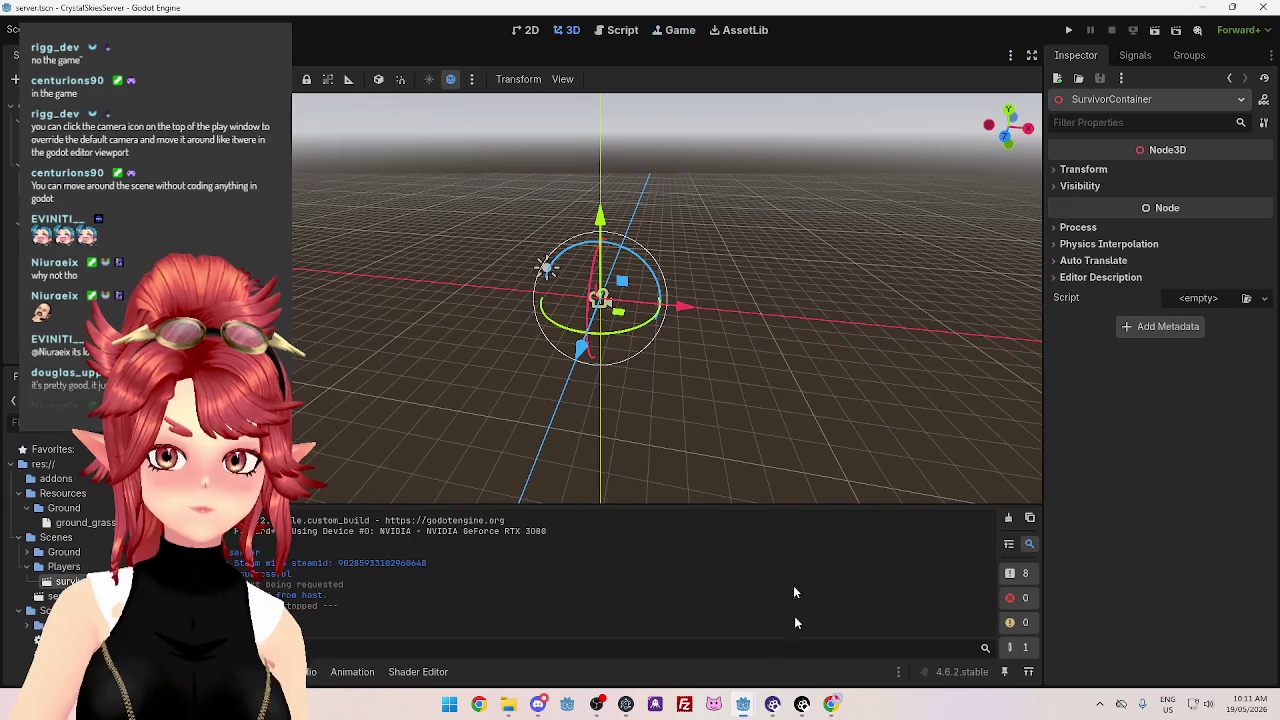
{"action": "left_click", "coordinate": [680, 30]}
Run the server again and try the Game tab's camera override, zooming in and out
{"action": "left_click", "coordinate": [1068, 30]}
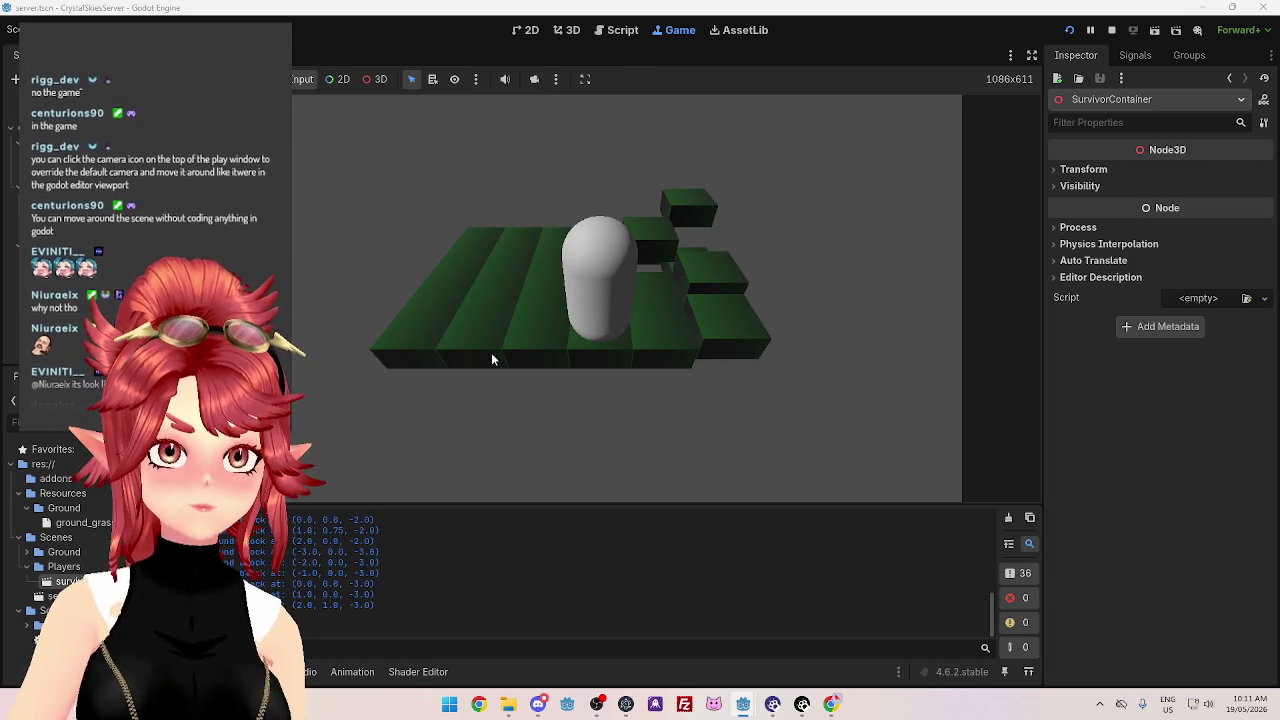
{"action": "left_click", "coordinate": [533, 80]}
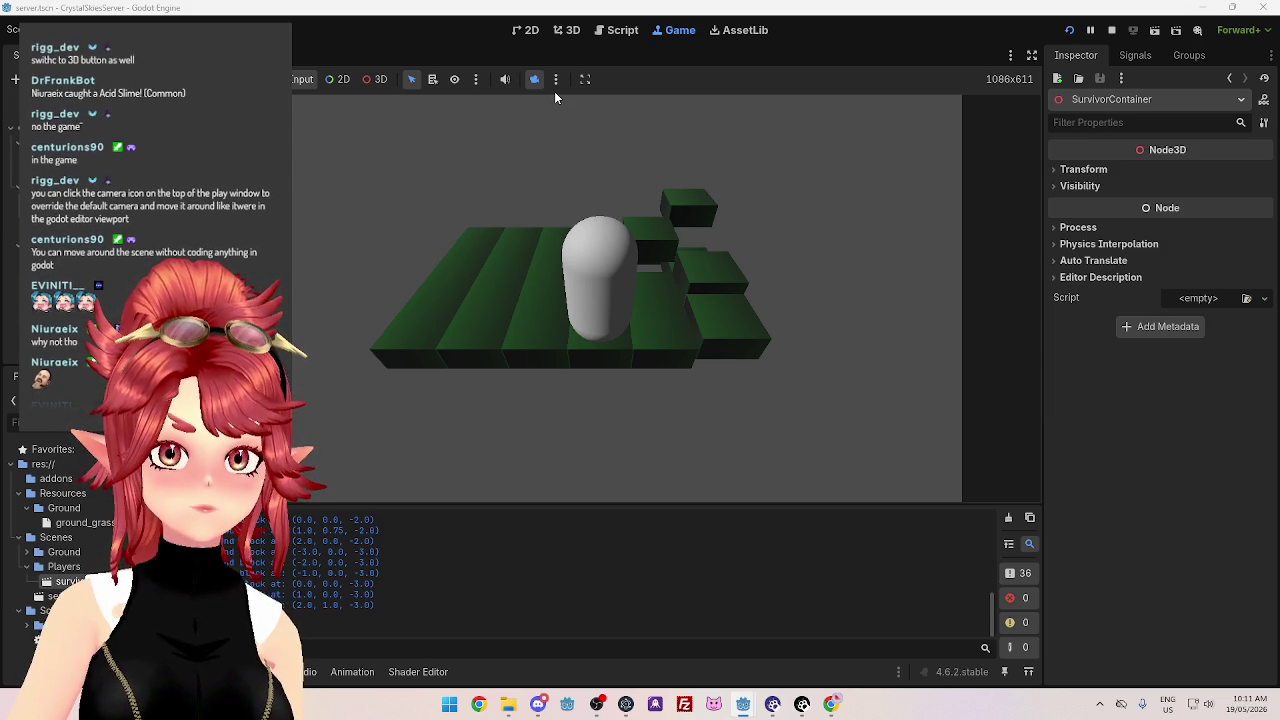
{"action": "left_click", "coordinate": [372, 85]}
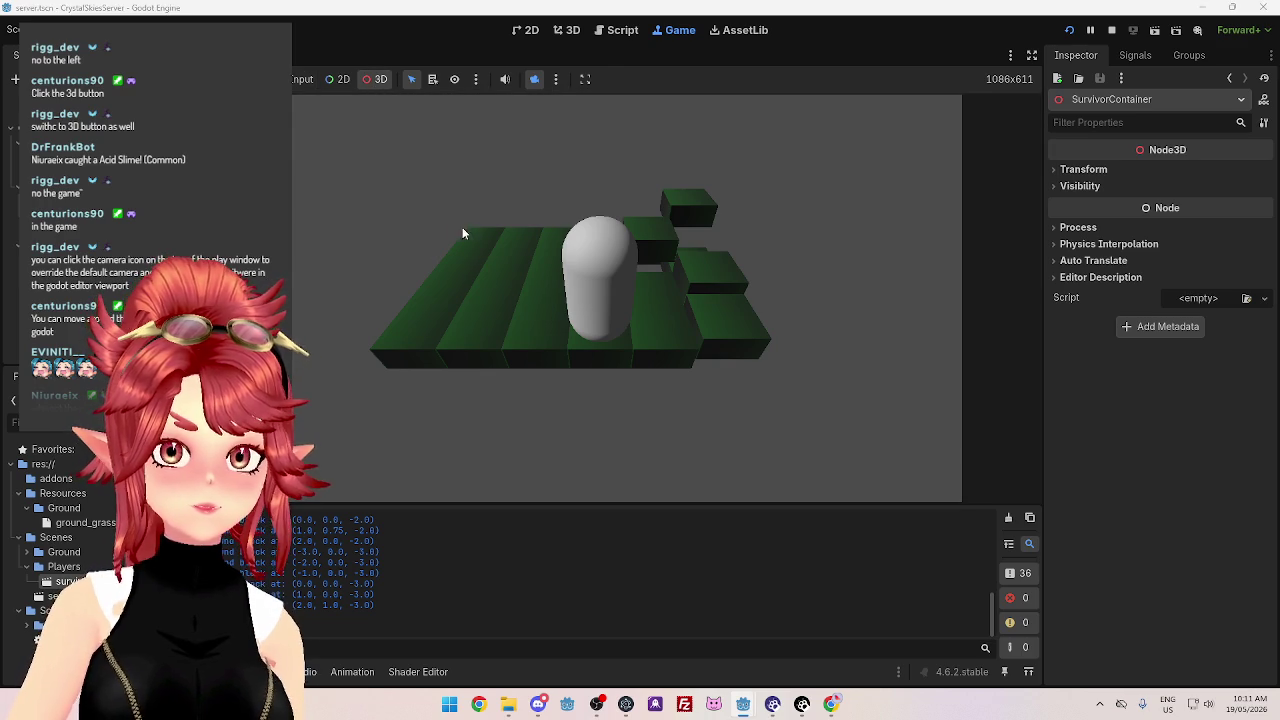
{"action": "scroll", "coordinate": [650, 328], "scroll_direction": "down", "scroll_amount": 5}
{"action": "scroll", "coordinate": [645, 338], "scroll_direction": "up", "scroll_amount": 3}
{"action": "scroll", "coordinate": [645, 338], "scroll_direction": "up", "scroll_amount": 2}
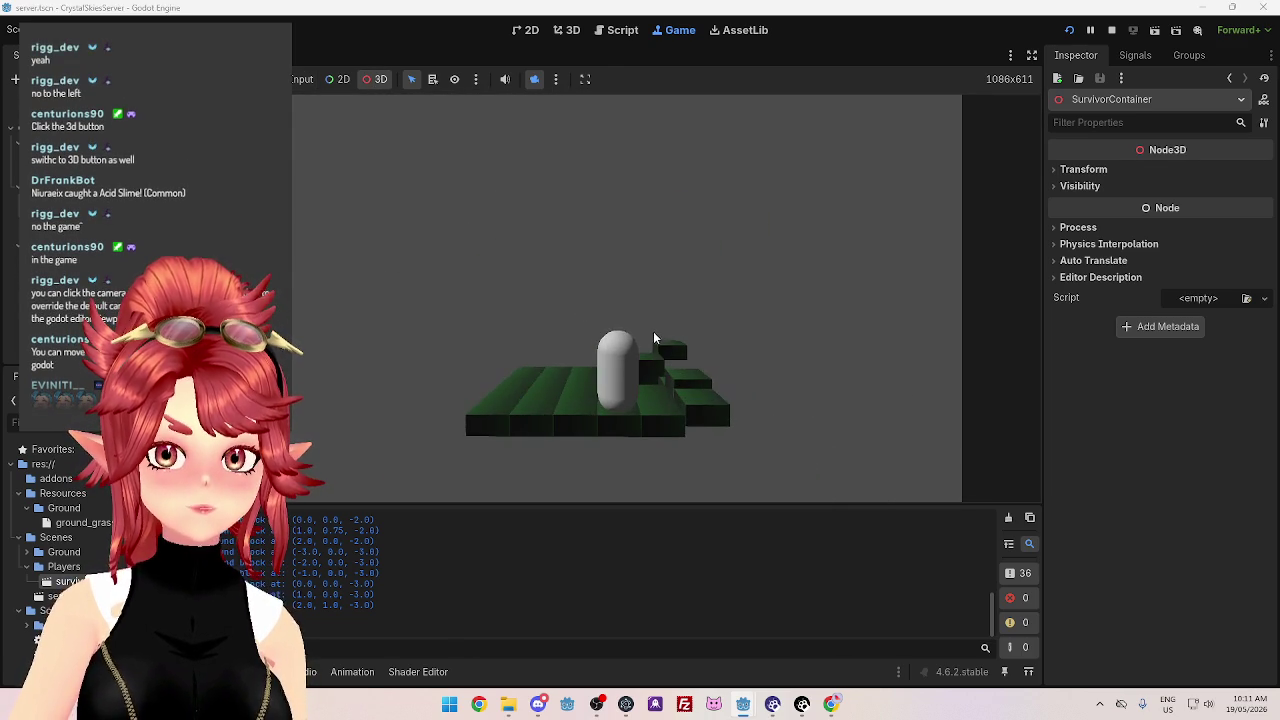
{"action": "left_click", "coordinate": [536, 84]}
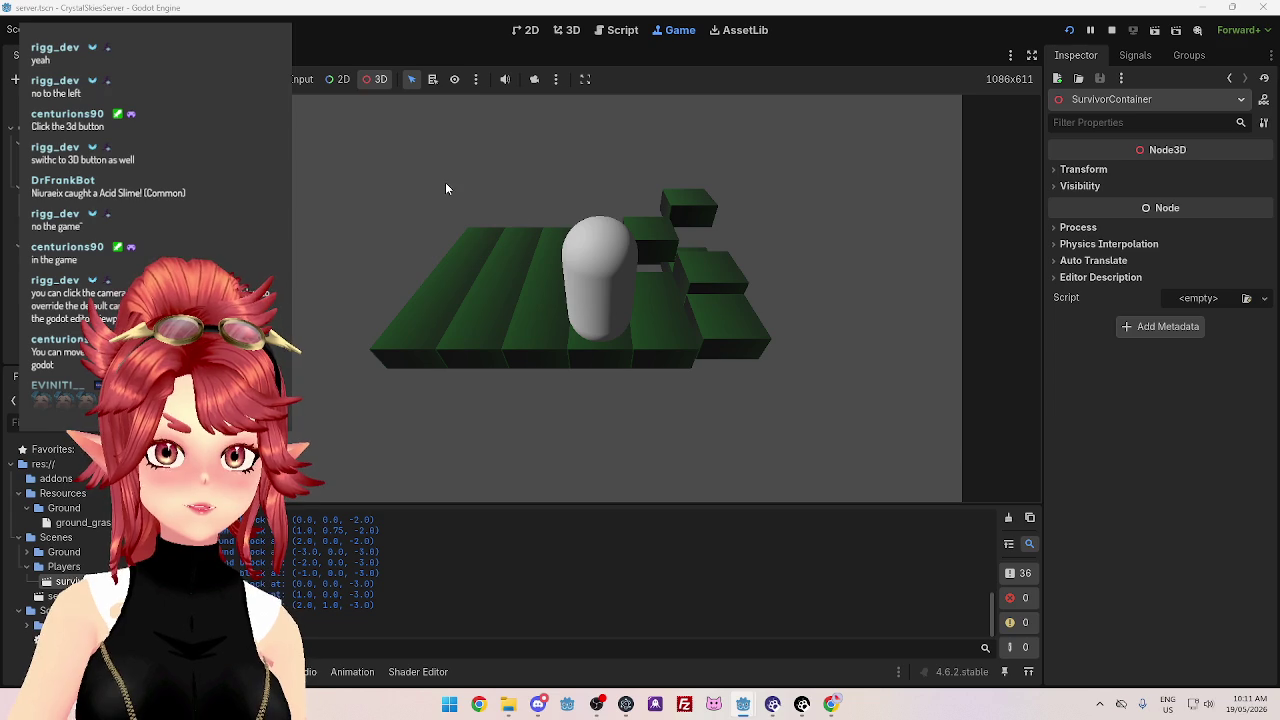
Re-enable the 3D camera override and orbit and zoom to centre the capsule on the stairs
{"action": "left_click", "coordinate": [378, 84]}
{"action": "left_click", "coordinate": [534, 79]}
{"action": "scroll", "coordinate": [600, 330], "scroll_direction": "down", "scroll_amount": 3}
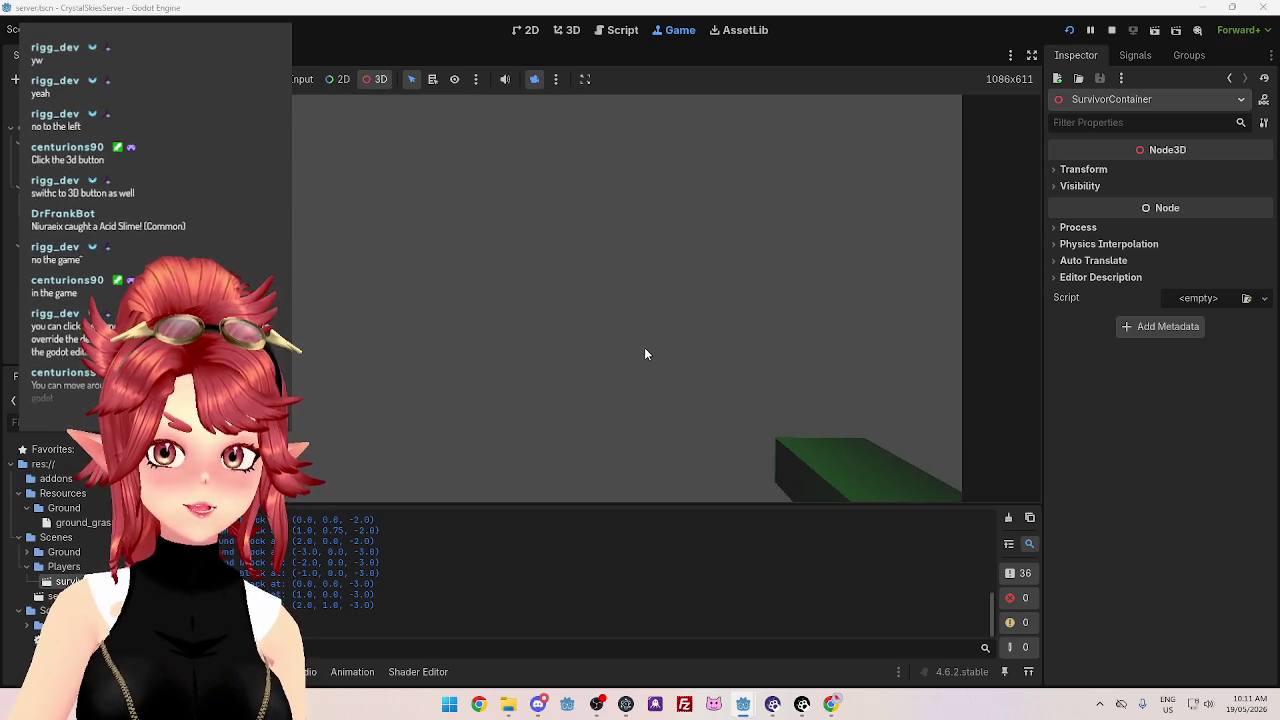
{"action": "scroll", "coordinate": [645, 355], "scroll_direction": "down", "scroll_amount": 5}
{"action": "scroll", "coordinate": [645, 357], "scroll_direction": "up", "scroll_amount": 5}
{"action": "left_click_drag", "start_coordinate": [645, 357], "coordinate": [414, 357]}
{"action": "scroll", "coordinate": [477, 325], "scroll_direction": "up", "scroll_amount": 5}
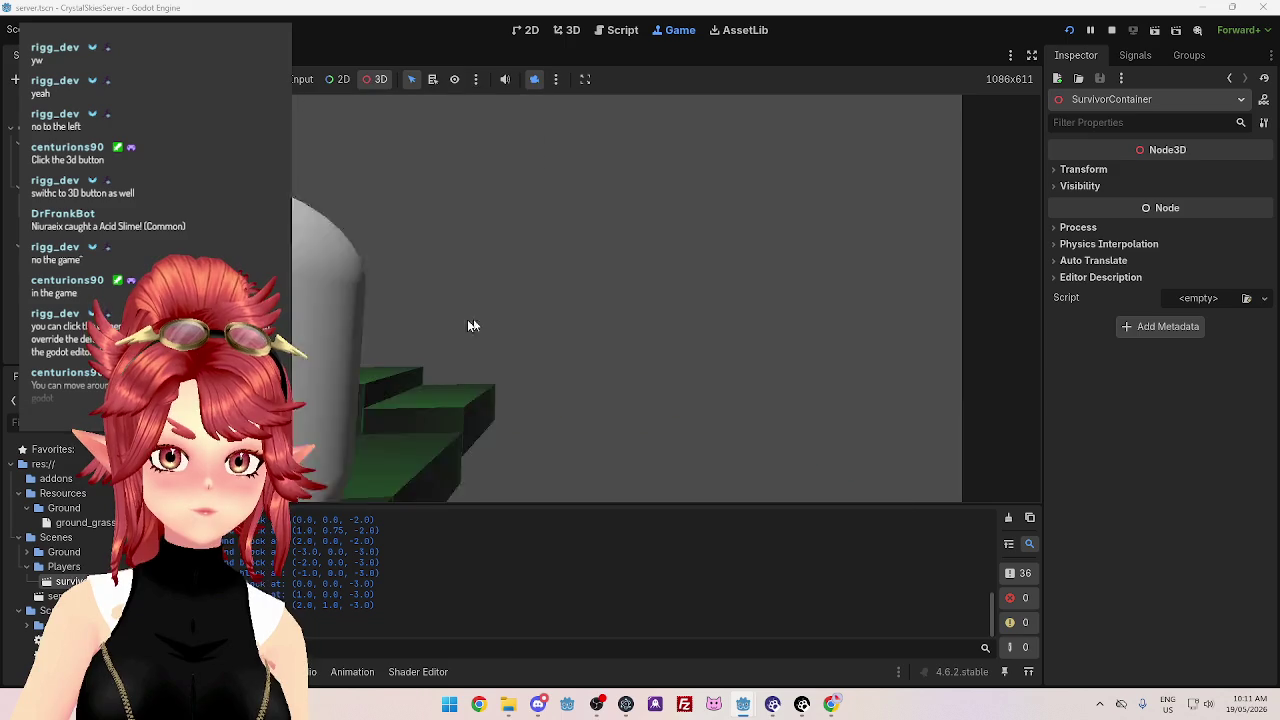
{"action": "scroll", "coordinate": [477, 325], "scroll_direction": "down", "scroll_amount": 4}
{"action": "mouse_move", "coordinate": [477, 325]}
{"action": "left_mouse_down"}
{"action": "mouse_move", "coordinate": [712, 313]}
{"action": "mouse_move", "coordinate": [582, 318]}
{"action": "left_mouse_up"}
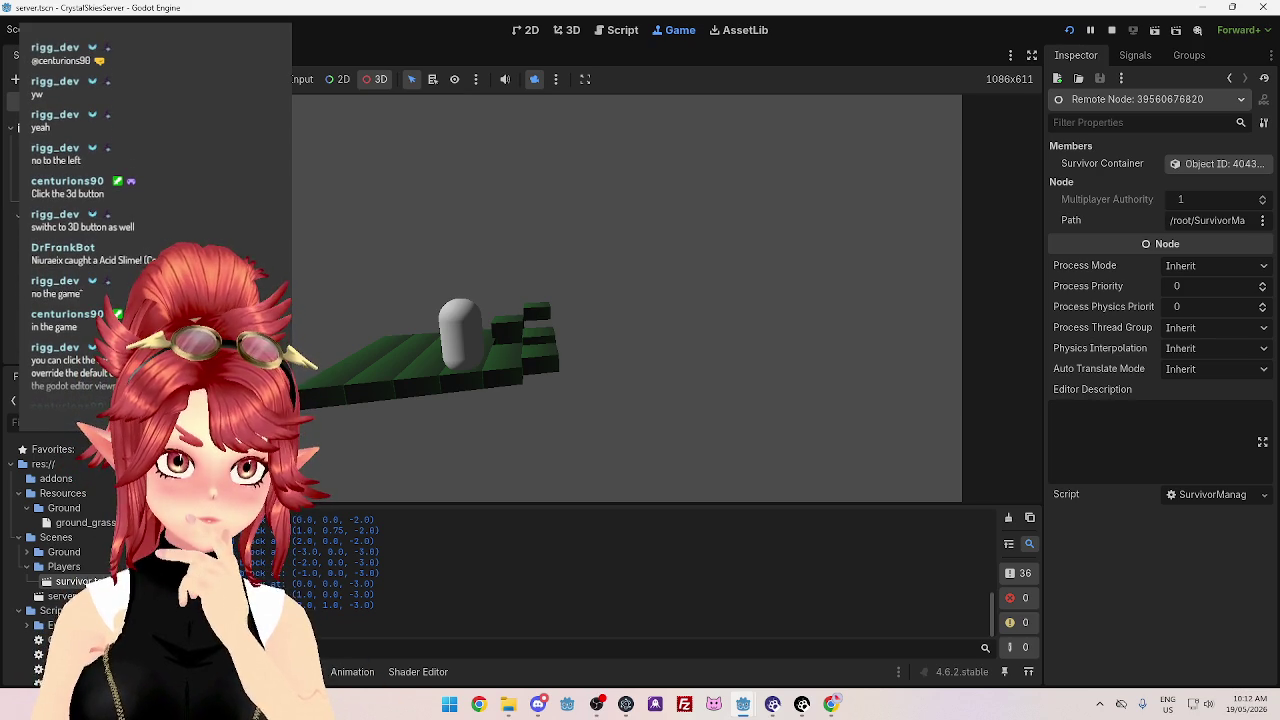
Select a ground block in the running game and orbit around it to a front view
{"action": "left_click", "coordinate": [528, 352]}
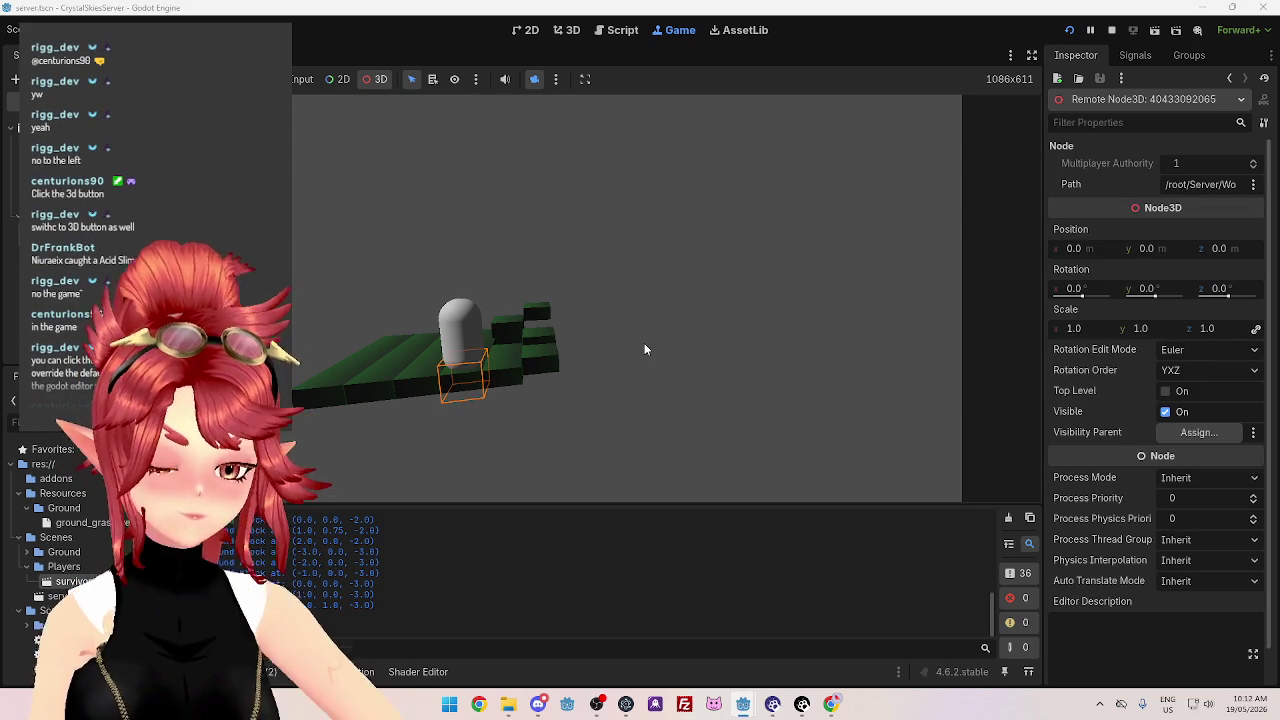
{"action": "mouse_move", "coordinate": [720, 331]}
{"action": "left_mouse_down"}
{"action": "mouse_move", "coordinate": [770, 320]}
{"action": "mouse_move", "coordinate": [680, 335]}
{"action": "mouse_move", "coordinate": [620, 293]}
{"action": "mouse_move", "coordinate": [671, 314]}
{"action": "mouse_move", "coordinate": [415, 262]}
{"action": "mouse_move", "coordinate": [737, 274]}
{"action": "mouse_move", "coordinate": [677, 346]}
{"action": "mouse_move", "coordinate": [618, 320]}
{"action": "mouse_move", "coordinate": [744, 354]}
{"action": "mouse_move", "coordinate": [614, 310]}
{"action": "mouse_move", "coordinate": [900, 330]}
{"action": "mouse_move", "coordinate": [680, 290]}
{"action": "left_mouse_up"}
{"action": "mouse_move", "coordinate": [765, 341]}
{"action": "left_mouse_down"}
{"action": "mouse_move", "coordinate": [530, 350]}
{"action": "mouse_move", "coordinate": [570, 350]}
{"action": "mouse_move", "coordinate": [458, 266]}
{"action": "left_mouse_up"}
{"action": "scroll", "coordinate": [458, 266], "scroll_direction": "up", "scroll_amount": 3}
{"action": "scroll", "coordinate": [703, 322], "scroll_direction": "down", "scroll_amount": 3}
{"action": "mouse_move", "coordinate": [703, 322]}
{"action": "left_mouse_down"}
{"action": "mouse_move", "coordinate": [510, 310]}
{"action": "mouse_move", "coordinate": [673, 341]}
{"action": "mouse_move", "coordinate": [677, 391]}
{"action": "left_mouse_up"}
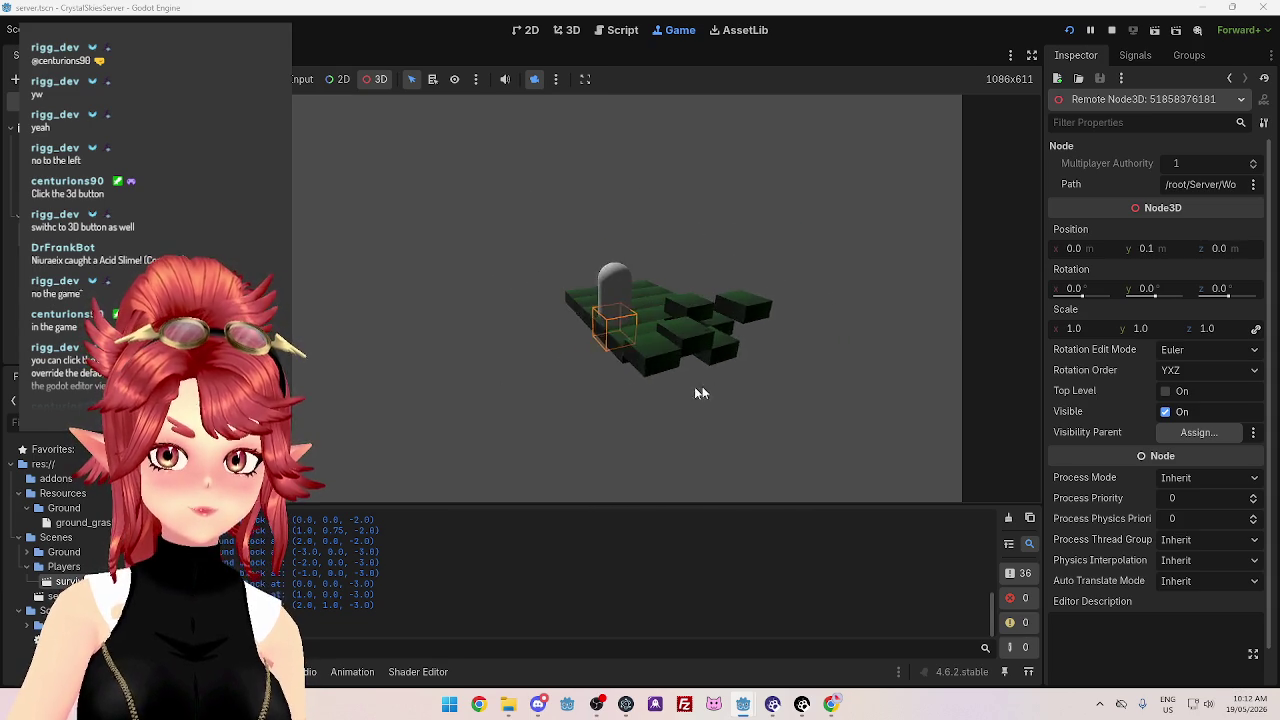
{"action": "scroll", "coordinate": [677, 391], "scroll_direction": "up", "scroll_amount": 5}
{"action": "scroll", "coordinate": [726, 357], "scroll_direction": "down", "scroll_amount": 5}
{"action": "mouse_move", "coordinate": [726, 357]}
{"action": "left_mouse_down"}
{"action": "mouse_move", "coordinate": [654, 351]}
{"action": "mouse_move", "coordinate": [643, 337]}
{"action": "mouse_move", "coordinate": [752, 322]}
{"action": "mouse_move", "coordinate": [622, 309]}
{"action": "mouse_move", "coordinate": [481, 124]}
{"action": "left_mouse_up"}
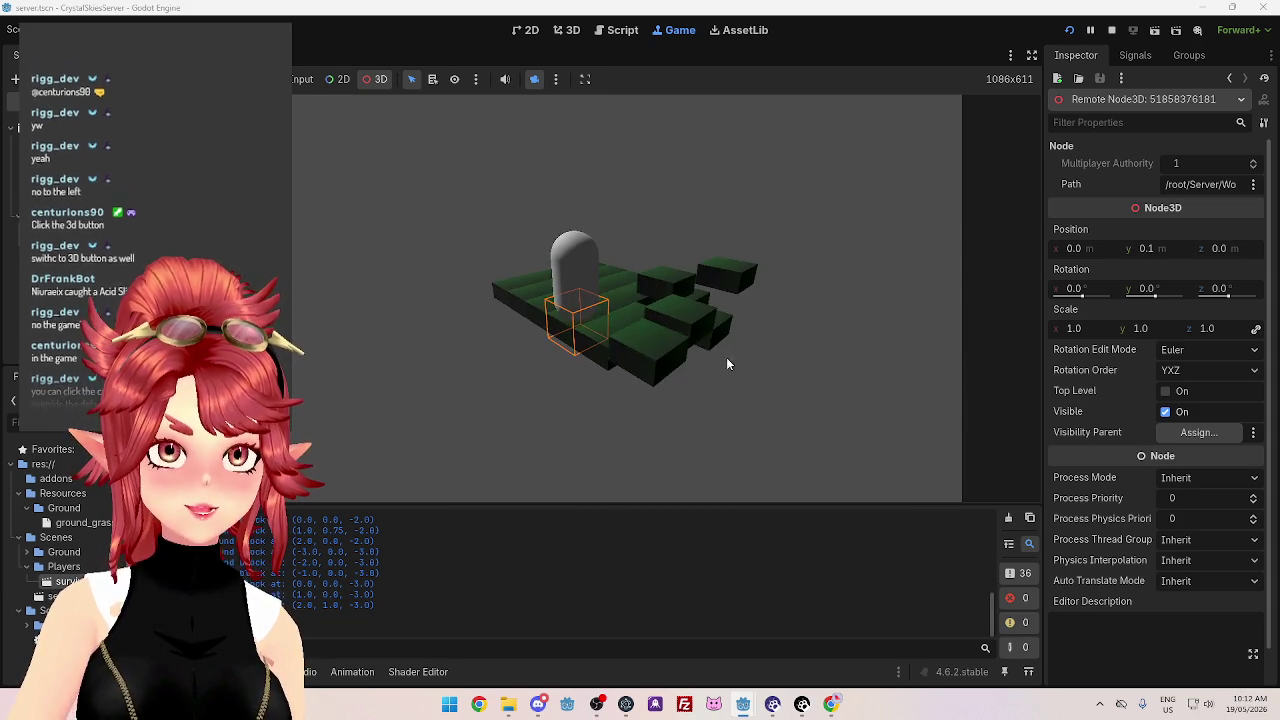
{"action": "scroll", "coordinate": [747, 309], "scroll_direction": "up", "scroll_amount": 5}
{"action": "scroll", "coordinate": [747, 309], "scroll_direction": "down", "scroll_amount": 5}
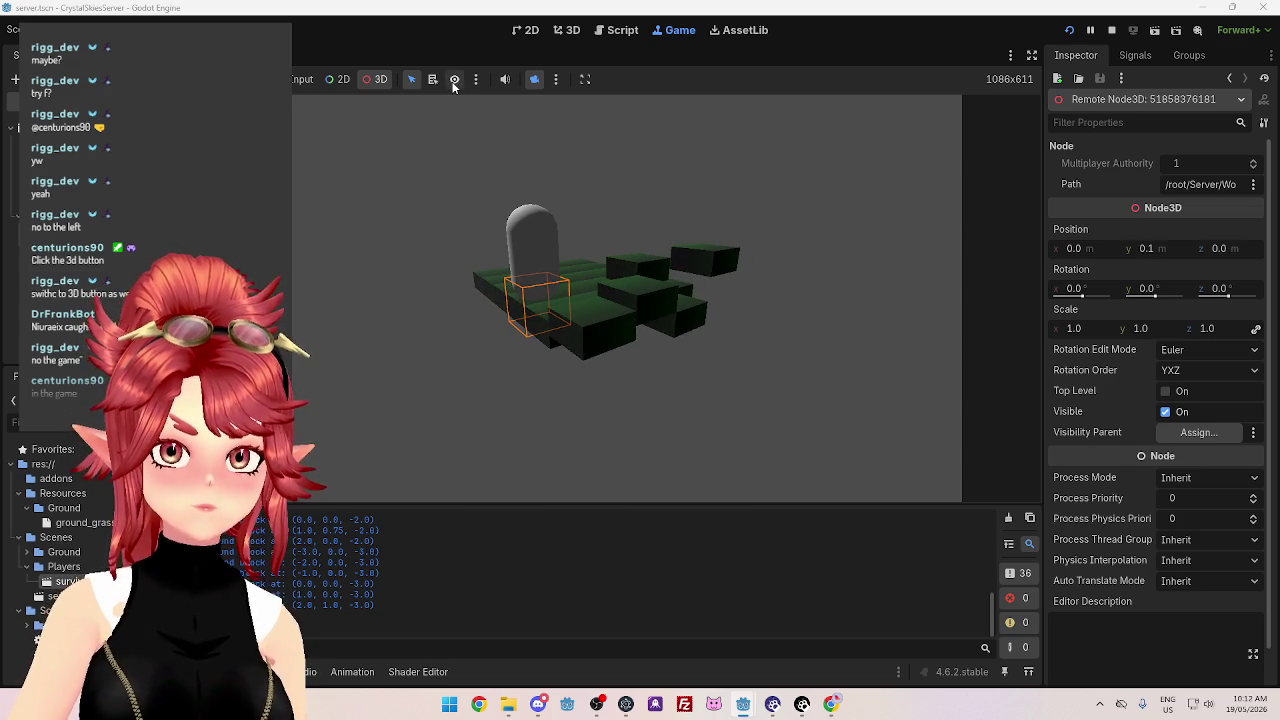
Keep orbiting and zooming around the capsule and blocks, then deselect the block
{"action": "mouse_move", "coordinate": [435, 287]}
{"action": "left_mouse_down"}
{"action": "mouse_move", "coordinate": [420, 288]}
{"action": "mouse_move", "coordinate": [762, 313]}
{"action": "mouse_move", "coordinate": [398, 287]}
{"action": "mouse_move", "coordinate": [645, 295]}
{"action": "mouse_move", "coordinate": [543, 380]}
{"action": "mouse_move", "coordinate": [917, 311]}
{"action": "mouse_move", "coordinate": [546, 275]}
{"action": "mouse_move", "coordinate": [678, 382]}
{"action": "mouse_move", "coordinate": [650, 362]}
{"action": "mouse_move", "coordinate": [474, 322]}
{"action": "mouse_move", "coordinate": [656, 221]}
{"action": "mouse_move", "coordinate": [848, 216]}
{"action": "mouse_move", "coordinate": [626, 292]}
{"action": "mouse_move", "coordinate": [786, 326]}
{"action": "mouse_move", "coordinate": [524, 260]}
{"action": "mouse_move", "coordinate": [671, 323]}
{"action": "mouse_move", "coordinate": [534, 249]}
{"action": "mouse_move", "coordinate": [513, 308]}
{"action": "mouse_move", "coordinate": [509, 263]}
{"action": "mouse_move", "coordinate": [685, 266]}
{"action": "mouse_move", "coordinate": [669, 303]}
{"action": "mouse_move", "coordinate": [539, 258]}
{"action": "left_mouse_up"}
{"action": "mouse_move", "coordinate": [786, 293]}
{"action": "left_mouse_down"}
{"action": "mouse_move", "coordinate": [574, 337]}
{"action": "mouse_move", "coordinate": [577, 321]}
{"action": "left_mouse_up"}
{"action": "left_click_drag", "start_coordinate": [716, 262], "coordinate": [604, 305]}
{"action": "scroll", "coordinate": [604, 311], "scroll_direction": "down", "scroll_amount": 10}
{"action": "scroll", "coordinate": [600, 313], "scroll_direction": "up", "scroll_amount": 10}
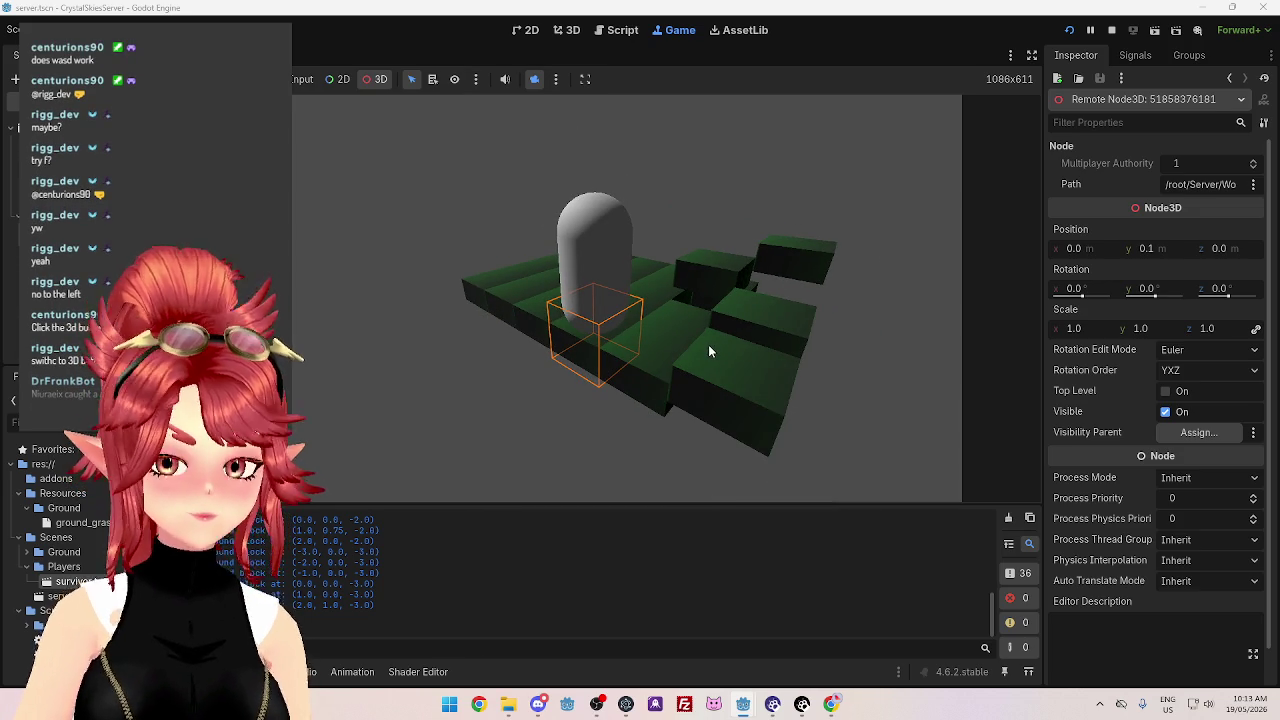
{"action": "scroll", "coordinate": [571, 389], "scroll_direction": "up", "scroll_amount": 5}
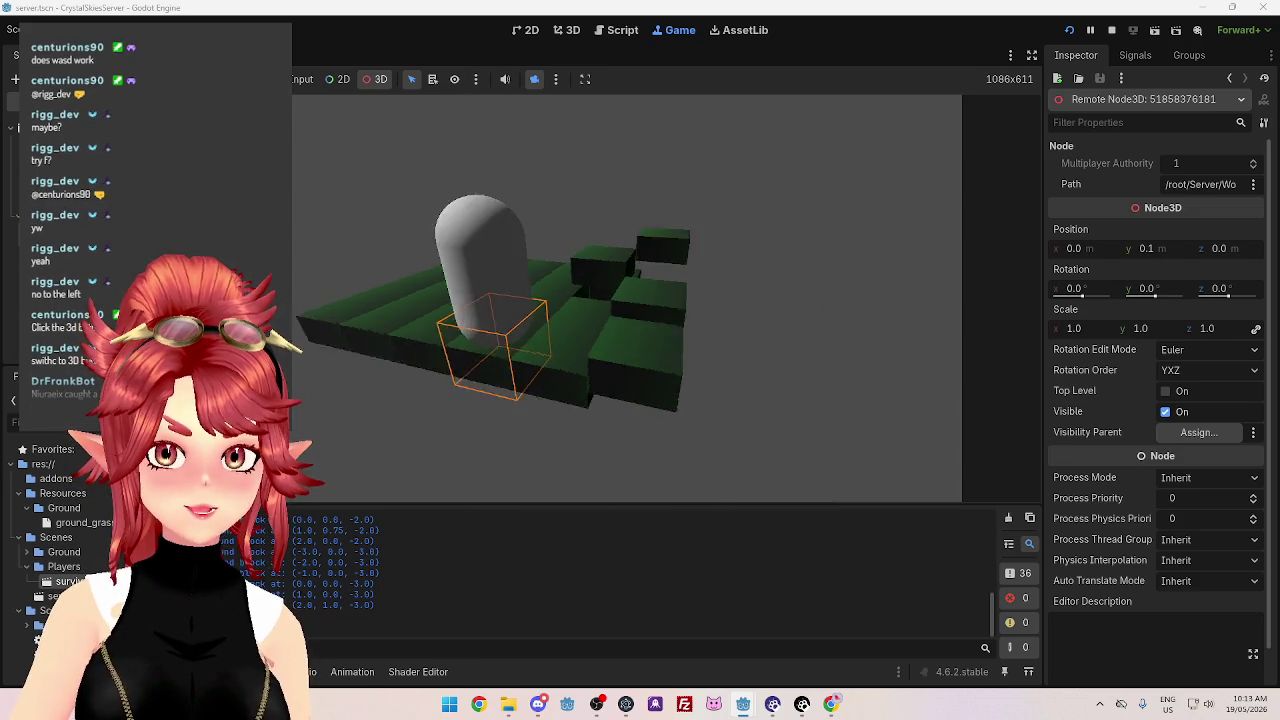
{"action": "scroll", "coordinate": [571, 352], "scroll_direction": "down", "scroll_amount": 5}
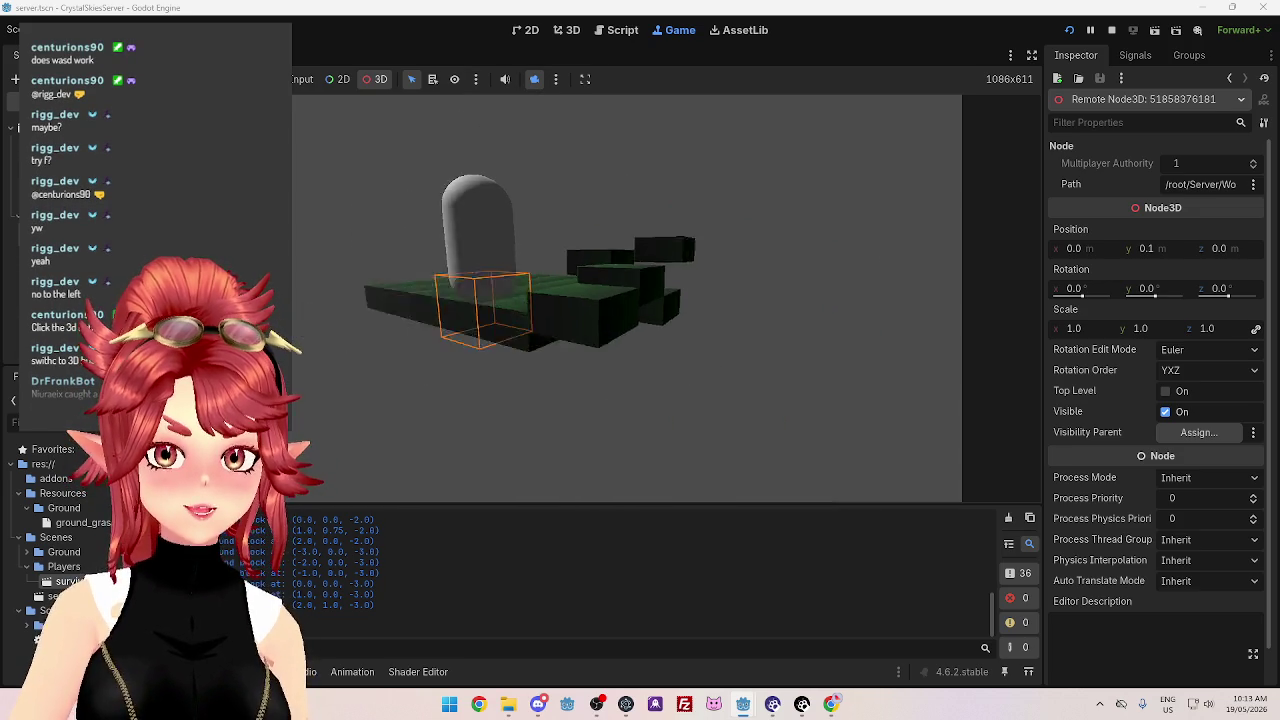
{"action": "left_click_drag", "start_coordinate": [604, 328], "coordinate": [535, 340]}
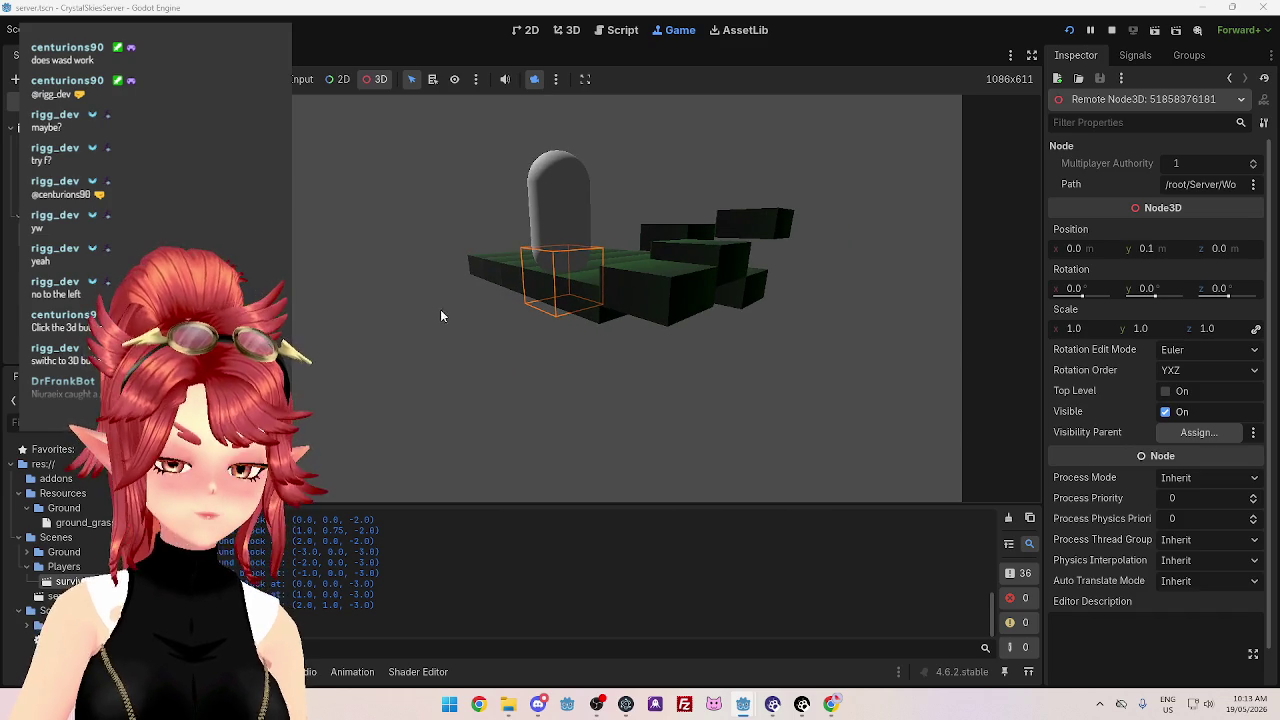
{"action": "mouse_move", "coordinate": [441, 298]}
{"action": "left_mouse_down"}
{"action": "mouse_move", "coordinate": [528, 309]}
{"action": "mouse_move", "coordinate": [455, 290]}
{"action": "left_mouse_up"}
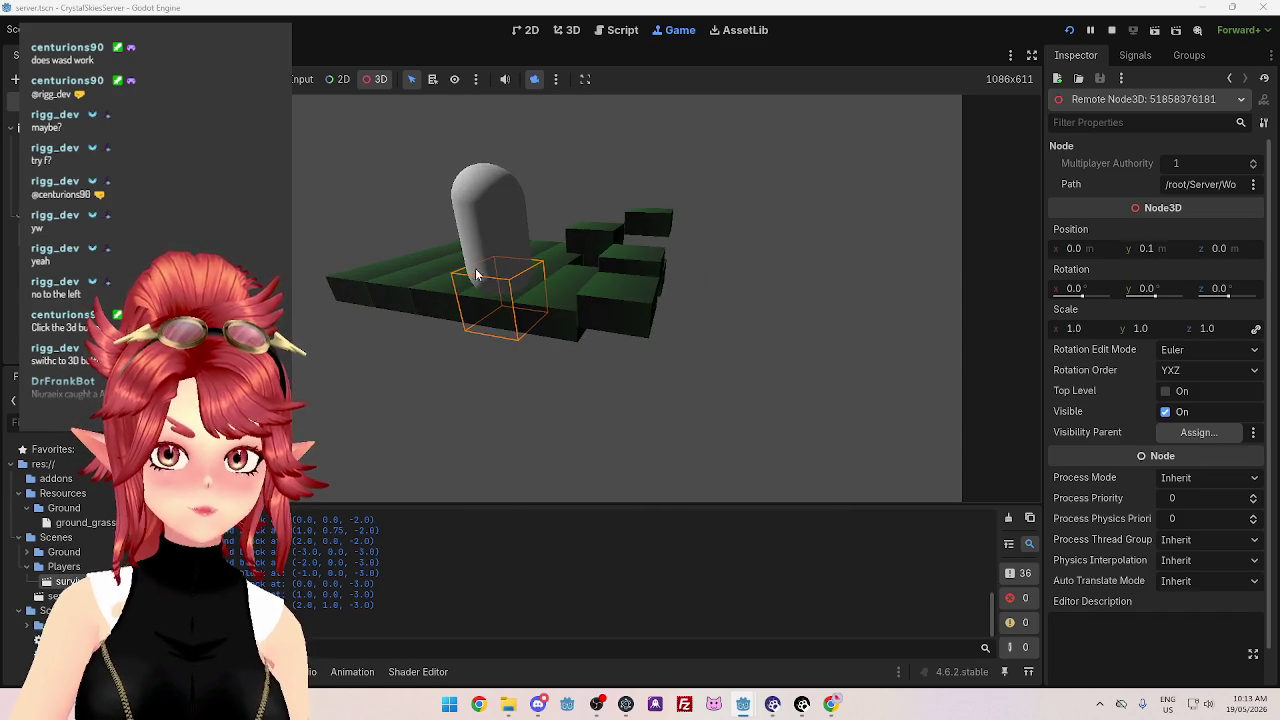
{"action": "mouse_move", "coordinate": [351, 202]}
{"action": "left_mouse_down"}
{"action": "mouse_move", "coordinate": [366, 180]}
{"action": "mouse_move", "coordinate": [577, 209]}
{"action": "left_mouse_up"}
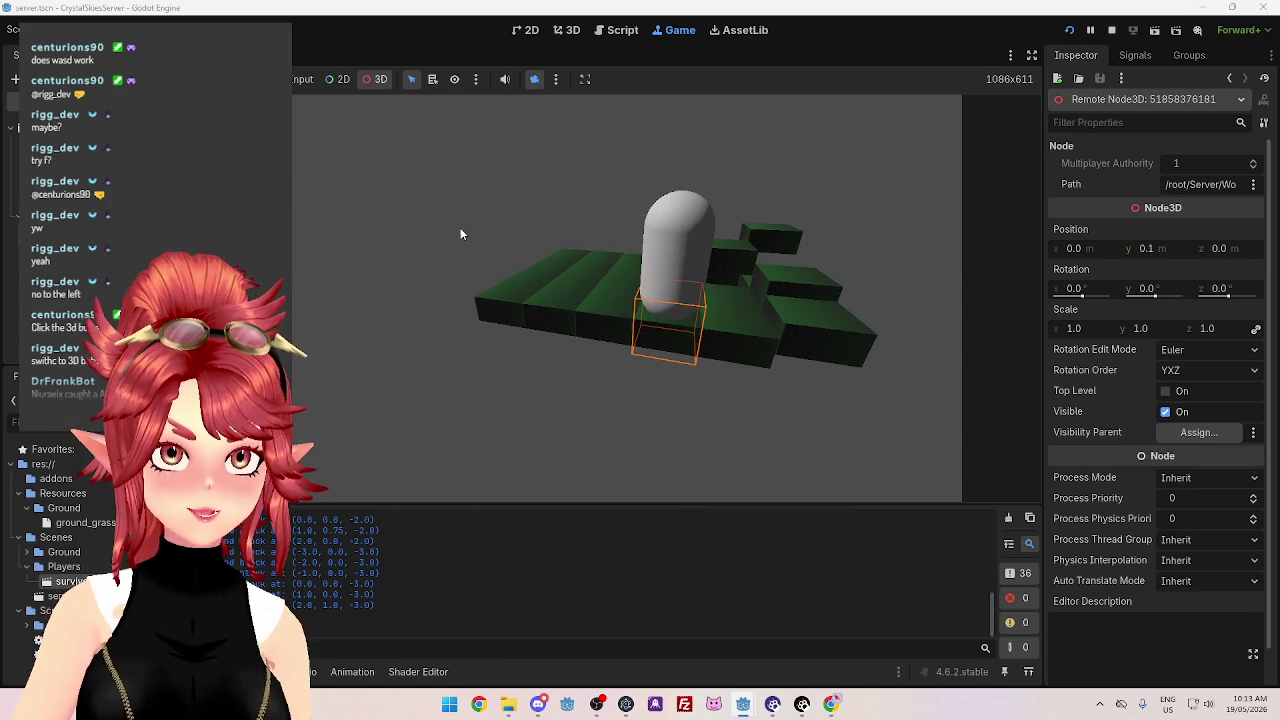
{"action": "mouse_move", "coordinate": [460, 234]}
{"action": "left_mouse_down"}
{"action": "mouse_move", "coordinate": [440, 250]}
{"action": "mouse_move", "coordinate": [507, 297]}
{"action": "mouse_move", "coordinate": [470, 290]}
{"action": "mouse_move", "coordinate": [560, 300]}
{"action": "mouse_move", "coordinate": [428, 243]}
{"action": "mouse_move", "coordinate": [517, 240]}
{"action": "mouse_move", "coordinate": [520, 180]}
{"action": "mouse_move", "coordinate": [440, 220]}
{"action": "mouse_move", "coordinate": [508, 141]}
{"action": "left_mouse_up"}
{"action": "left_click_drag", "start_coordinate": [420, 177], "coordinate": [414, 259]}
{"action": "left_click", "coordinate": [358, 220]}
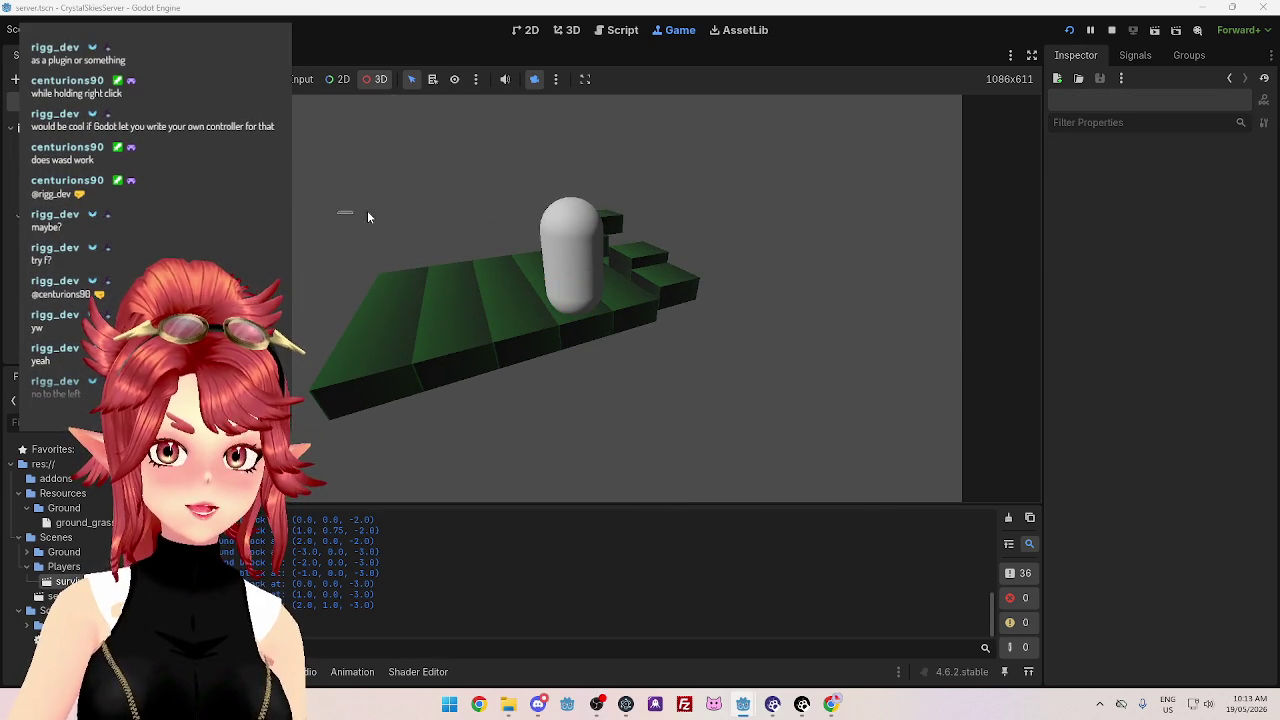
Orbit the game camera edge-on to the platform and pick the leftmost ground block at x -3.0
{"action": "mouse_move", "coordinate": [700, 215]}
{"action": "left_mouse_down"}
{"action": "mouse_move", "coordinate": [718, 209]}
{"action": "mouse_move", "coordinate": [700, 222]}
{"action": "mouse_move", "coordinate": [719, 234]}
{"action": "mouse_move", "coordinate": [618, 252]}
{"action": "left_mouse_up"}
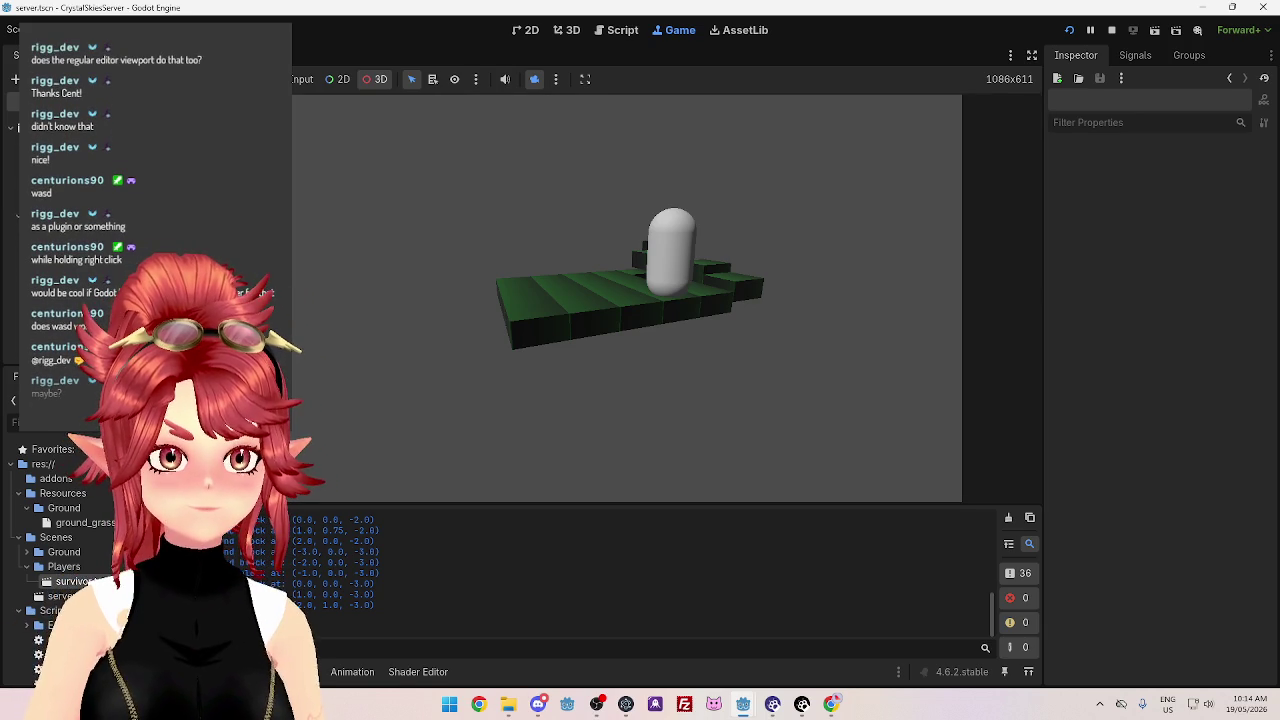
{"action": "left_click", "coordinate": [587, 318]}
{"action": "mouse_move", "coordinate": [348, 303]}
{"action": "left_mouse_down"}
{"action": "mouse_move", "coordinate": [407, 299]}
{"action": "mouse_move", "coordinate": [396, 280]}
{"action": "mouse_move", "coordinate": [391, 299]}
{"action": "mouse_move", "coordinate": [437, 309]}
{"action": "mouse_move", "coordinate": [334, 326]}
{"action": "mouse_move", "coordinate": [508, 297]}
{"action": "mouse_move", "coordinate": [494, 303]}
{"action": "left_mouse_up"}
{"action": "left_click", "coordinate": [494, 309]}
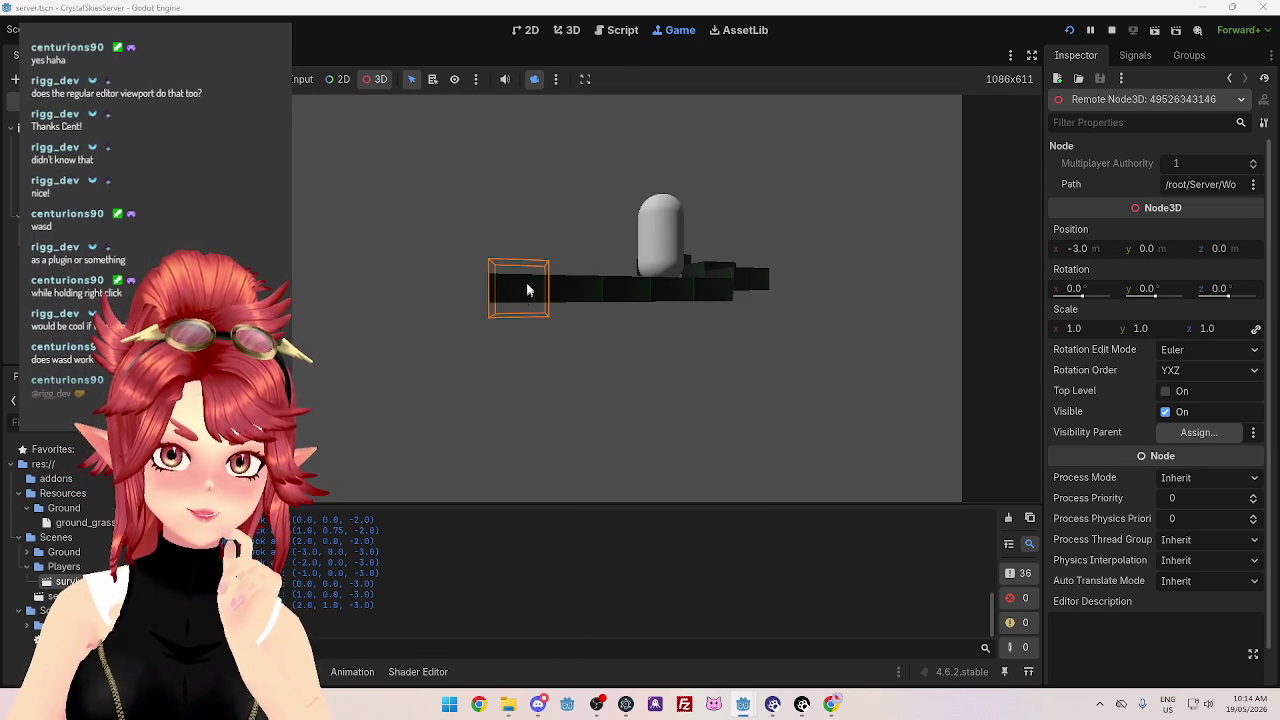
Cycle the picked block through its StaticBody3D, CollisionShape3D, MeshInstance3D and Node3D remote properties
{"action": "left_click", "coordinate": [522, 298]}
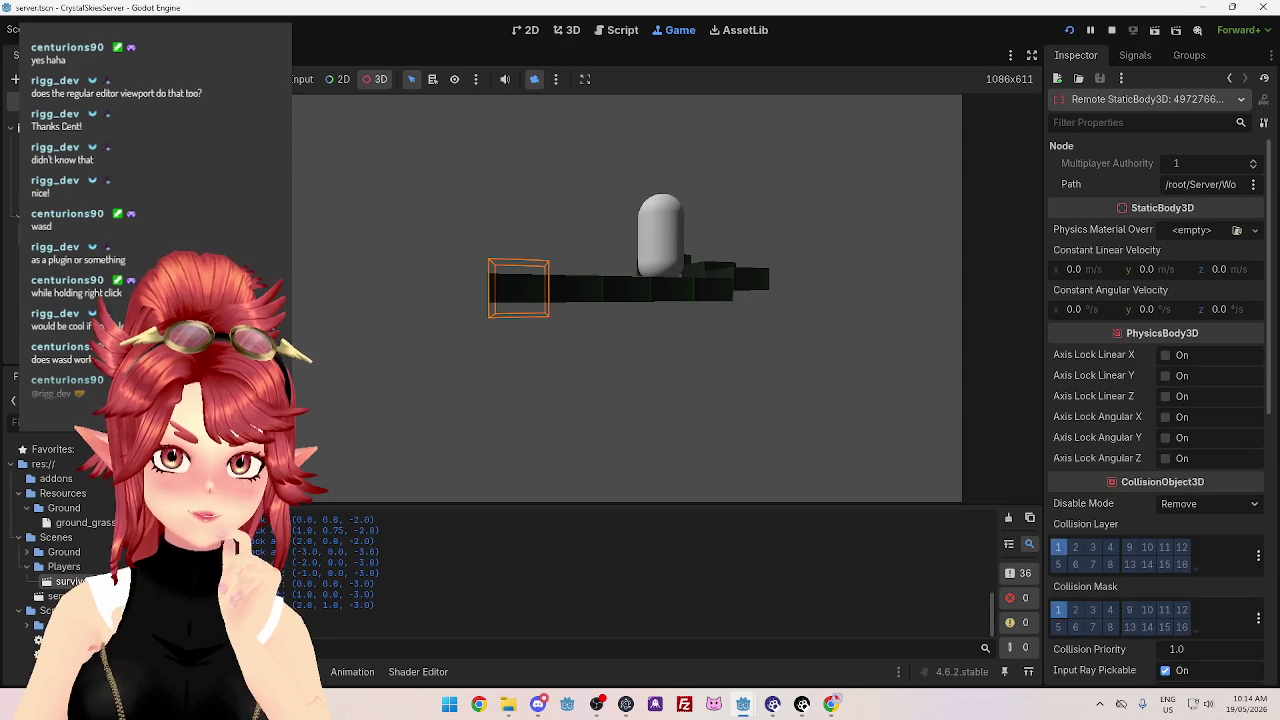
{"action": "left_click", "coordinate": [522, 298]}
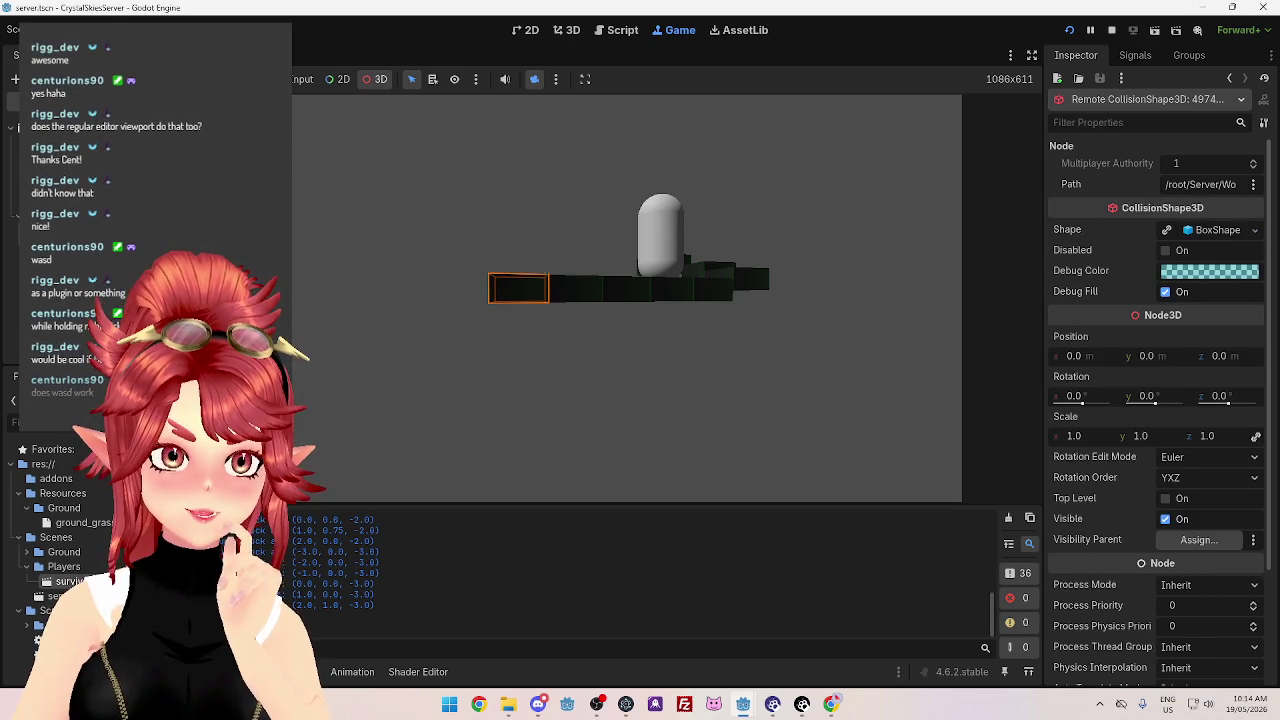
{"action": "left_click", "coordinate": [520, 292]}
{"action": "mouse_move", "coordinate": [441, 299]}
{"action": "left_mouse_down"}
{"action": "mouse_move", "coordinate": [458, 355]}
{"action": "mouse_move", "coordinate": [420, 305]}
{"action": "mouse_move", "coordinate": [470, 300]}
{"action": "mouse_move", "coordinate": [491, 314]}
{"action": "mouse_move", "coordinate": [362, 320]}
{"action": "mouse_move", "coordinate": [530, 312]}
{"action": "left_mouse_up"}
{"action": "left_click", "coordinate": [548, 308]}
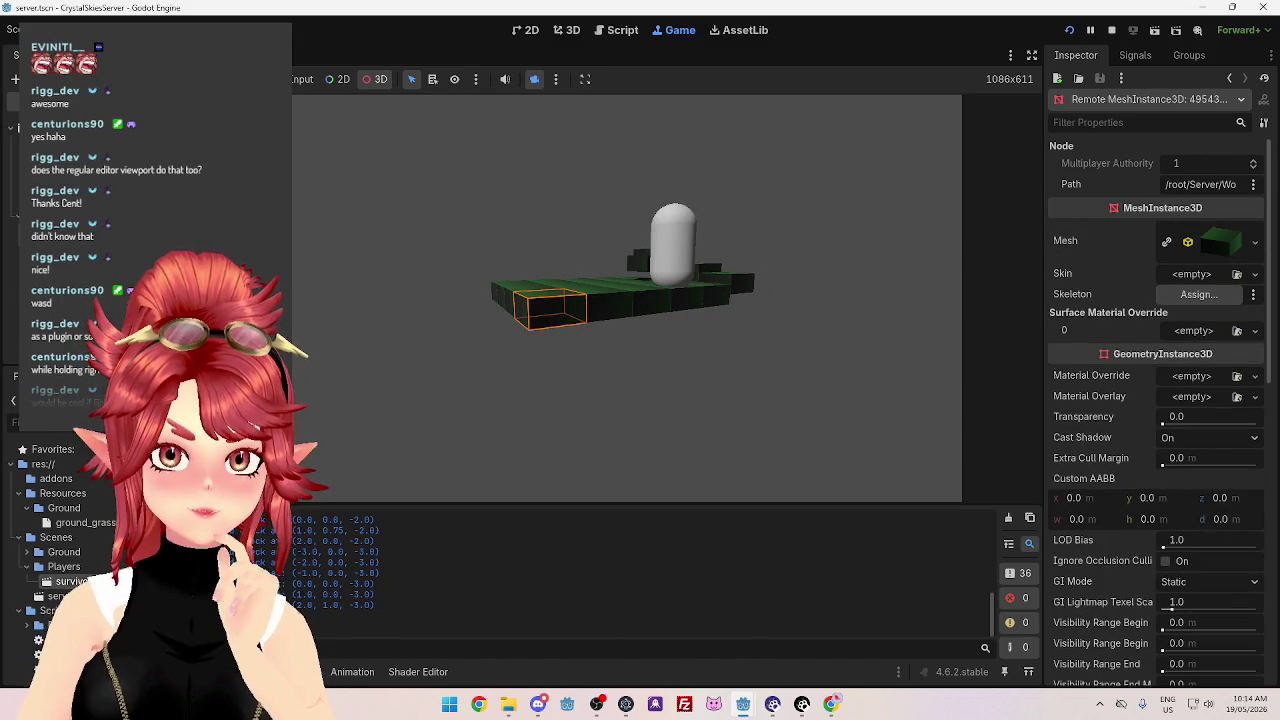
{"action": "left_click", "coordinate": [548, 308]}
{"action": "left_click", "coordinate": [548, 308]}
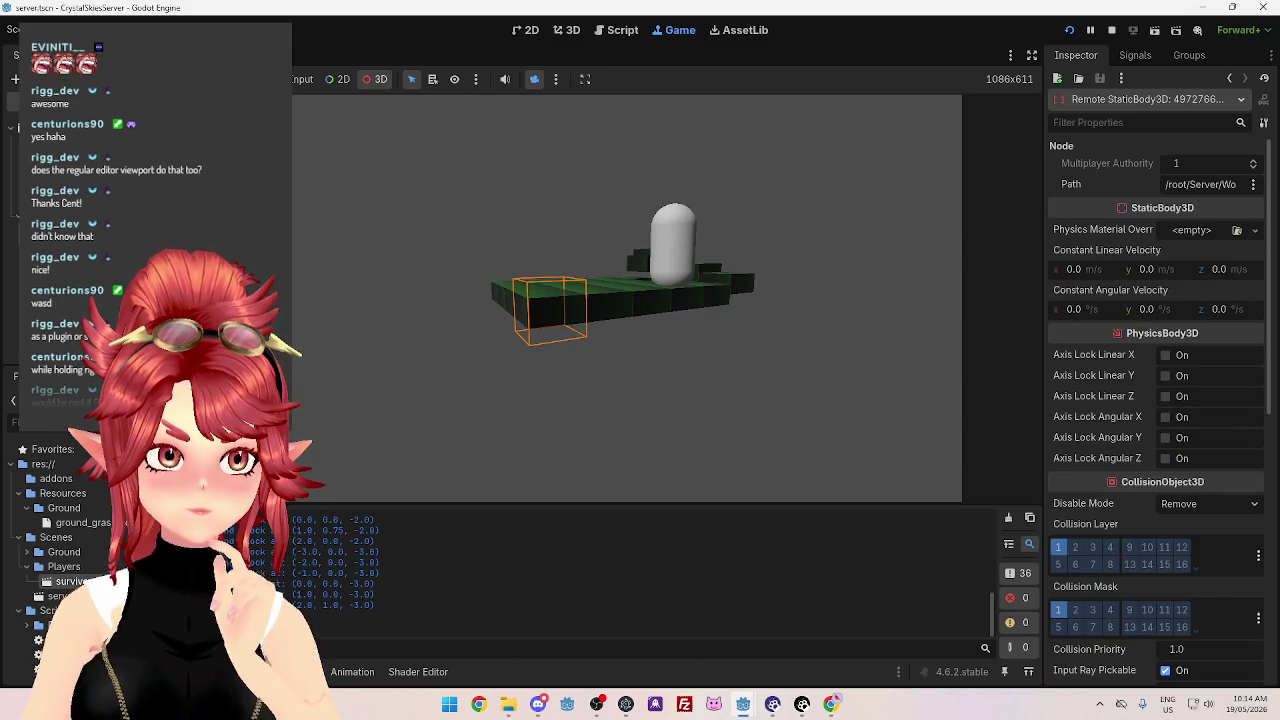
Recheck the block's collision shape and StaticBody3D from a new angle, then stop the game
{"action": "mouse_move", "coordinate": [586, 380]}
{"action": "left_mouse_down"}
{"action": "mouse_move", "coordinate": [455, 371]}
{"action": "mouse_move", "coordinate": [580, 351]}
{"action": "mouse_move", "coordinate": [560, 320]}
{"action": "left_mouse_up"}
{"action": "left_click", "coordinate": [550, 290]}
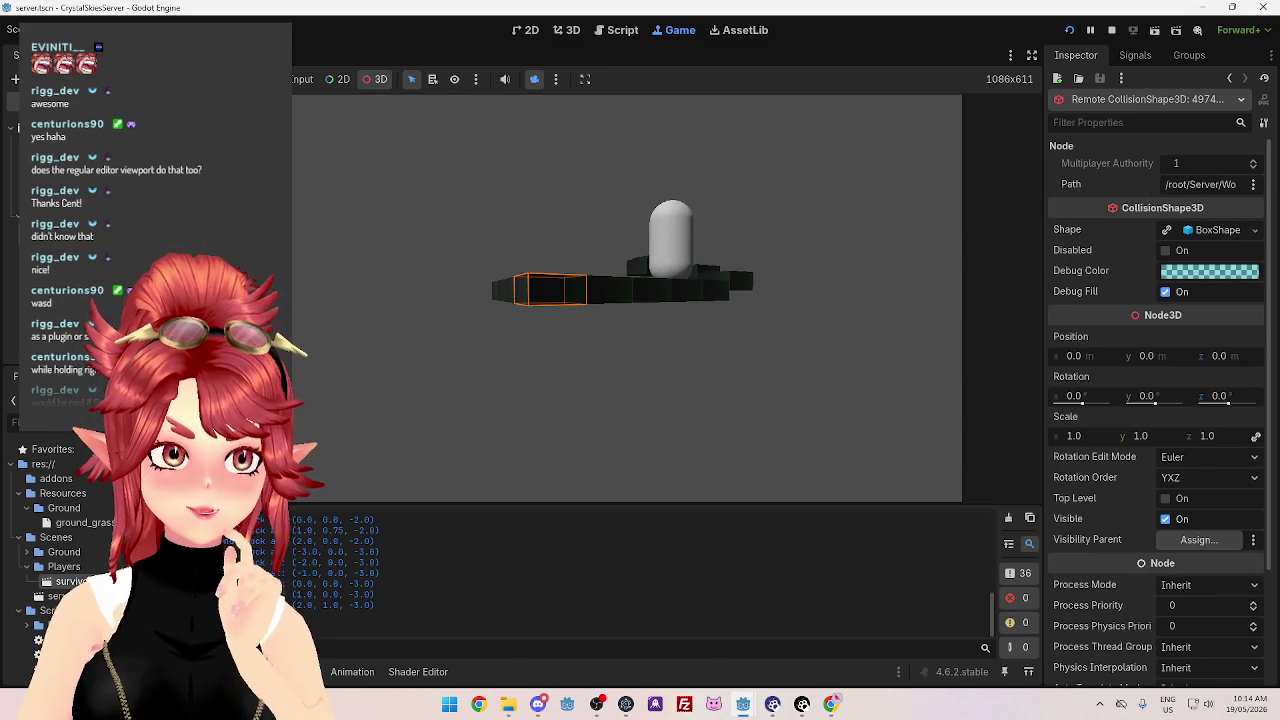
{"action": "left_click", "coordinate": [550, 290]}
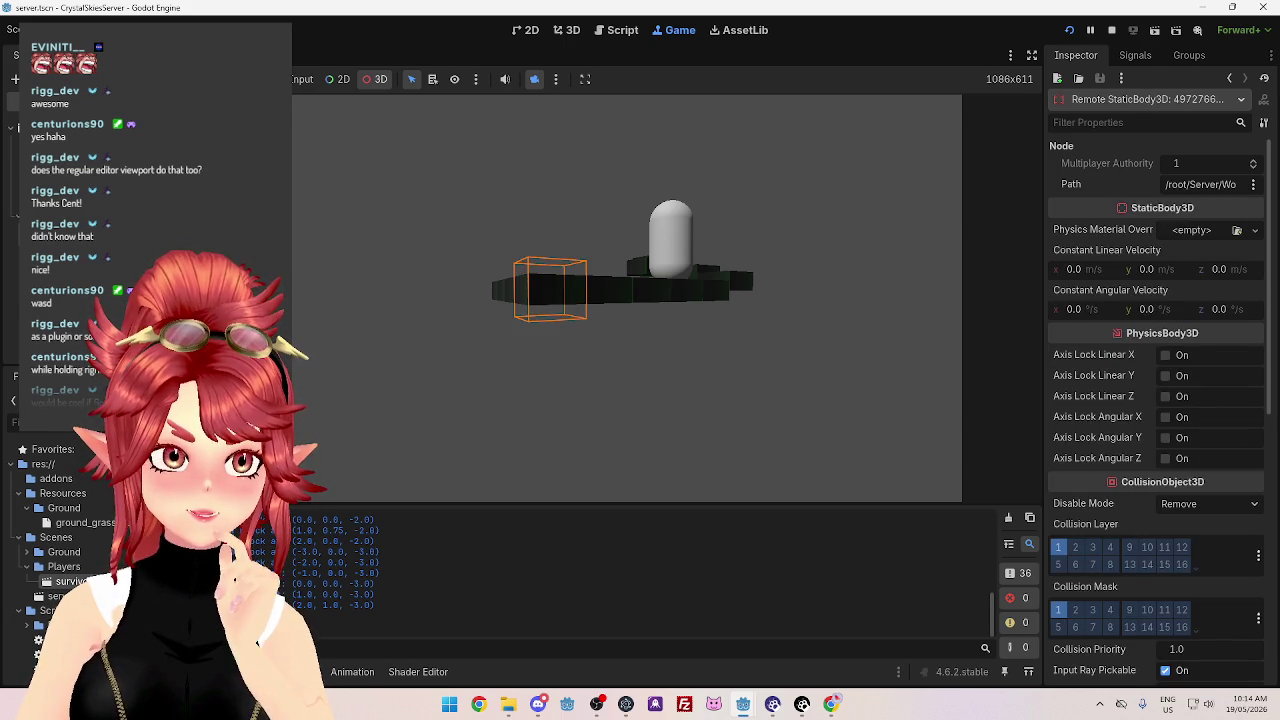
{"action": "left_click", "coordinate": [550, 289]}
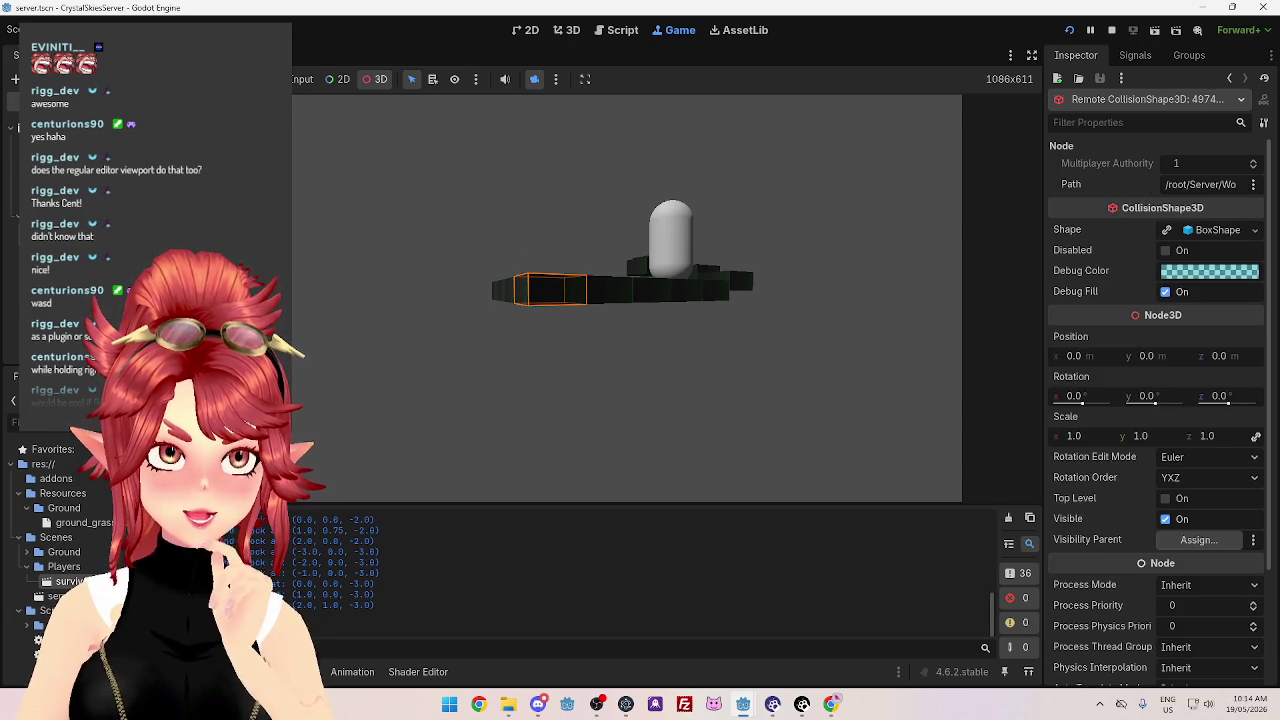
{"action": "left_click", "coordinate": [550, 290]}
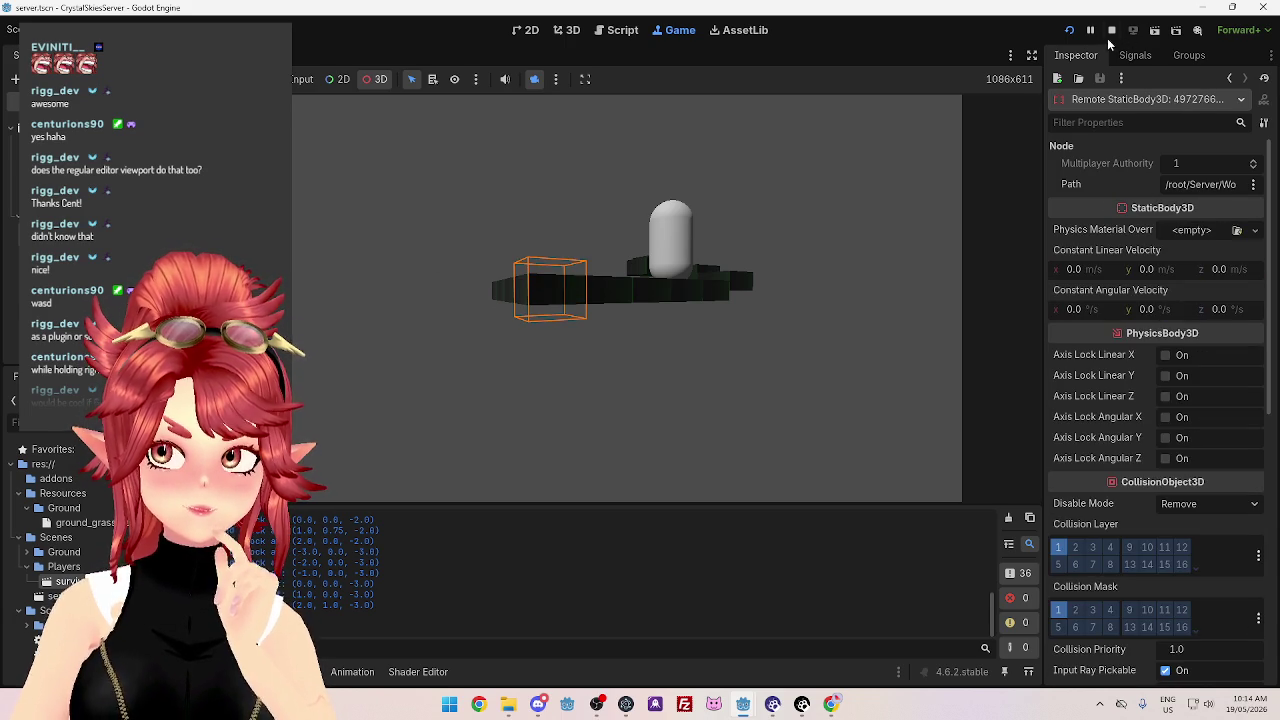
{"action": "left_click", "coordinate": [1111, 31]}
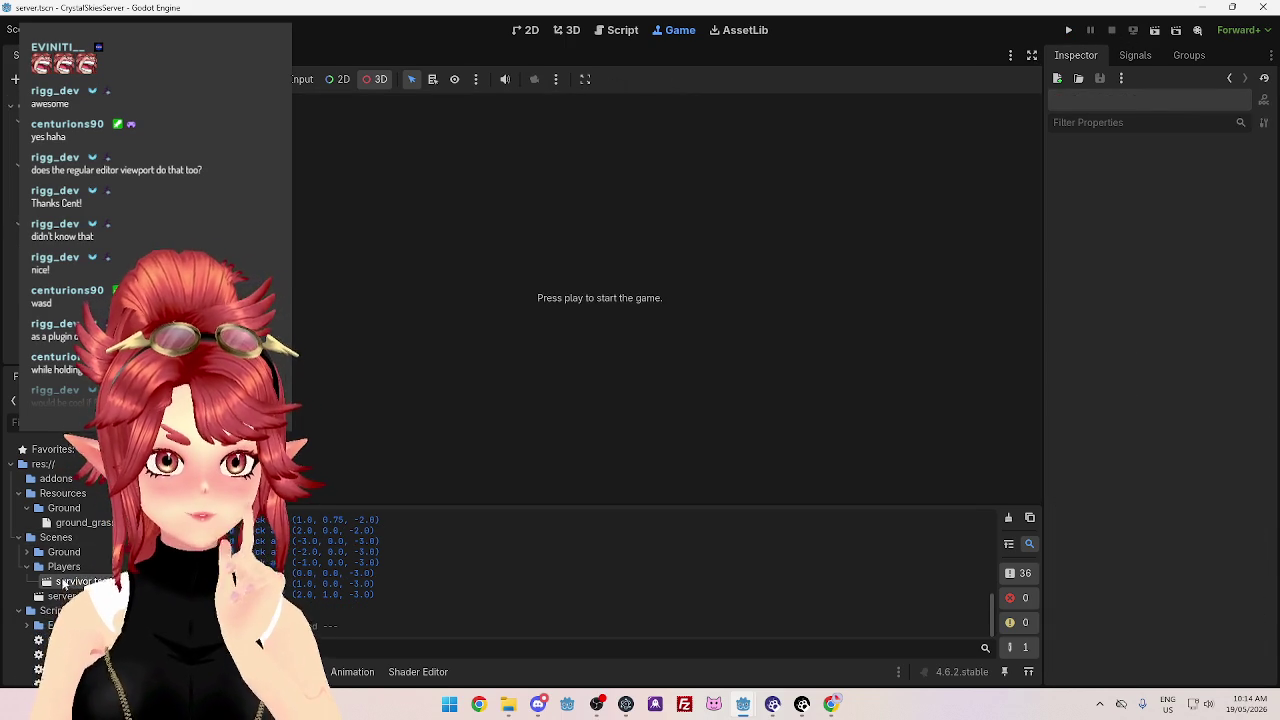
{"action": "left_click", "coordinate": [85, 522]}
{"action": "left_click", "coordinate": [563, 30]}
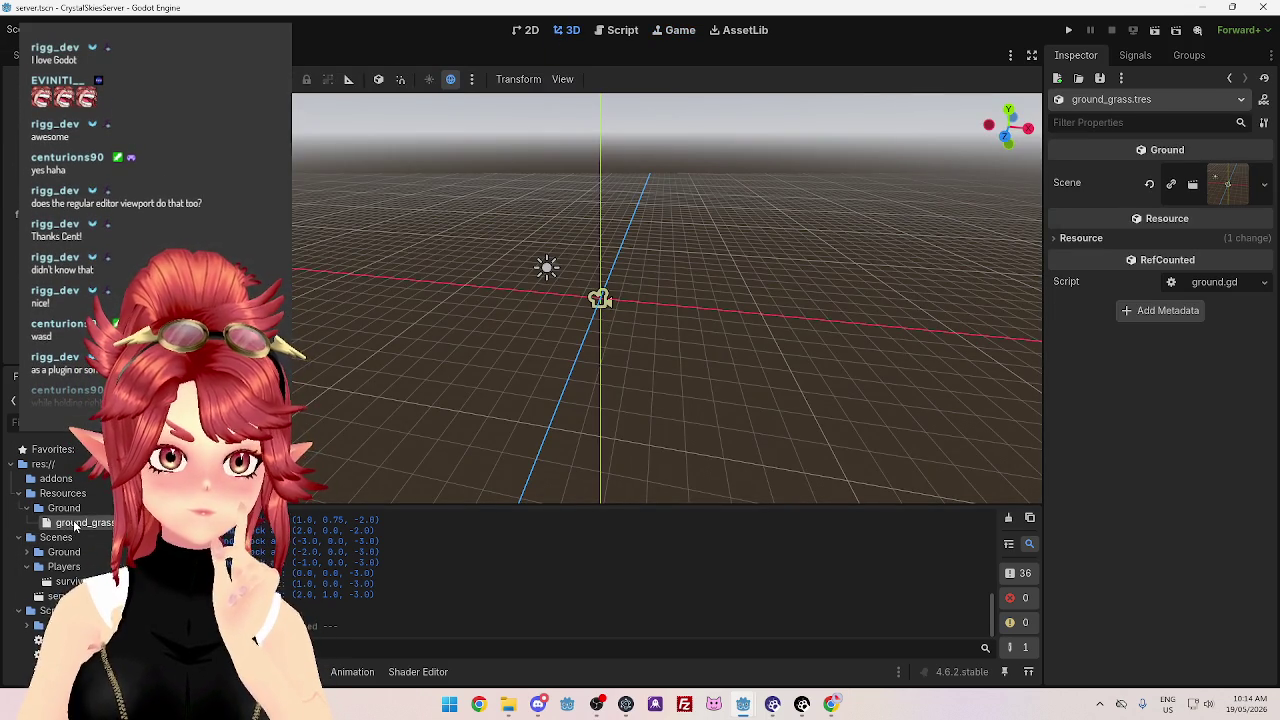
{"action": "left_click", "coordinate": [26, 552]}
{"action": "double_click", "coordinate": [85, 566]}
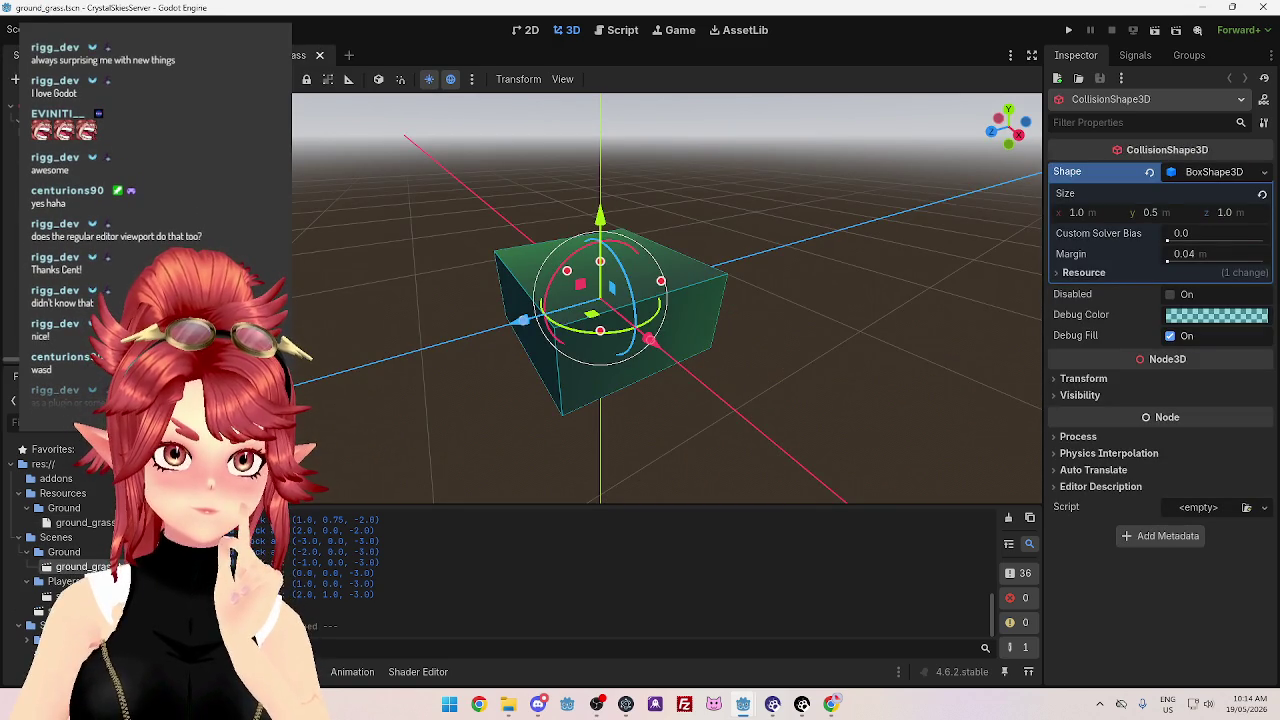
{"action": "left_click", "coordinate": [75, 117]}
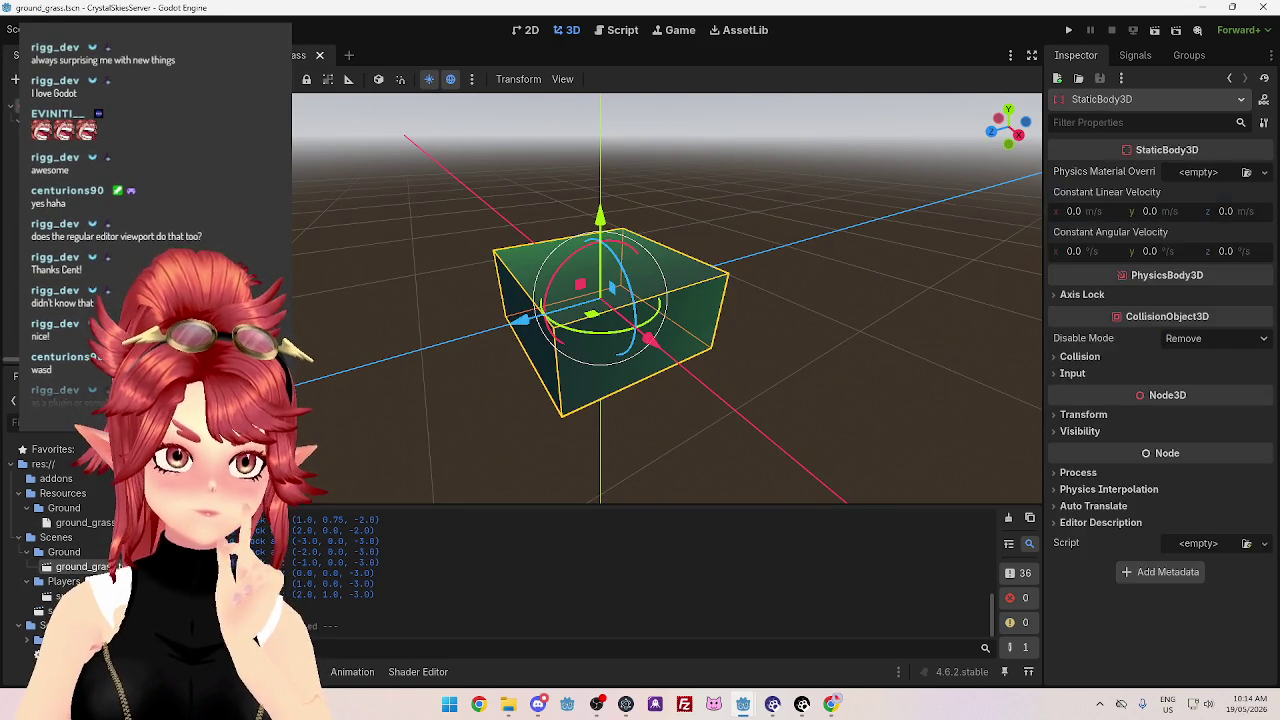
{"action": "left_click", "coordinate": [60, 100]}
{"action": "key", "text": "f"}
{"action": "scroll", "coordinate": [550, 380], "scroll_direction": "down", "scroll_amount": 2}
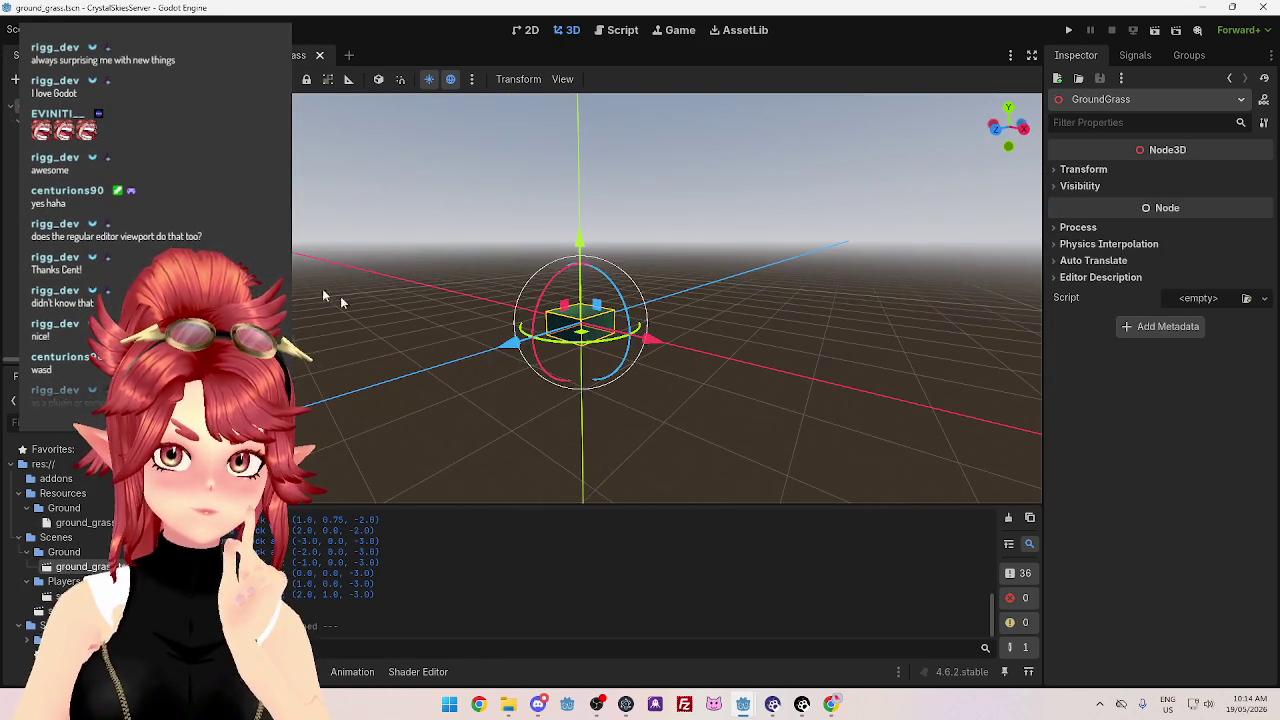
{"action": "key", "text": "Down"}
{"action": "key", "text": "Down"}
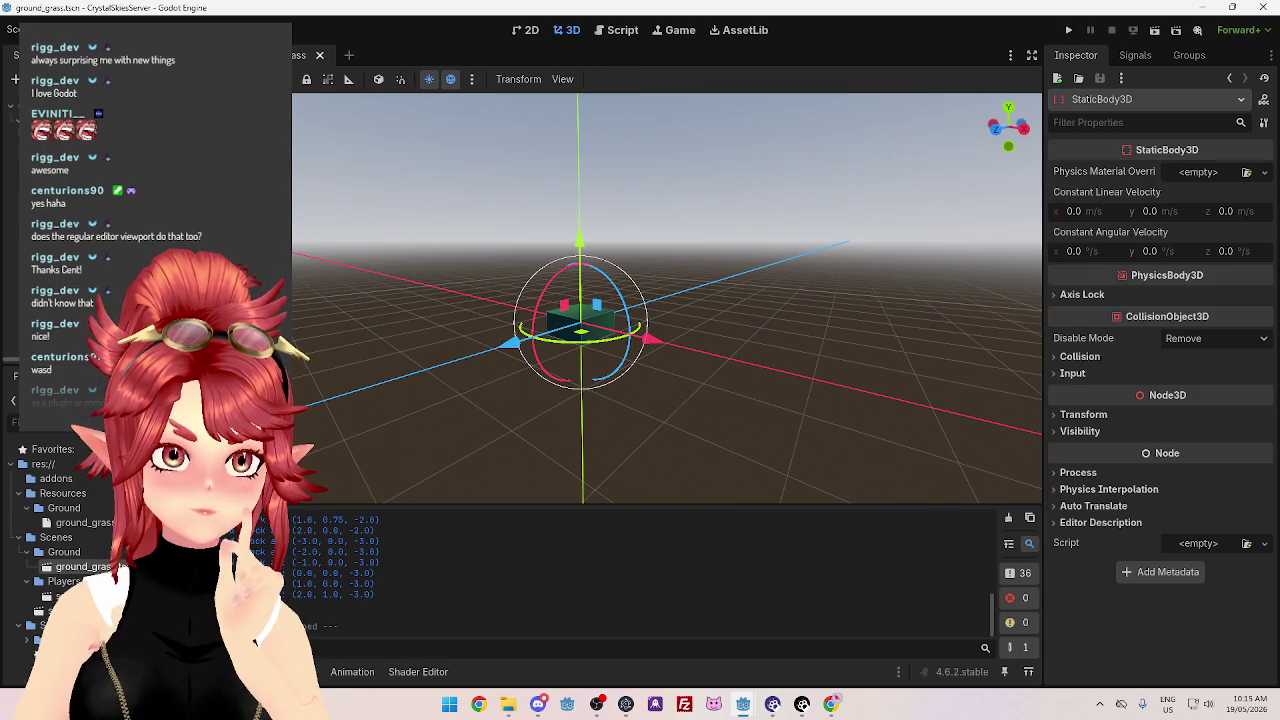
{"action": "mouse_move", "coordinate": [507, 370]}
{"action": "left_mouse_down"}
{"action": "mouse_move", "coordinate": [443, 391]}
{"action": "mouse_move", "coordinate": [549, 420]}
{"action": "mouse_move", "coordinate": [457, 397]}
{"action": "mouse_move", "coordinate": [405, 323]}
{"action": "left_mouse_up"}
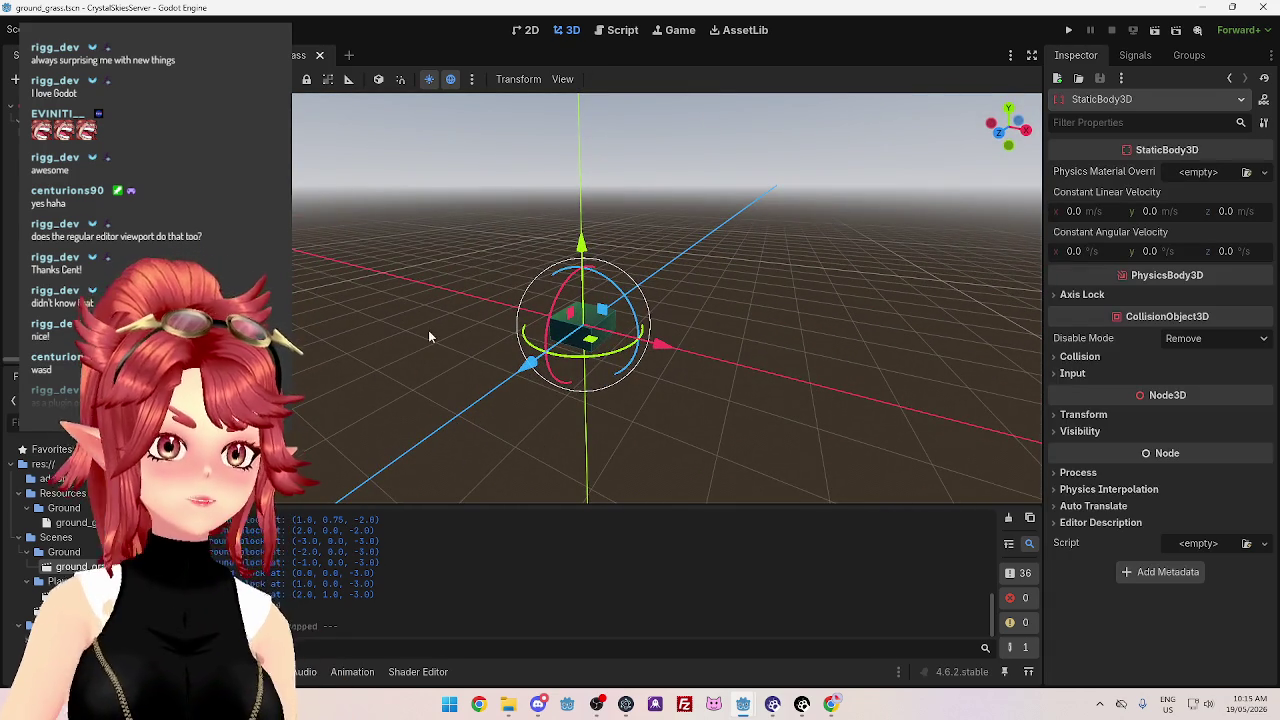
{"action": "scroll", "coordinate": [424, 363], "scroll_direction": "up", "scroll_amount": 2}
{"action": "mouse_move", "coordinate": [424, 370]}
{"action": "left_mouse_down"}
{"action": "mouse_move", "coordinate": [420, 280]}
{"action": "mouse_move", "coordinate": [421, 307]}
{"action": "mouse_move", "coordinate": [540, 296]}
{"action": "left_mouse_up"}
{"action": "left_click", "coordinate": [649, 327]}
{"action": "left_click", "coordinate": [649, 327]}
{"action": "left_click", "coordinate": [649, 327]}
{"action": "mouse_move", "coordinate": [423, 370]}
{"action": "left_mouse_down"}
{"action": "mouse_move", "coordinate": [563, 386]}
{"action": "mouse_move", "coordinate": [305, 360]}
{"action": "left_mouse_up"}
{"action": "left_click", "coordinate": [60, 110]}
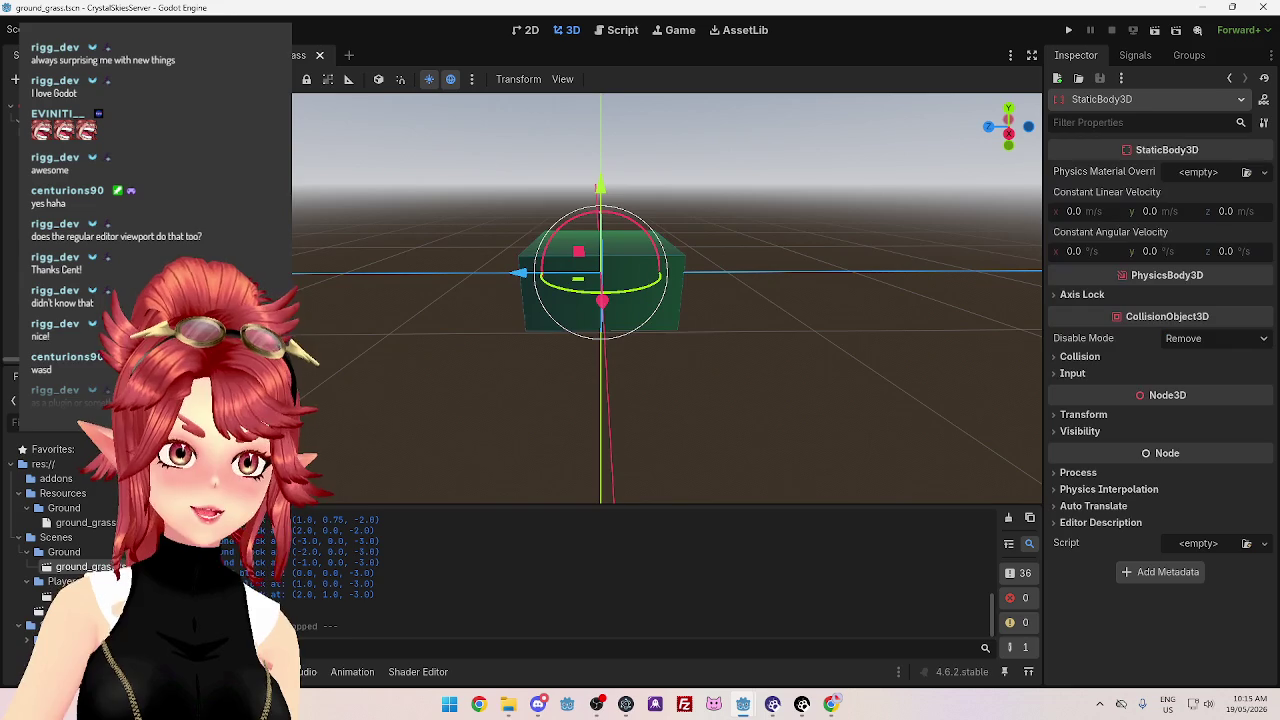
{"action": "key", "text": "Up"}
{"action": "key", "text": "Up"}
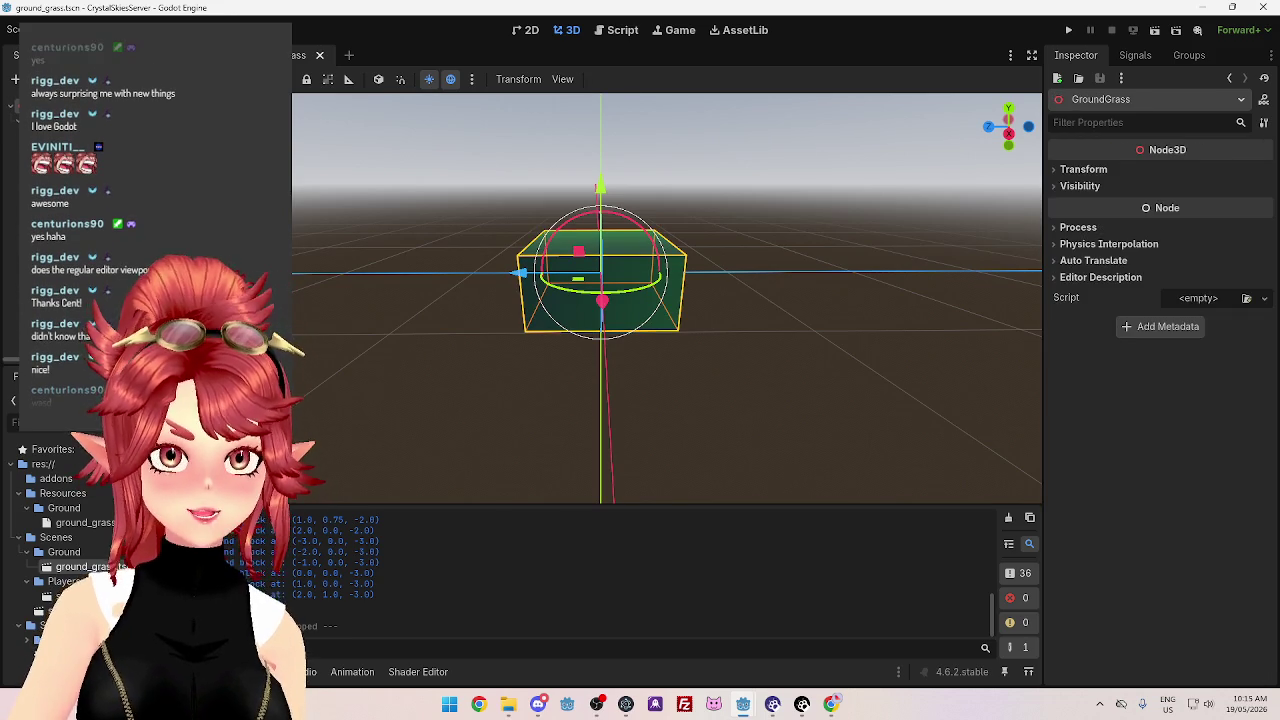
{"action": "left_click", "coordinate": [584, 296]}
{"action": "left_click", "coordinate": [584, 296]}
{"action": "left_click", "coordinate": [584, 296]}
{"action": "mouse_move", "coordinate": [584, 296]}
{"action": "left_mouse_down"}
{"action": "mouse_move", "coordinate": [620, 323]}
{"action": "mouse_move", "coordinate": [770, 290]}
{"action": "left_mouse_up"}
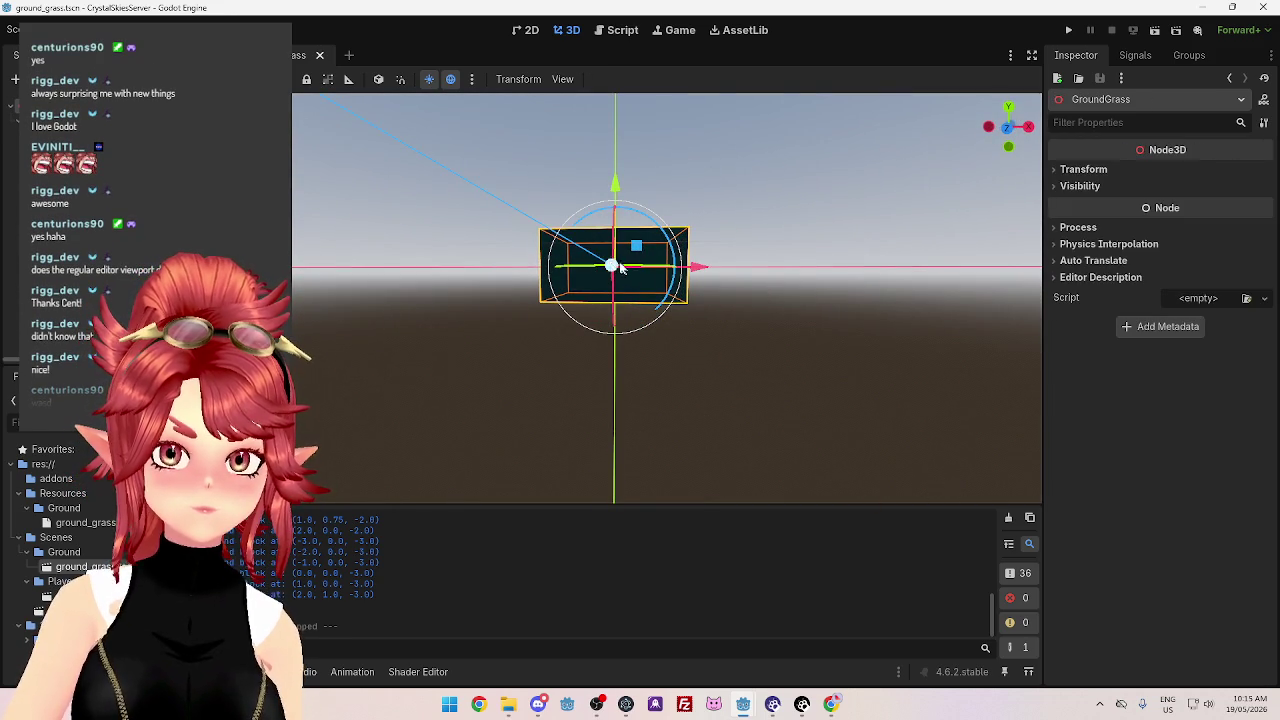
{"action": "mouse_move", "coordinate": [655, 297]}
{"action": "left_mouse_down"}
{"action": "mouse_move", "coordinate": [663, 357]}
{"action": "mouse_move", "coordinate": [462, 316]}
{"action": "mouse_move", "coordinate": [292, 340]}
{"action": "left_mouse_up"}
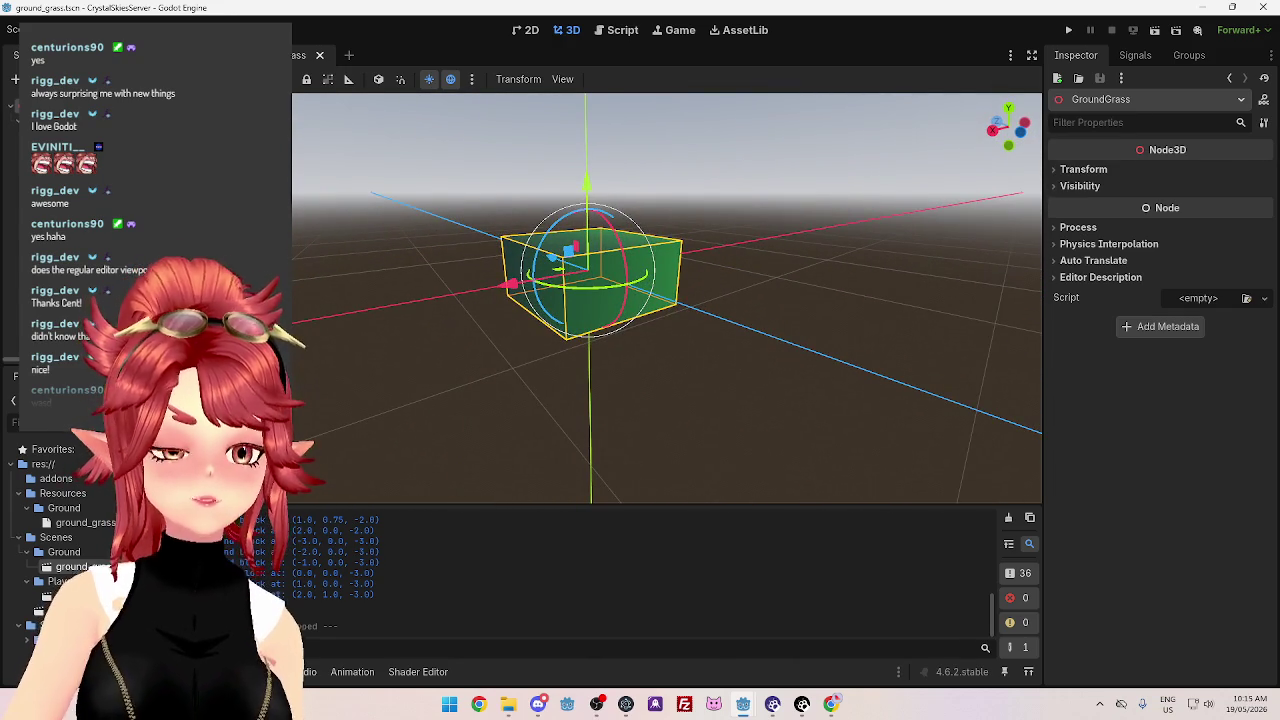
{"action": "left_click", "coordinate": [292, 340]}
{"action": "left_click", "coordinate": [296, 346]}
Select the block's MeshInstance3D and set its Transform Position Y to -0.5
{"action": "left_click", "coordinate": [292, 340]}
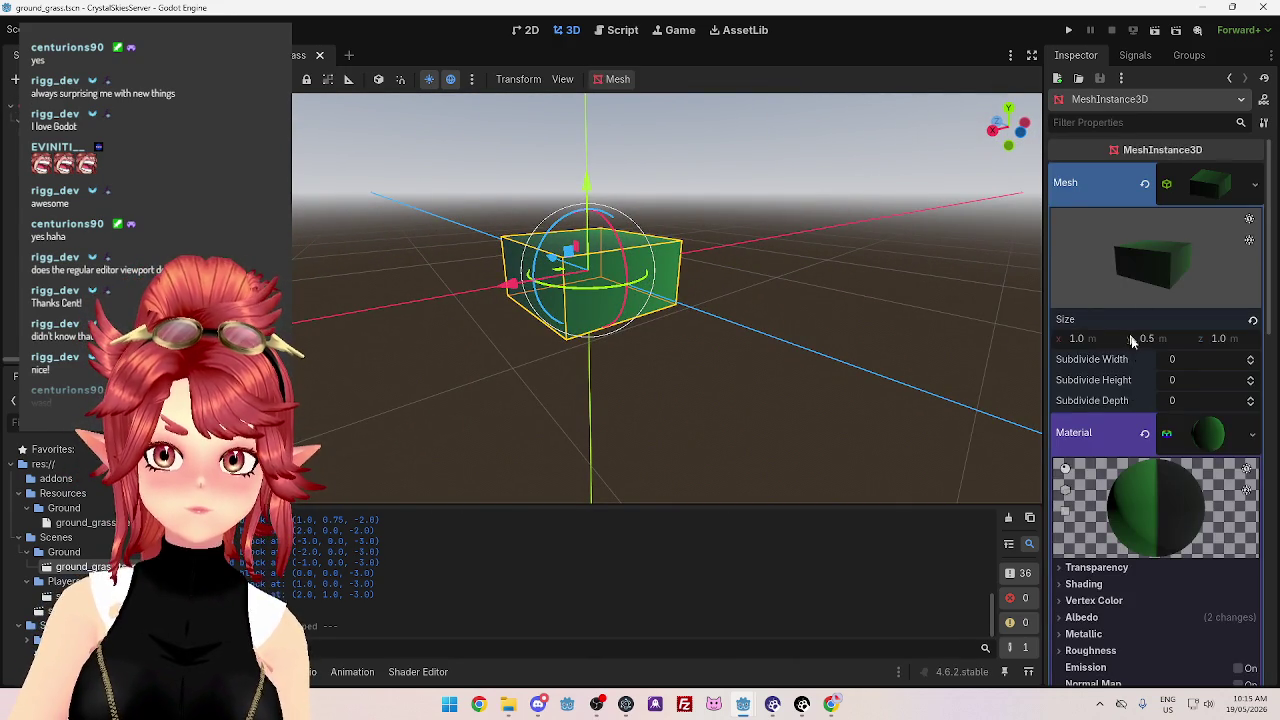
{"action": "scroll", "coordinate": [1130, 338], "scroll_direction": "down", "scroll_amount": 5}
{"action": "scroll", "coordinate": [1086, 247], "scroll_direction": "down", "scroll_amount": 8}
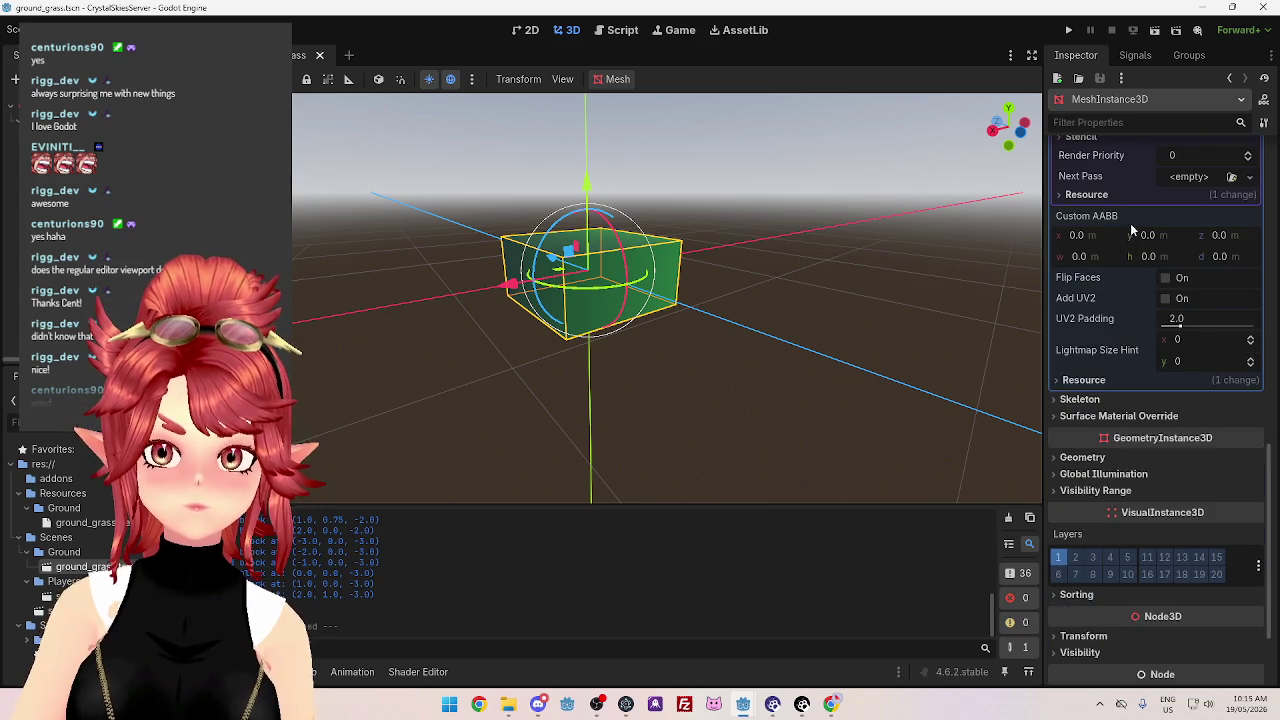
{"action": "scroll", "coordinate": [1108, 465], "scroll_direction": "down", "scroll_amount": 2}
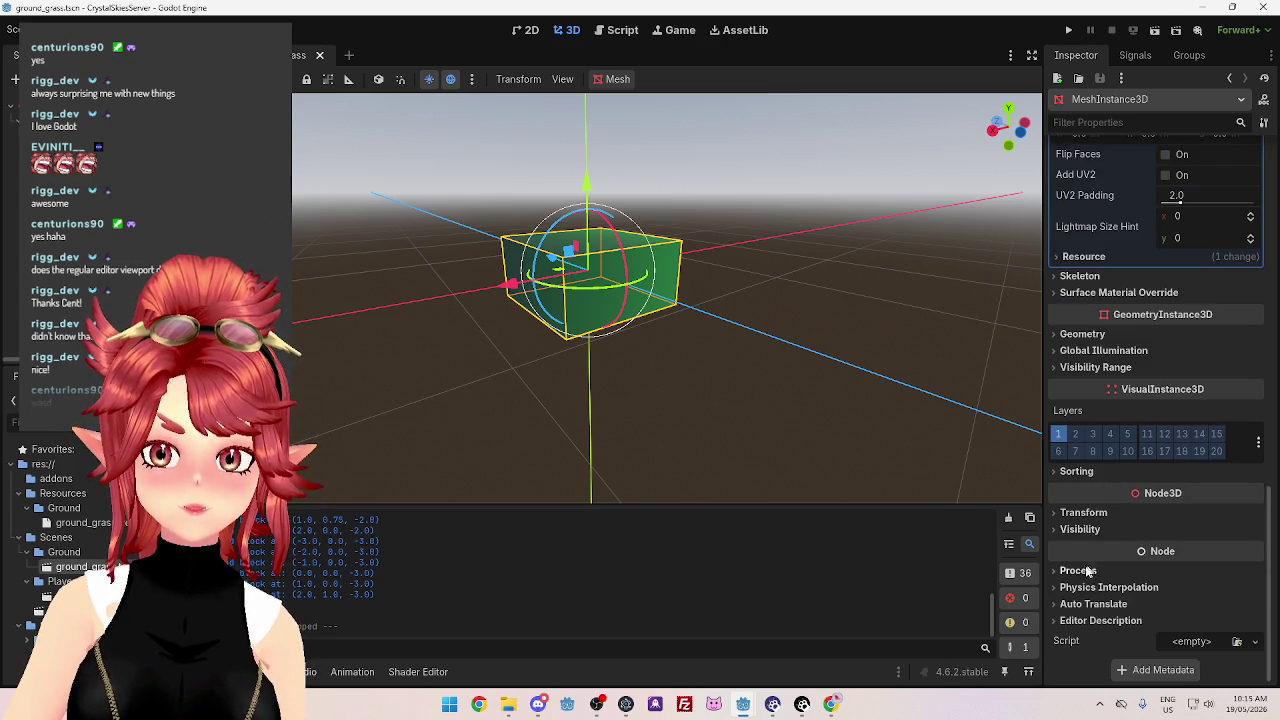
{"action": "left_click", "coordinate": [1084, 512]}
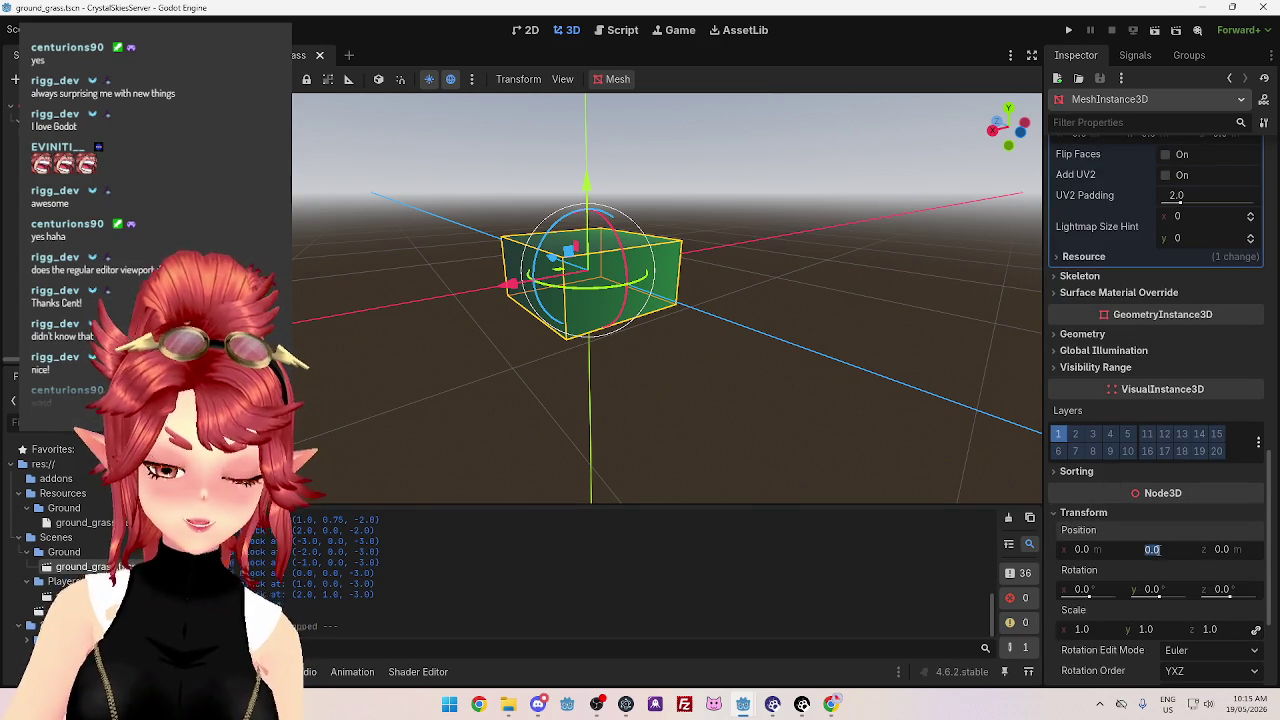
{"action": "type", "text": ".5"}
{"action": "key", "text": "Return"}
Adjust the mesh's Y position to -0.25 and save the ground grass scene
{"action": "key", "text": "KP_1"}
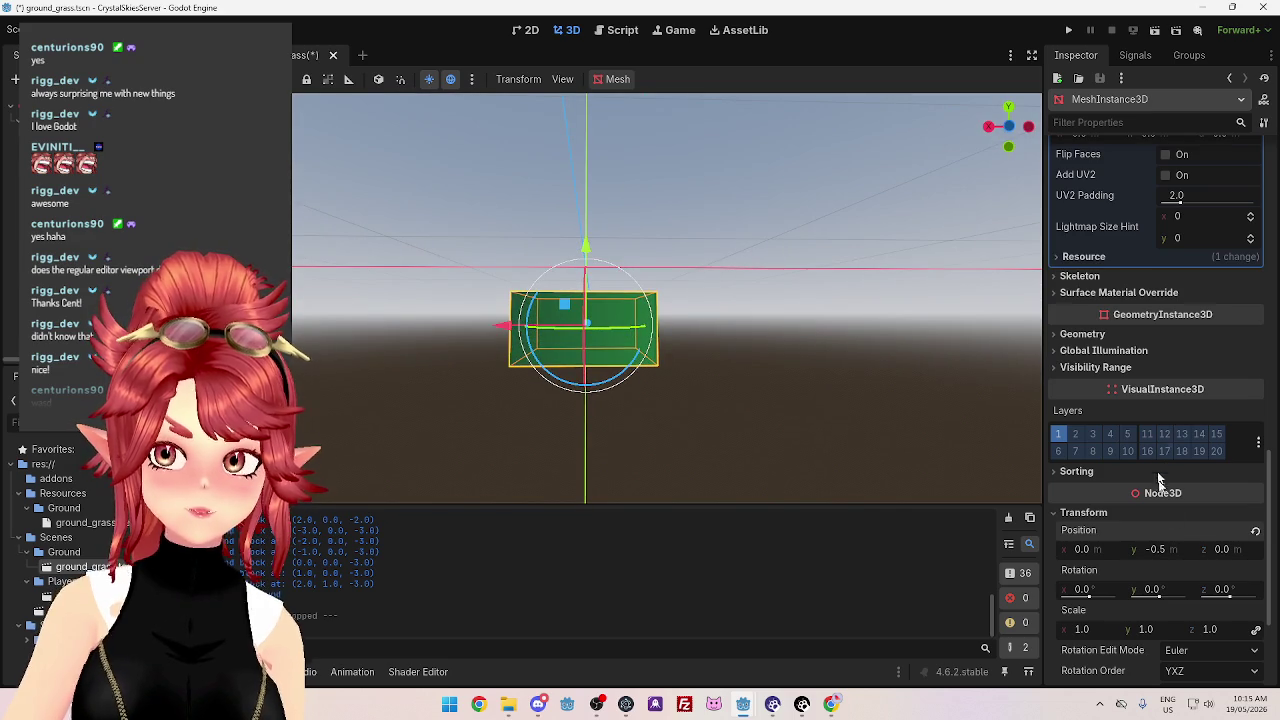
{"action": "type", "text": ".25"}
{"action": "key", "text": "Return"}
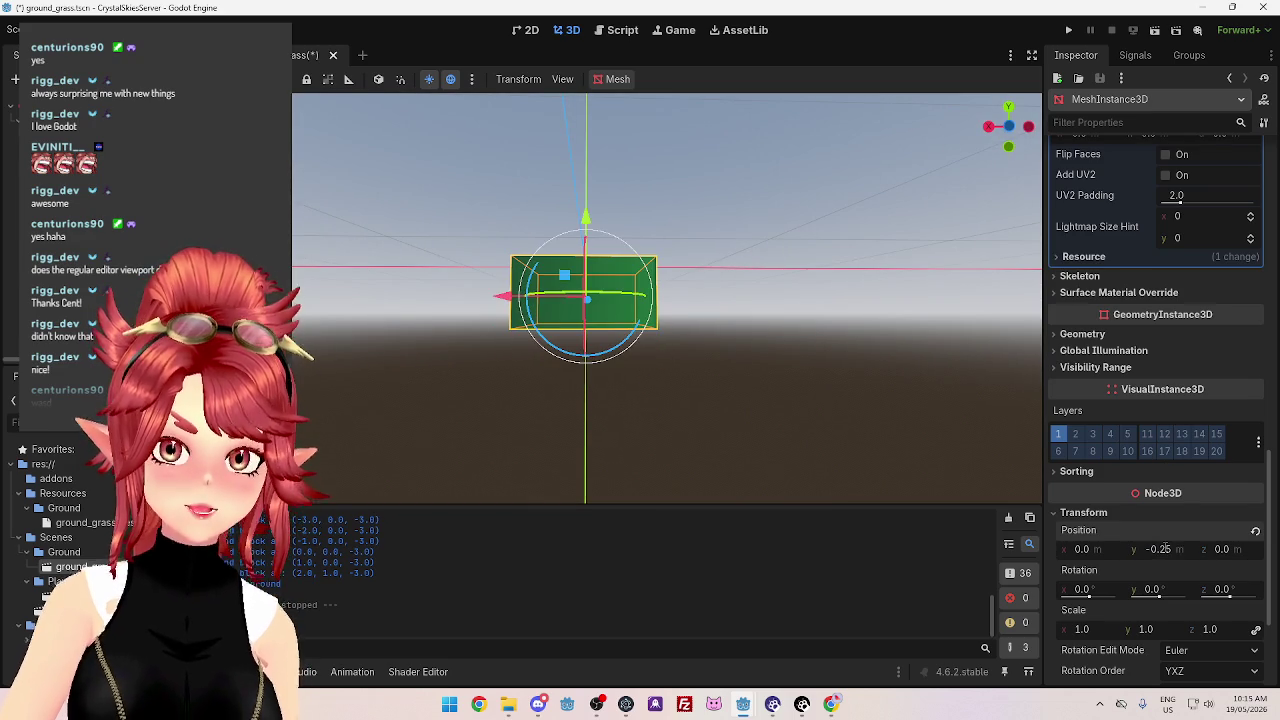
{"action": "mouse_move", "coordinate": [968, 483]}
{"action": "left_mouse_down"}
{"action": "mouse_move", "coordinate": [809, 449]}
{"action": "mouse_move", "coordinate": [908, 440]}
{"action": "mouse_move", "coordinate": [471, 397]}
{"action": "mouse_move", "coordinate": [739, 386]}
{"action": "mouse_move", "coordinate": [679, 283]}
{"action": "mouse_move", "coordinate": [635, 289]}
{"action": "left_mouse_up"}
{"action": "key", "text": "ctrl+s"}
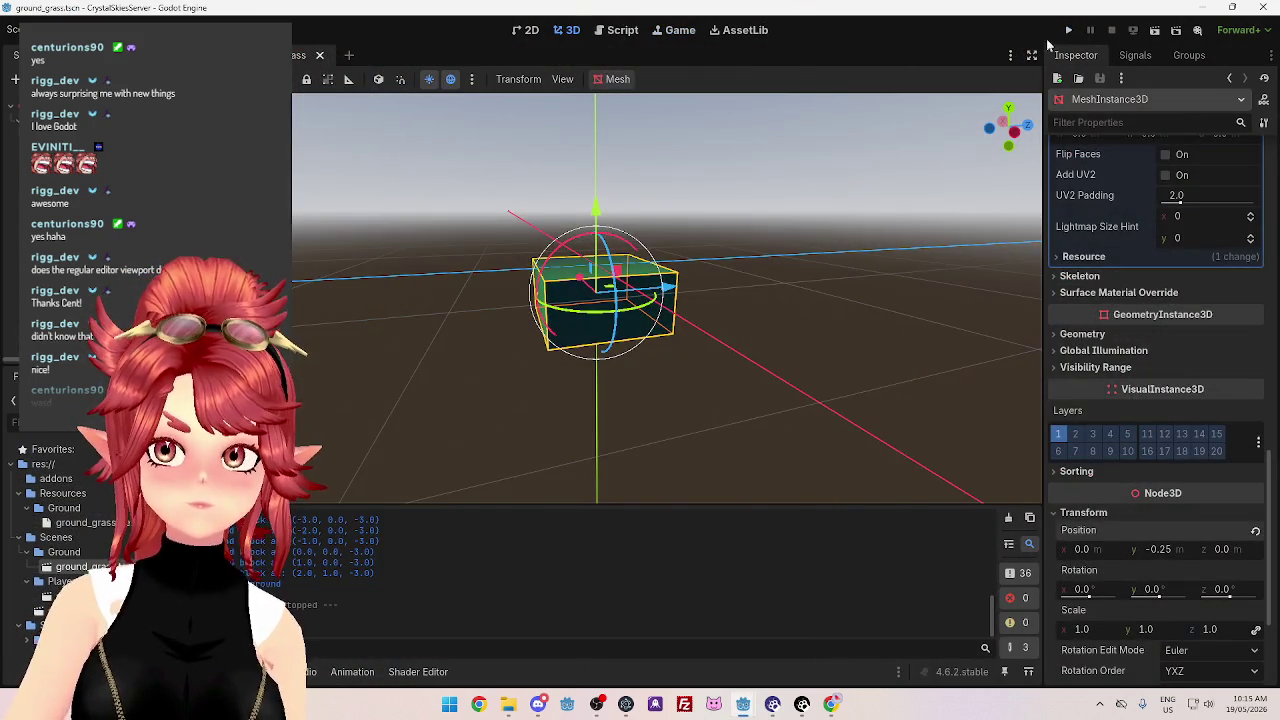
Run the project, pick ground tiles and orbit the override camera around the capsule, then stop
{"action": "left_click", "coordinate": [1068, 30]}
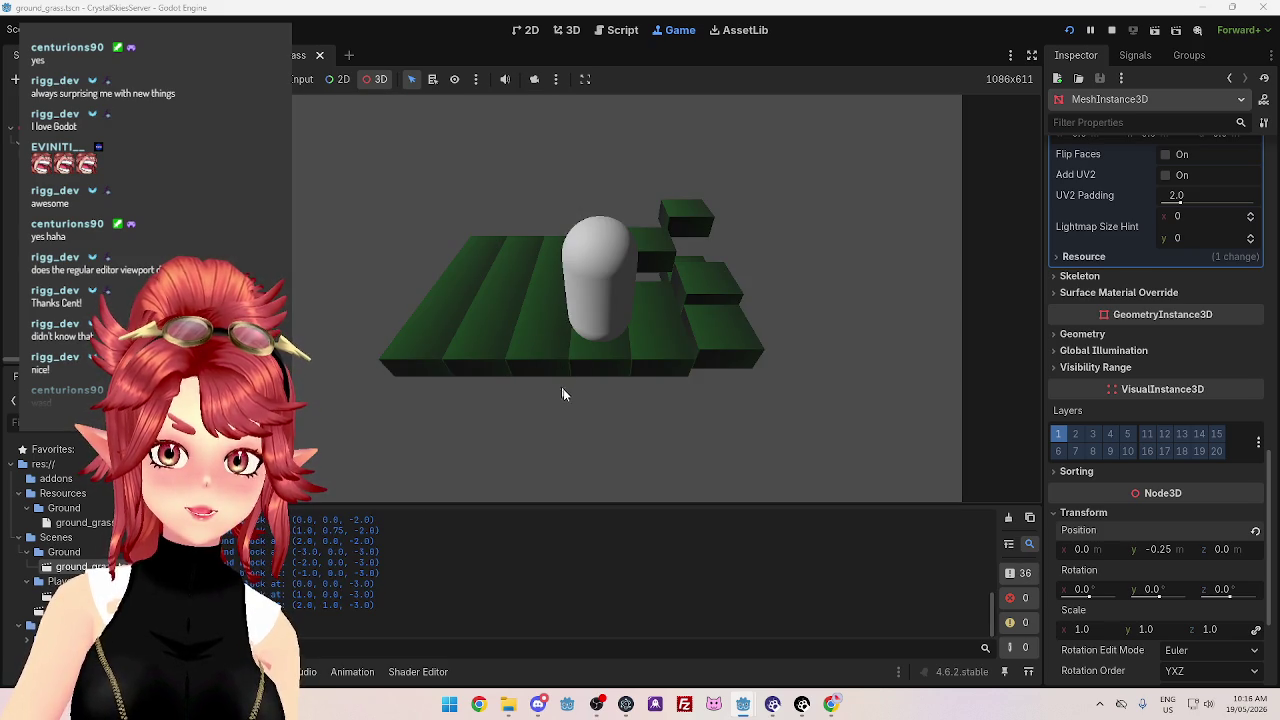
{"action": "left_click", "coordinate": [558, 290]}
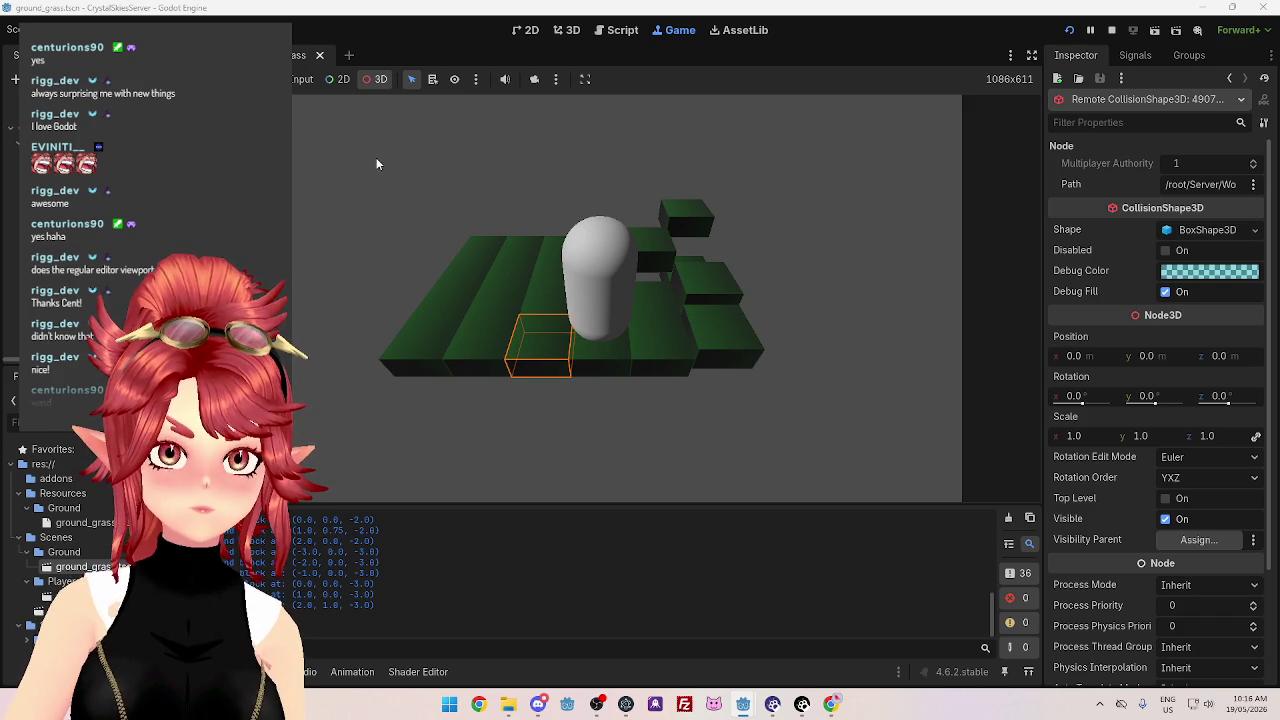
{"action": "left_click", "coordinate": [534, 80]}
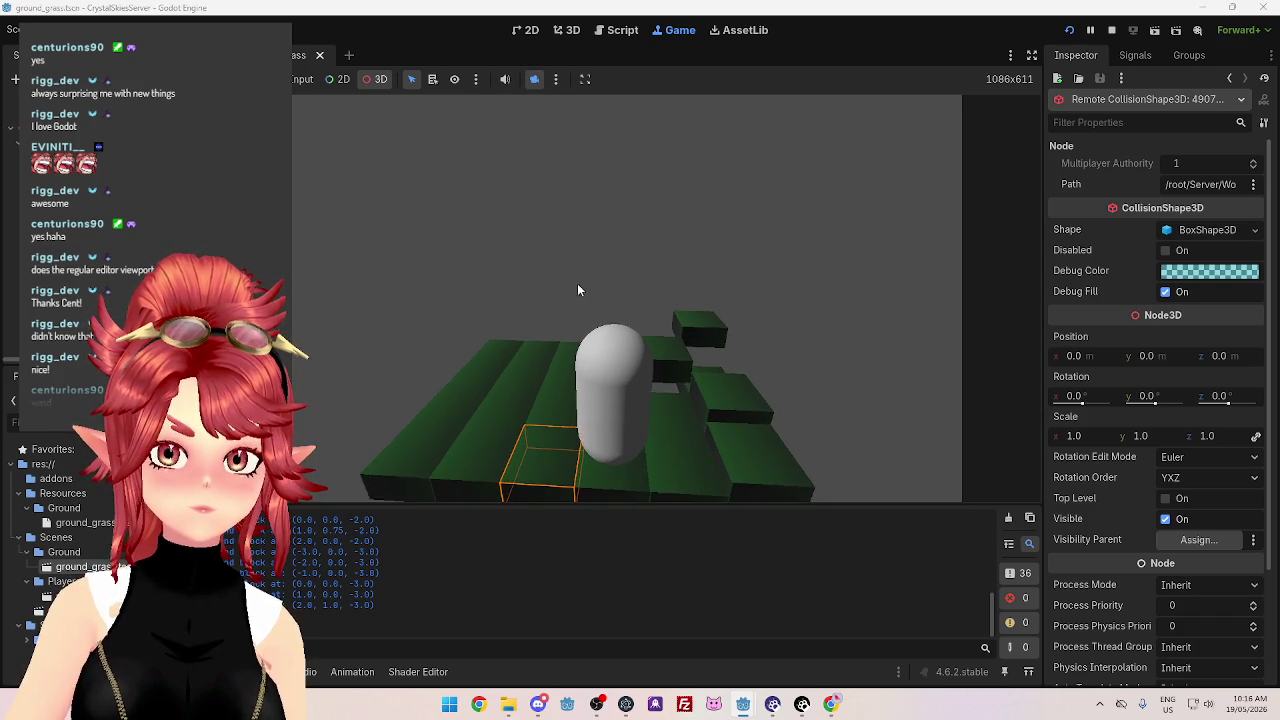
{"action": "mouse_move", "coordinate": [581, 244]}
{"action": "left_mouse_down"}
{"action": "mouse_move", "coordinate": [658, 250]}
{"action": "mouse_move", "coordinate": [660, 373]}
{"action": "mouse_move", "coordinate": [694, 480]}
{"action": "mouse_move", "coordinate": [625, 435]}
{"action": "mouse_move", "coordinate": [678, 458]}
{"action": "left_mouse_up"}
{"action": "left_click", "coordinate": [597, 417]}
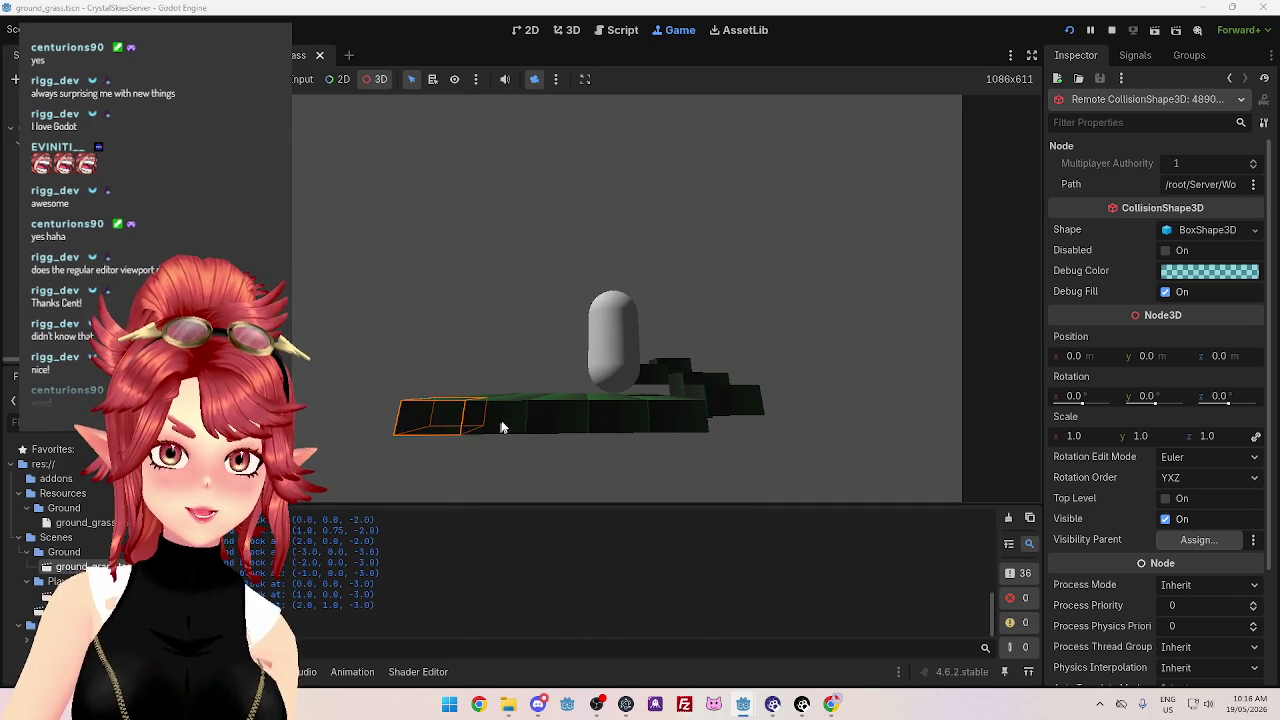
{"action": "mouse_move", "coordinate": [630, 362]}
{"action": "left_mouse_down"}
{"action": "mouse_move", "coordinate": [729, 335]}
{"action": "mouse_move", "coordinate": [542, 322]}
{"action": "mouse_move", "coordinate": [632, 338]}
{"action": "mouse_move", "coordinate": [652, 319]}
{"action": "mouse_move", "coordinate": [606, 312]}
{"action": "mouse_move", "coordinate": [478, 352]}
{"action": "mouse_move", "coordinate": [382, 361]}
{"action": "mouse_move", "coordinate": [642, 332]}
{"action": "mouse_move", "coordinate": [689, 346]}
{"action": "mouse_move", "coordinate": [517, 317]}
{"action": "mouse_move", "coordinate": [584, 336]}
{"action": "mouse_move", "coordinate": [626, 443]}
{"action": "mouse_move", "coordinate": [666, 437]}
{"action": "mouse_move", "coordinate": [668, 320]}
{"action": "mouse_move", "coordinate": [623, 365]}
{"action": "left_mouse_up"}
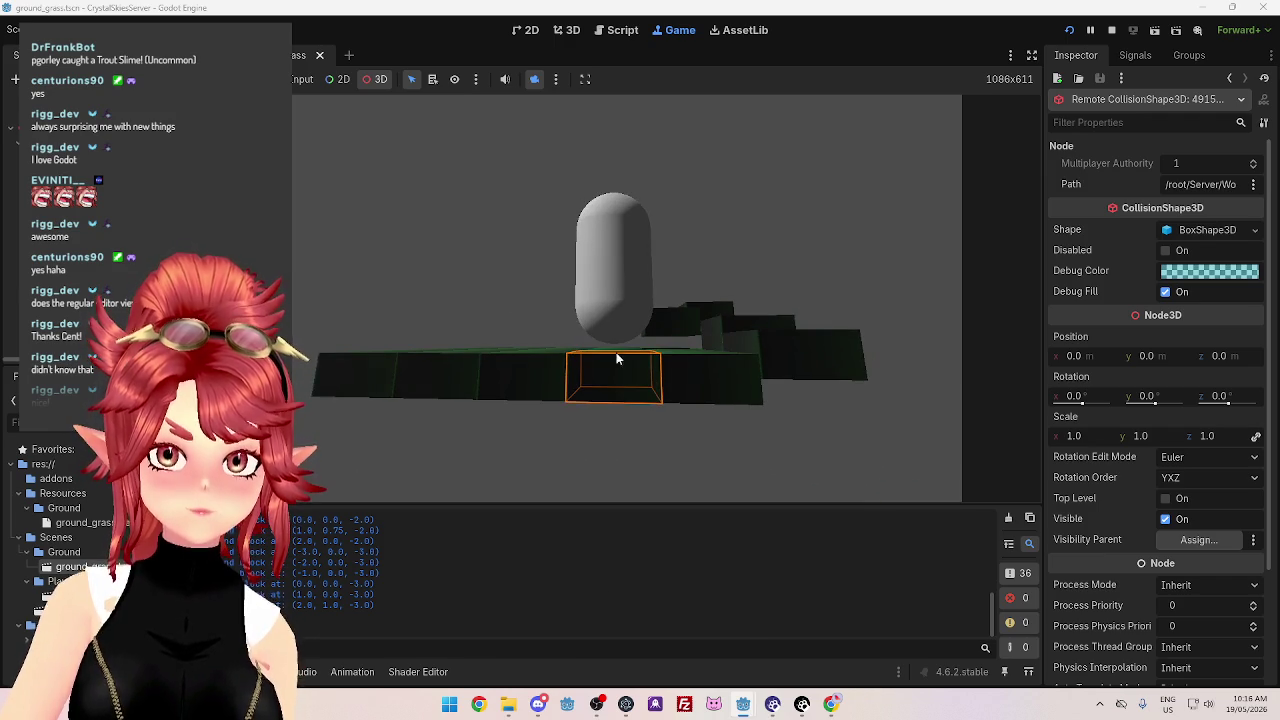
{"action": "left_click", "coordinate": [1114, 32]}
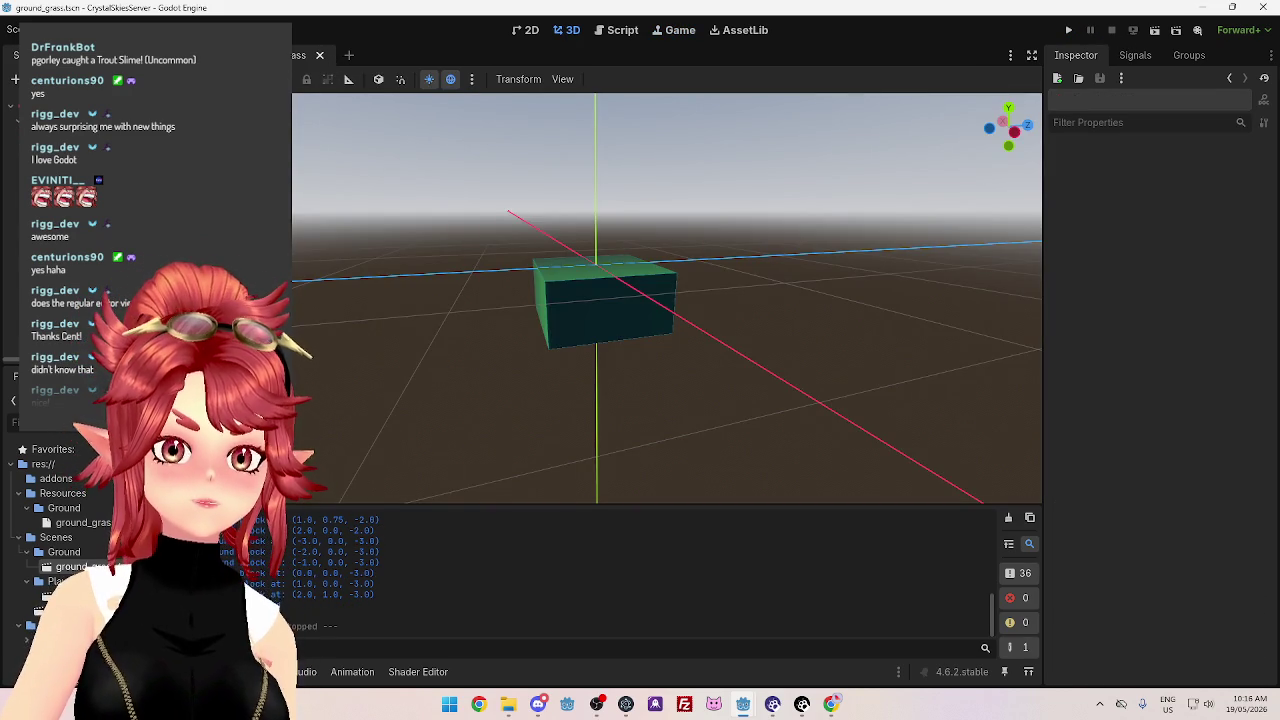
In SurvivorManager.gd change the spawn Vector3(0,0.1,0) to Vector3(0,0,0) and run the project
{"action": "left_click", "coordinate": [622, 32]}
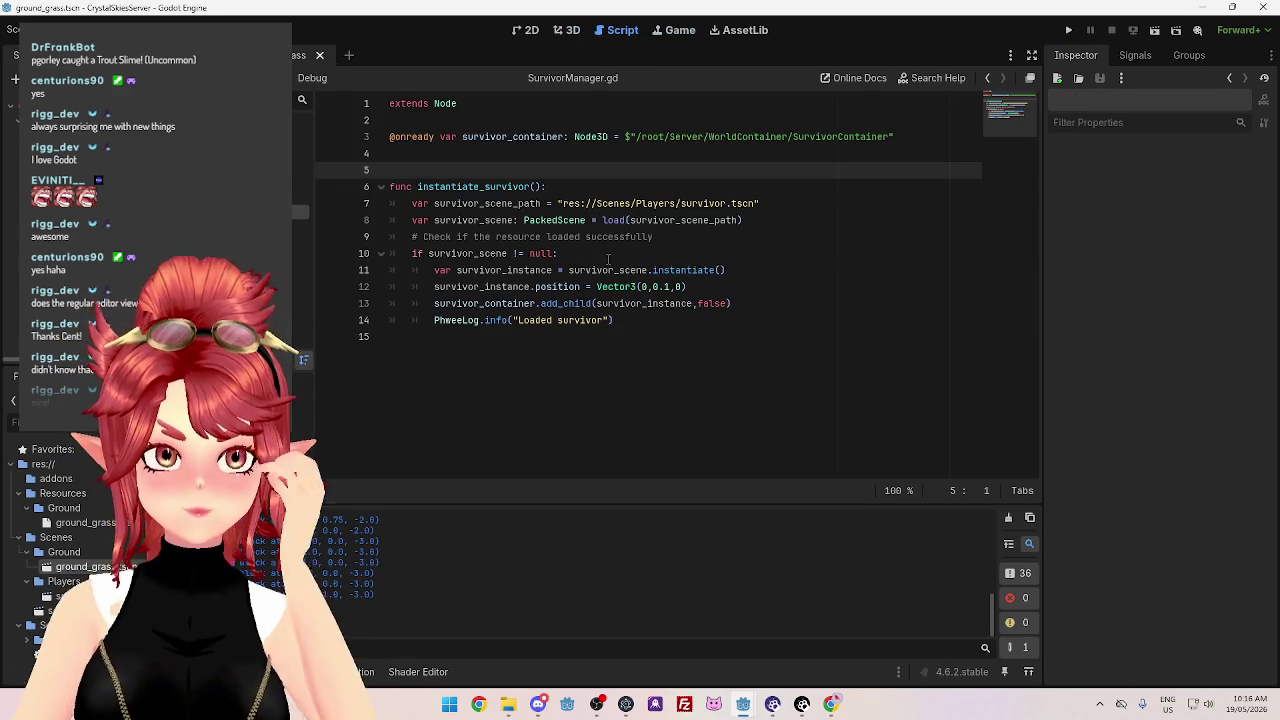
{"action": "left_click", "coordinate": [481, 288]}
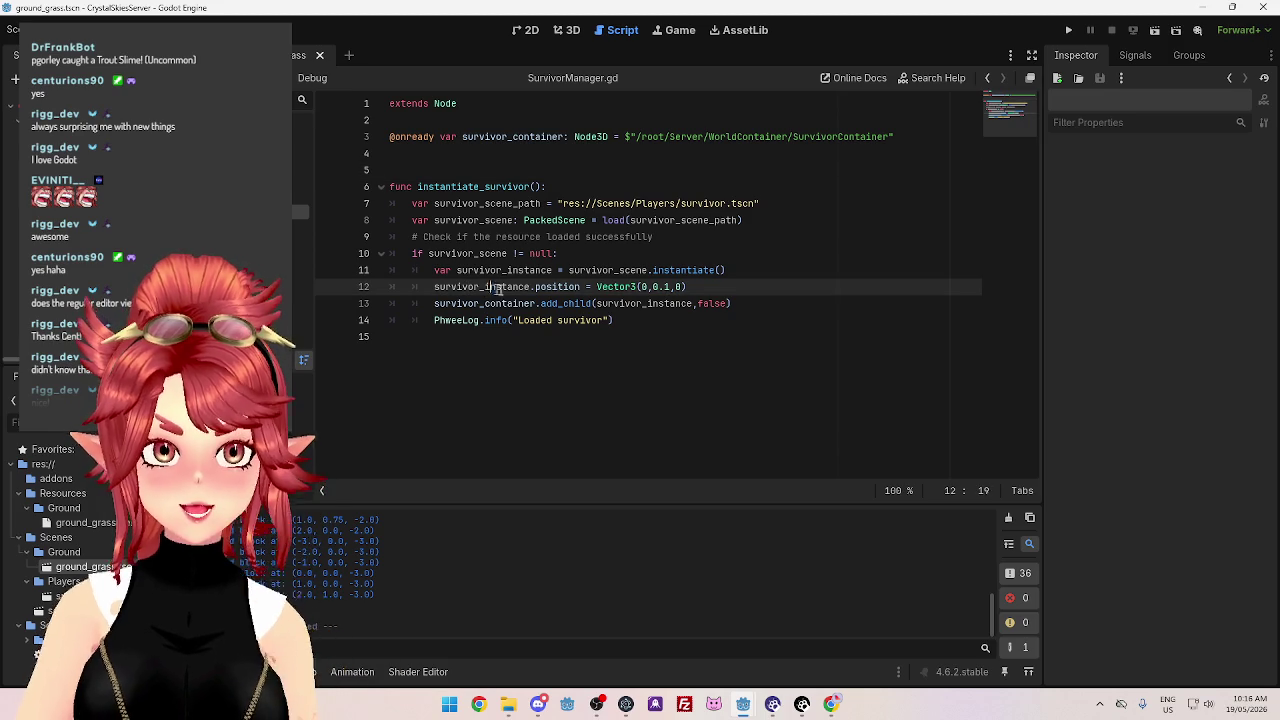
{"action": "left_click_drag", "start_coordinate": [492, 287], "coordinate": [516, 287]}
{"action": "left_click", "coordinate": [666, 287]}
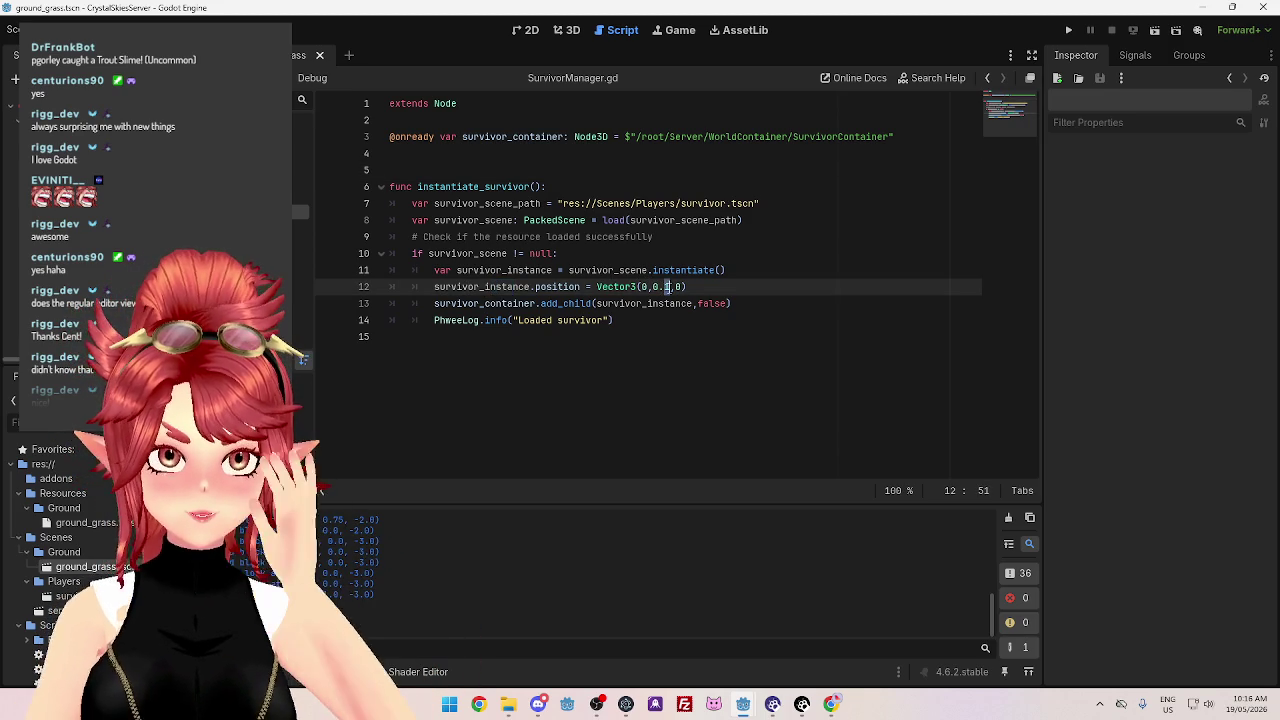
{"action": "key", "text": "BackSpace"}
{"action": "key", "text": "BackSpace"}
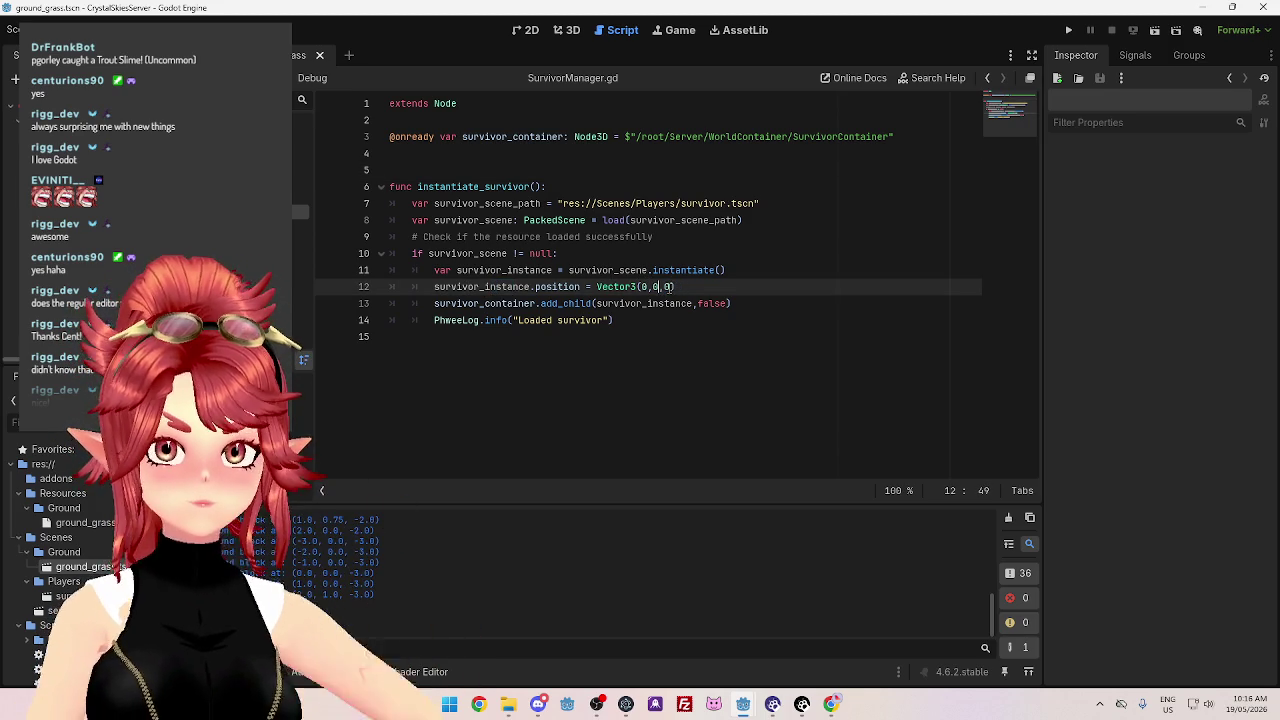
{"action": "left_click", "coordinate": [650, 304]}
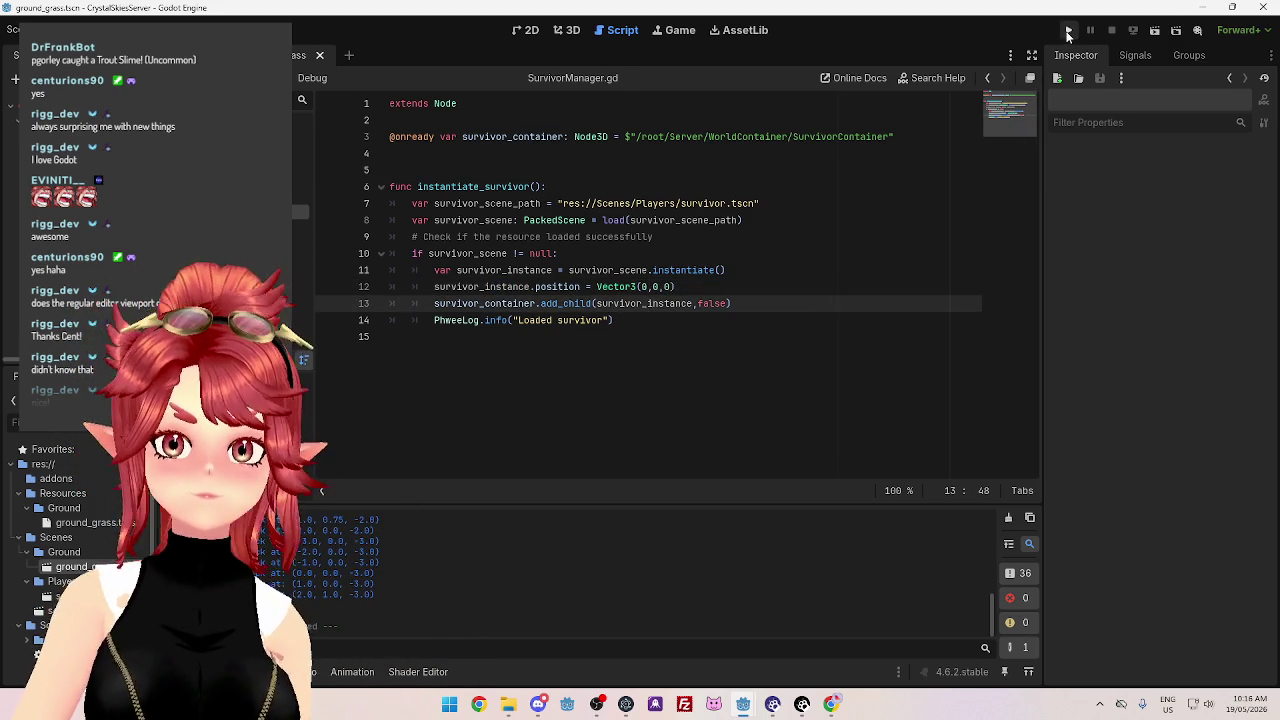
{"action": "left_click", "coordinate": [1068, 31]}
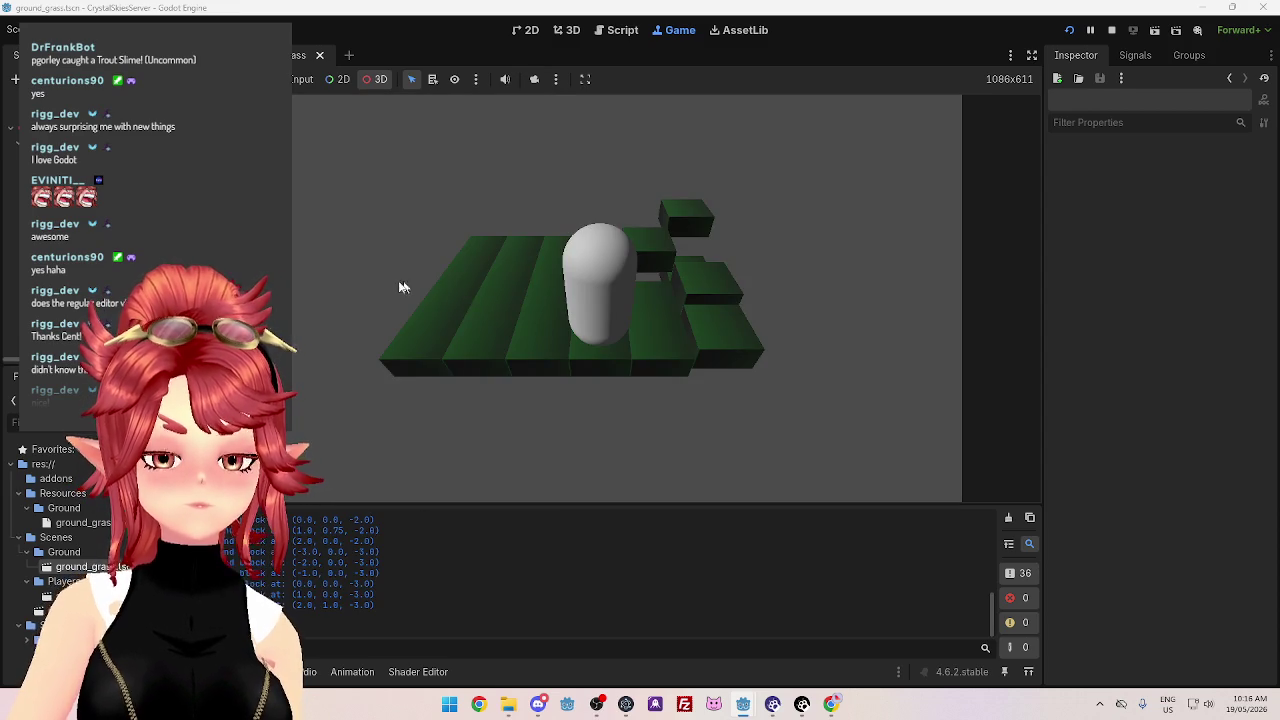
Use the camera override to orbit and zoom around the capsule on the green blocks, then stop the game
{"action": "left_click", "coordinate": [536, 81]}
{"action": "mouse_move", "coordinate": [855, 200]}
{"action": "left_mouse_down"}
{"action": "mouse_move", "coordinate": [883, 203]}
{"action": "mouse_move", "coordinate": [454, 294]}
{"action": "mouse_move", "coordinate": [537, 391]}
{"action": "mouse_move", "coordinate": [817, 318]}
{"action": "mouse_move", "coordinate": [463, 351]}
{"action": "mouse_move", "coordinate": [773, 391]}
{"action": "mouse_move", "coordinate": [616, 471]}
{"action": "mouse_move", "coordinate": [645, 316]}
{"action": "mouse_move", "coordinate": [605, 345]}
{"action": "mouse_move", "coordinate": [631, 400]}
{"action": "mouse_move", "coordinate": [577, 423]}
{"action": "mouse_move", "coordinate": [594, 360]}
{"action": "mouse_move", "coordinate": [709, 423]}
{"action": "mouse_move", "coordinate": [780, 388]}
{"action": "left_mouse_up"}
{"action": "scroll", "coordinate": [605, 349], "scroll_direction": "up", "scroll_amount": 3}
{"action": "scroll", "coordinate": [605, 349], "scroll_direction": "down", "scroll_amount": 3}
{"action": "scroll", "coordinate": [542, 355], "scroll_direction": "up", "scroll_amount": 2}
{"action": "mouse_move", "coordinate": [535, 305]}
{"action": "left_mouse_down"}
{"action": "mouse_move", "coordinate": [551, 366]}
{"action": "mouse_move", "coordinate": [606, 343]}
{"action": "mouse_move", "coordinate": [497, 349]}
{"action": "mouse_move", "coordinate": [558, 359]}
{"action": "mouse_move", "coordinate": [437, 346]}
{"action": "mouse_move", "coordinate": [677, 343]}
{"action": "mouse_move", "coordinate": [838, 374]}
{"action": "mouse_move", "coordinate": [871, 357]}
{"action": "mouse_move", "coordinate": [648, 373]}
{"action": "mouse_move", "coordinate": [421, 262]}
{"action": "mouse_move", "coordinate": [502, 290]}
{"action": "mouse_move", "coordinate": [487, 268]}
{"action": "mouse_move", "coordinate": [657, 280]}
{"action": "mouse_move", "coordinate": [600, 320]}
{"action": "mouse_move", "coordinate": [506, 247]}
{"action": "left_mouse_up"}
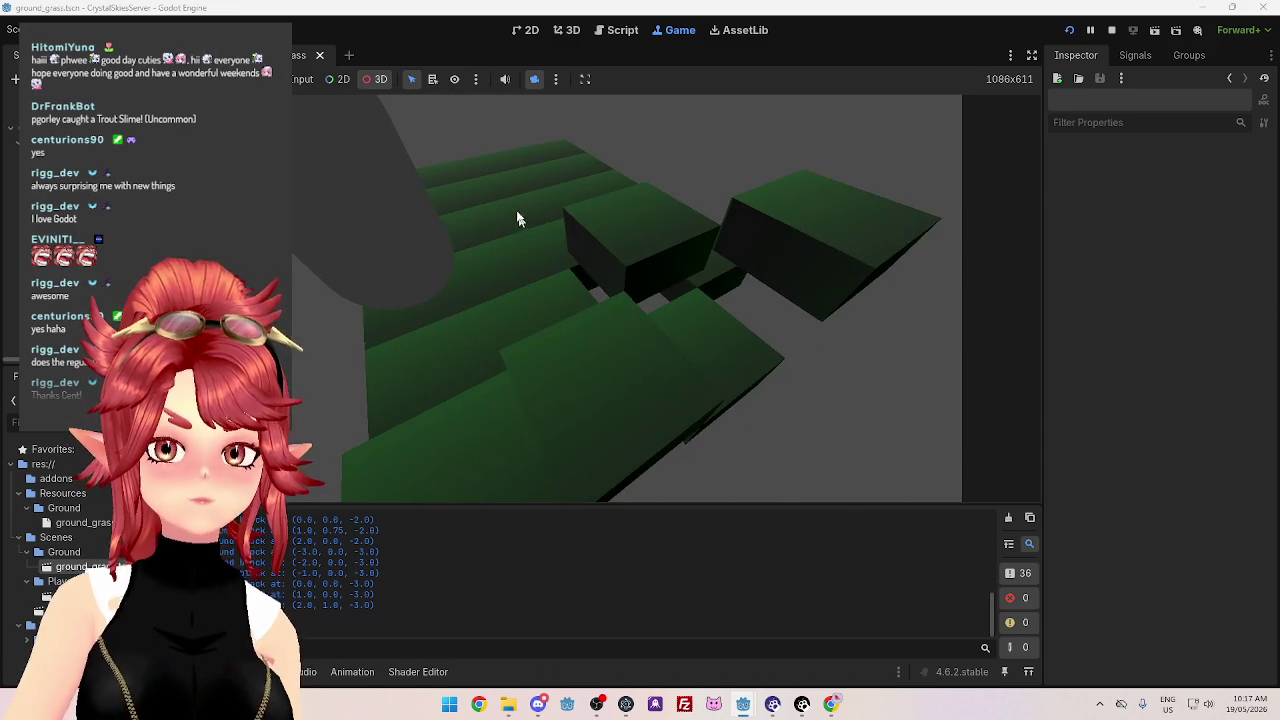
{"action": "mouse_move", "coordinate": [771, 223]}
{"action": "left_mouse_down"}
{"action": "mouse_move", "coordinate": [657, 271]}
{"action": "mouse_move", "coordinate": [797, 167]}
{"action": "left_mouse_up"}
{"action": "mouse_move", "coordinate": [770, 262]}
{"action": "left_mouse_down"}
{"action": "mouse_move", "coordinate": [742, 319]}
{"action": "mouse_move", "coordinate": [624, 378]}
{"action": "mouse_move", "coordinate": [620, 320]}
{"action": "mouse_move", "coordinate": [643, 237]}
{"action": "mouse_move", "coordinate": [496, 346]}
{"action": "mouse_move", "coordinate": [588, 306]}
{"action": "left_mouse_up"}
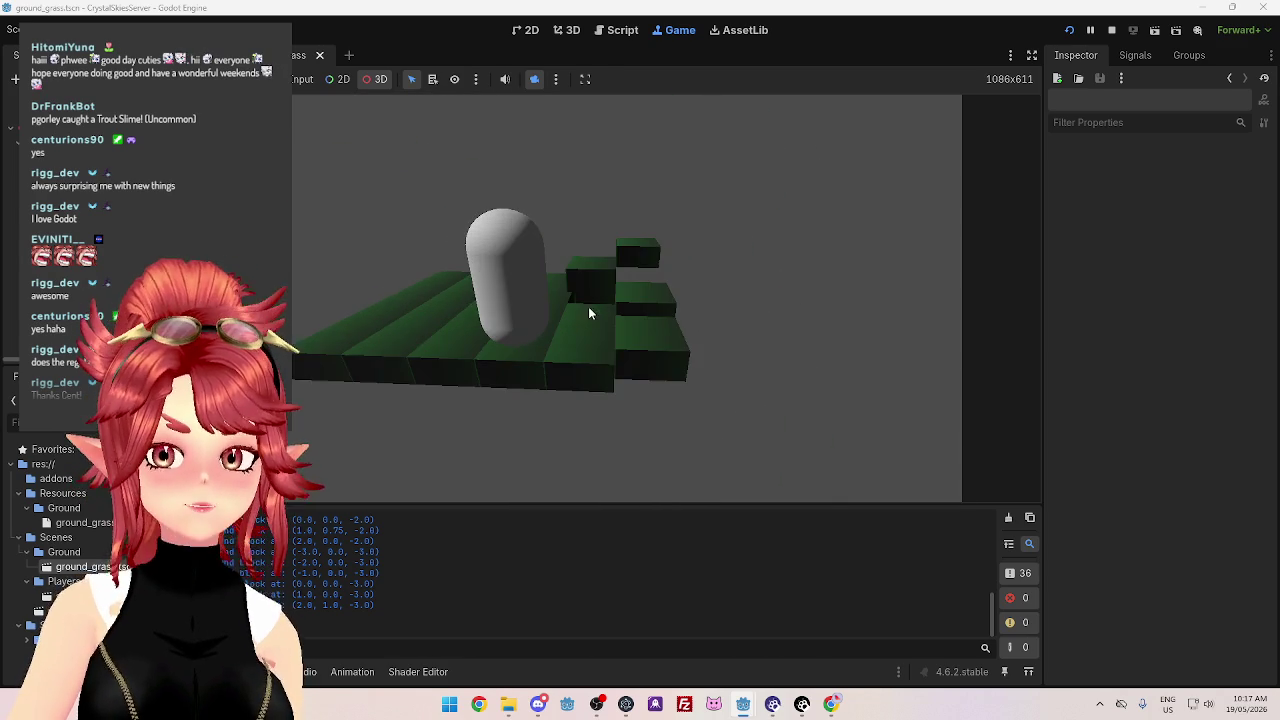
{"action": "left_click", "coordinate": [1112, 30]}
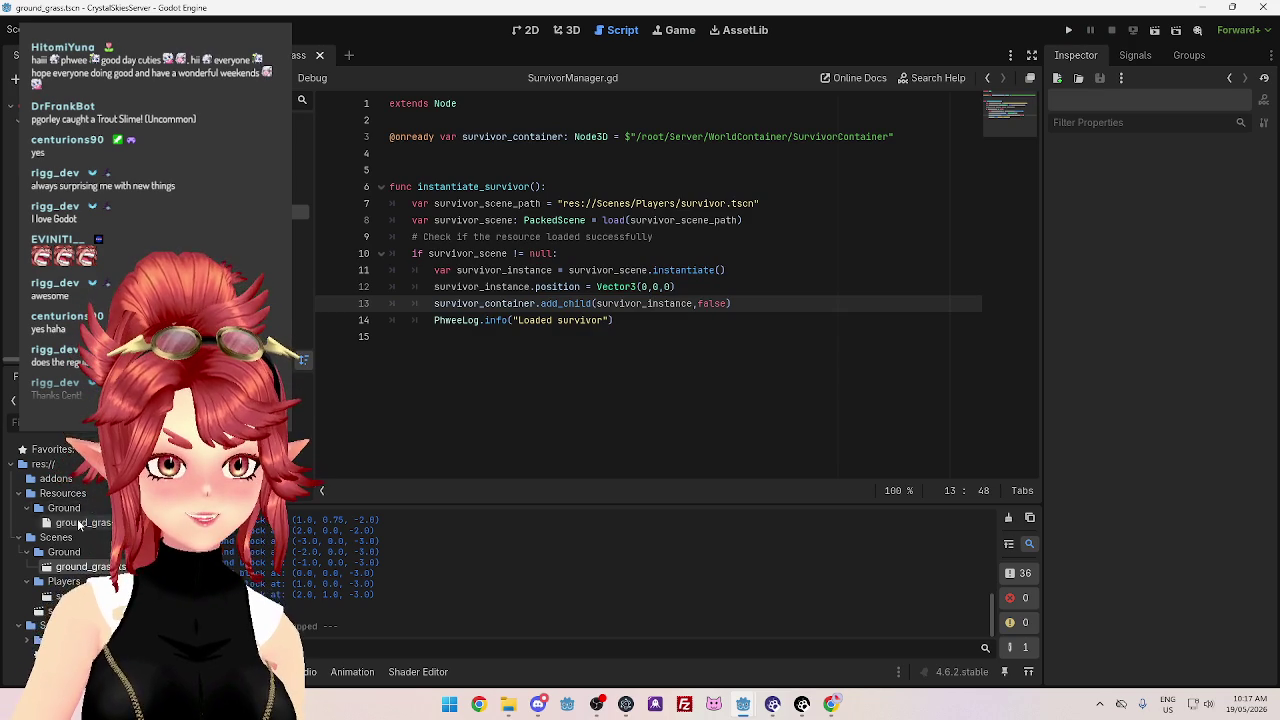
Open survivor.tscn from the Players folder and view it in the 3D editor
{"action": "left_click", "coordinate": [30, 581]}
{"action": "scroll", "coordinate": [40, 581], "scroll_direction": "down", "scroll_amount": 2}
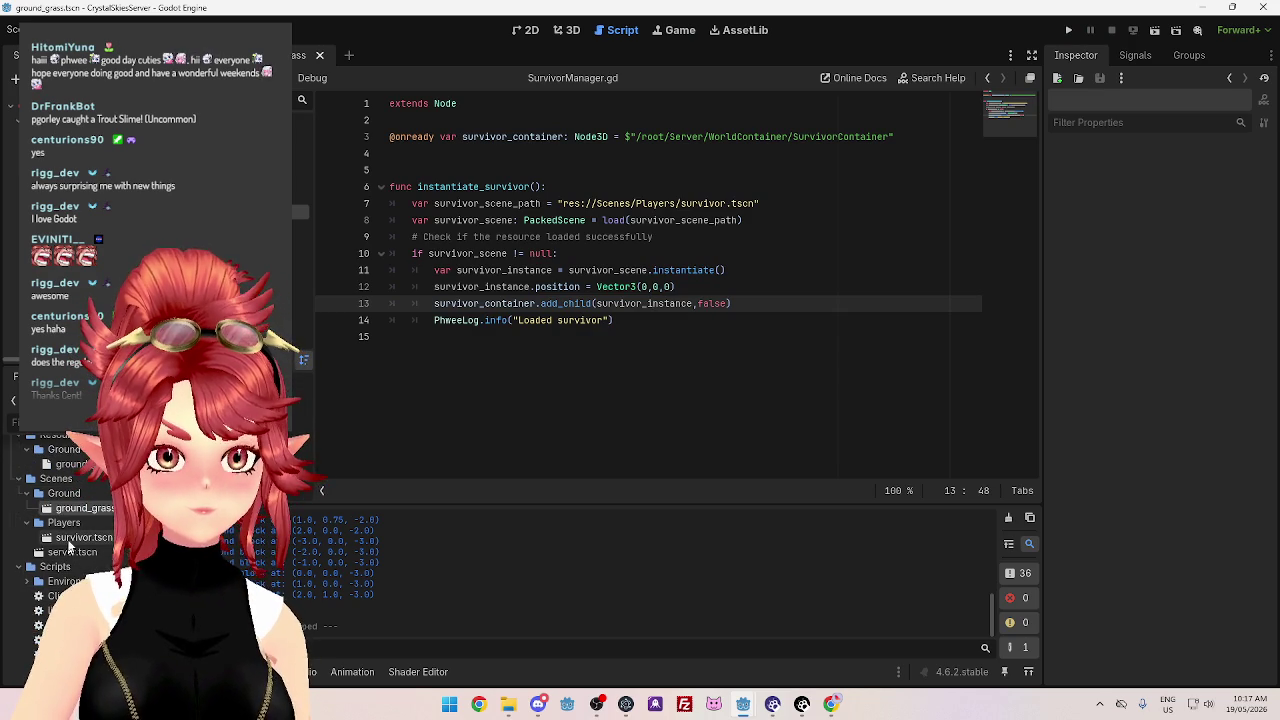
{"action": "double_click", "coordinate": [80, 538]}
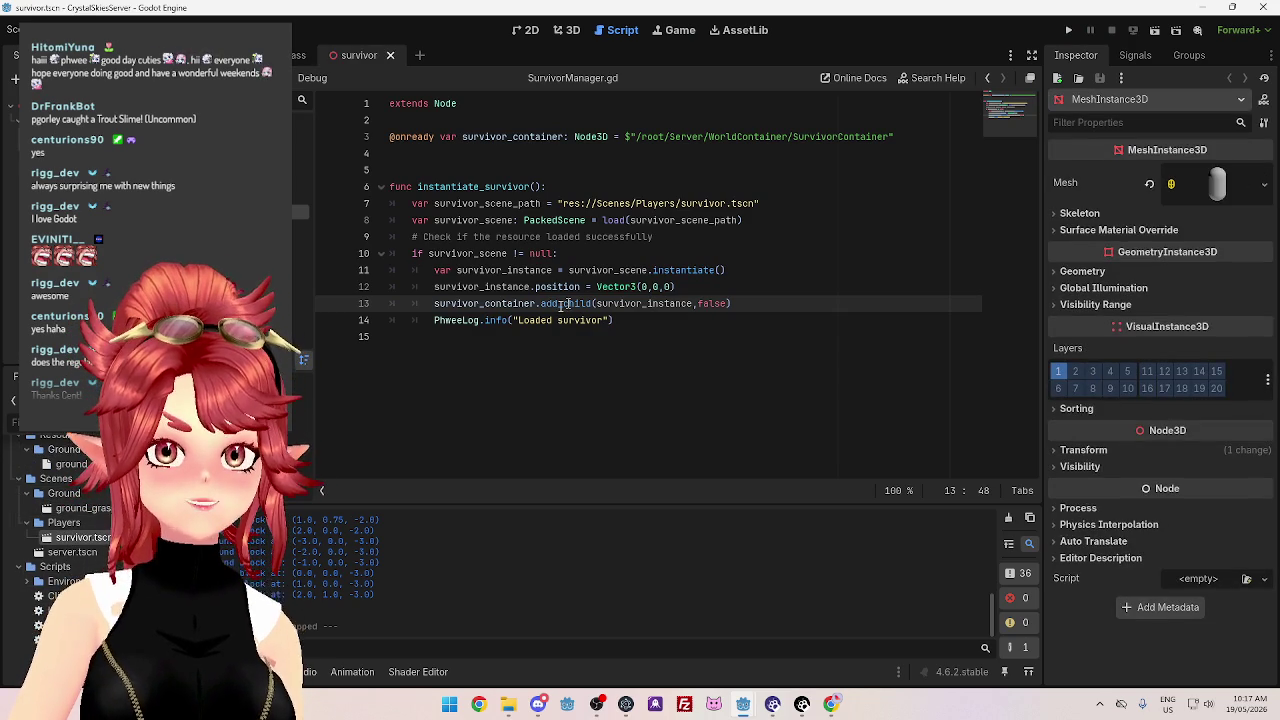
{"action": "left_click", "coordinate": [567, 30]}
{"action": "scroll", "coordinate": [768, 413], "scroll_direction": "up", "scroll_amount": 3}
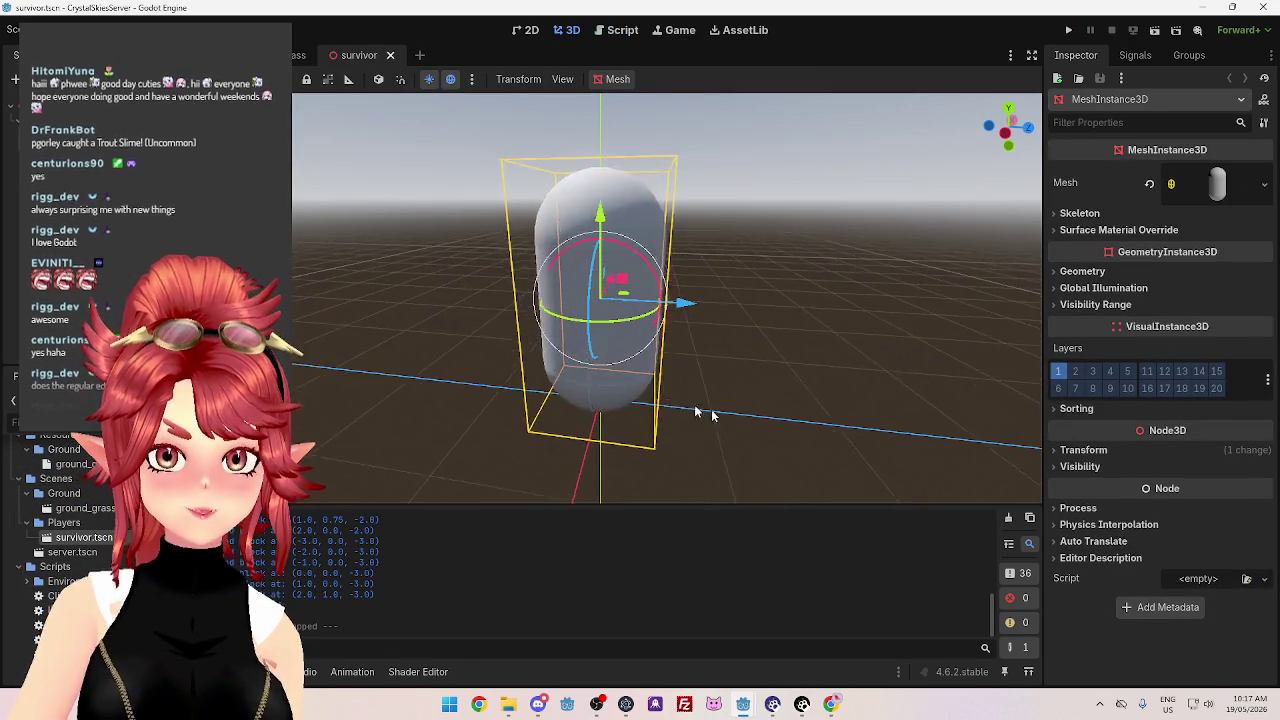
{"action": "mouse_move", "coordinate": [768, 413]}
{"action": "left_mouse_down"}
{"action": "mouse_move", "coordinate": [415, 353]}
{"action": "mouse_move", "coordinate": [903, 384]}
{"action": "mouse_move", "coordinate": [1212, 288]}
{"action": "left_mouse_up"}
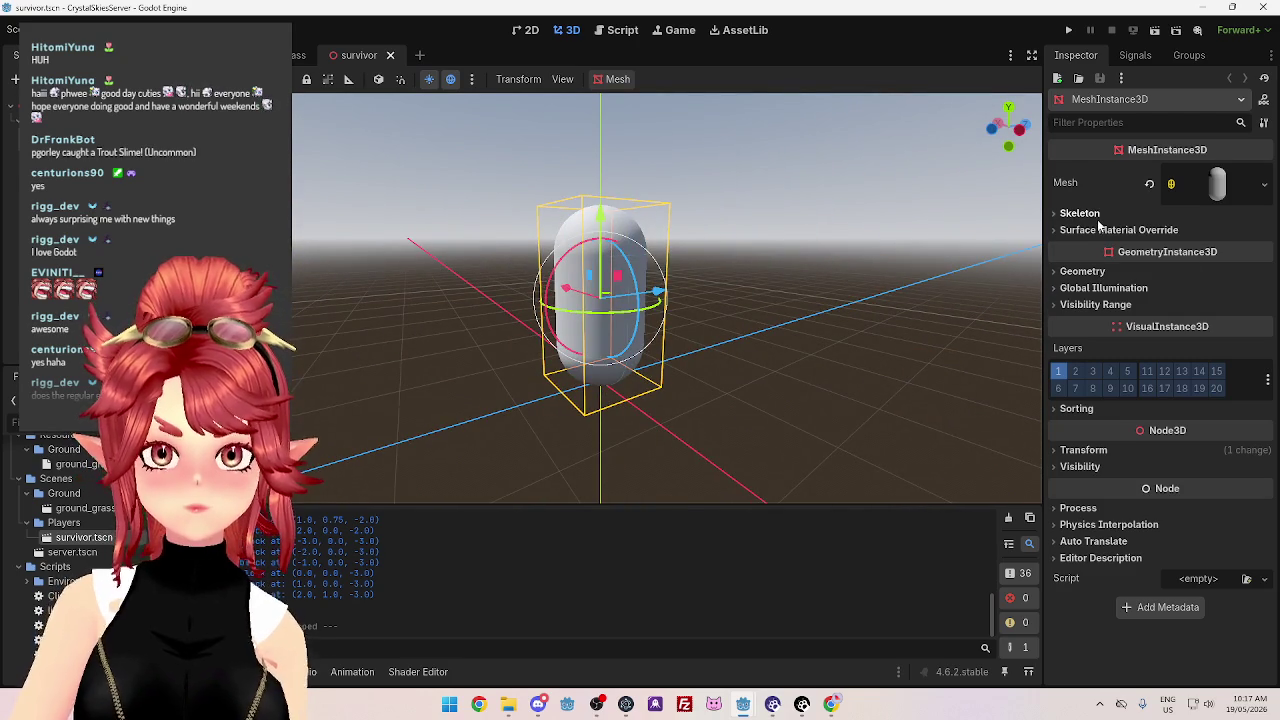
Set the capsule mesh radius to 0.25 and height to 1.5
{"action": "left_click", "coordinate": [1186, 194]}
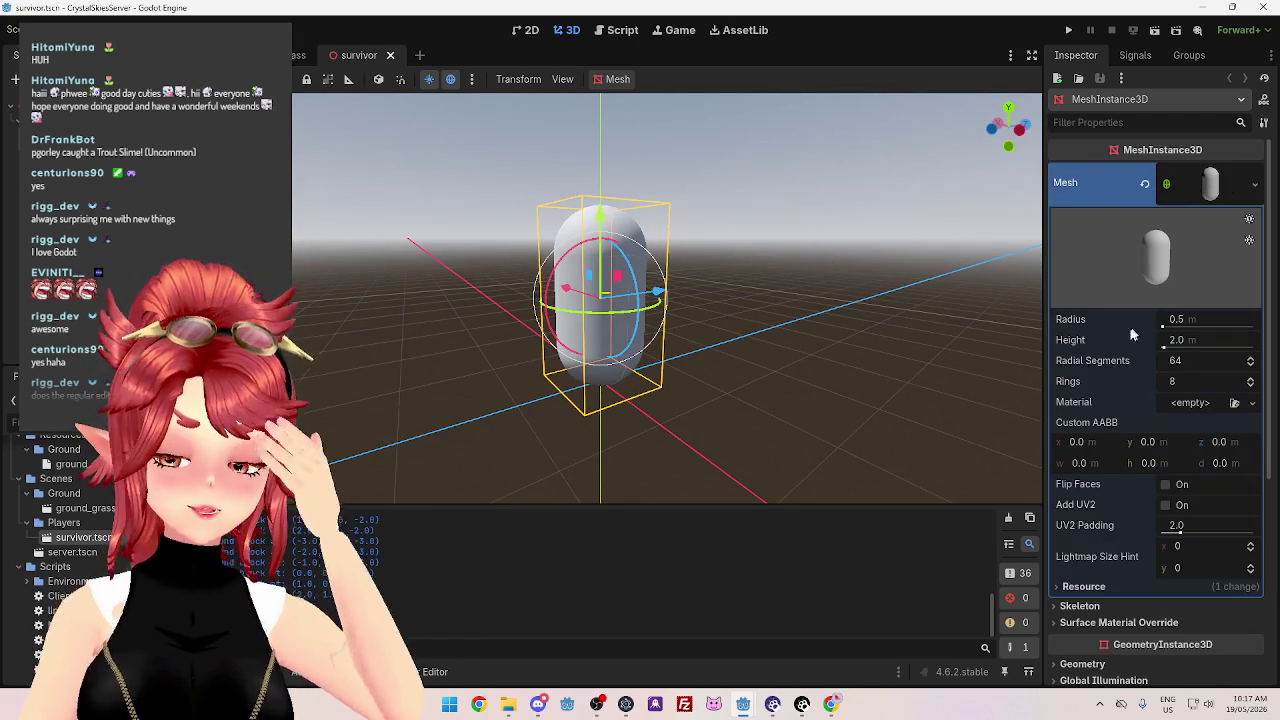
{"action": "mouse_move", "coordinate": [991, 346]}
{"action": "left_mouse_down"}
{"action": "mouse_move", "coordinate": [794, 277]}
{"action": "mouse_move", "coordinate": [680, 260]}
{"action": "mouse_move", "coordinate": [618, 290]}
{"action": "left_mouse_up"}
{"action": "key", "text": "KP_3"}
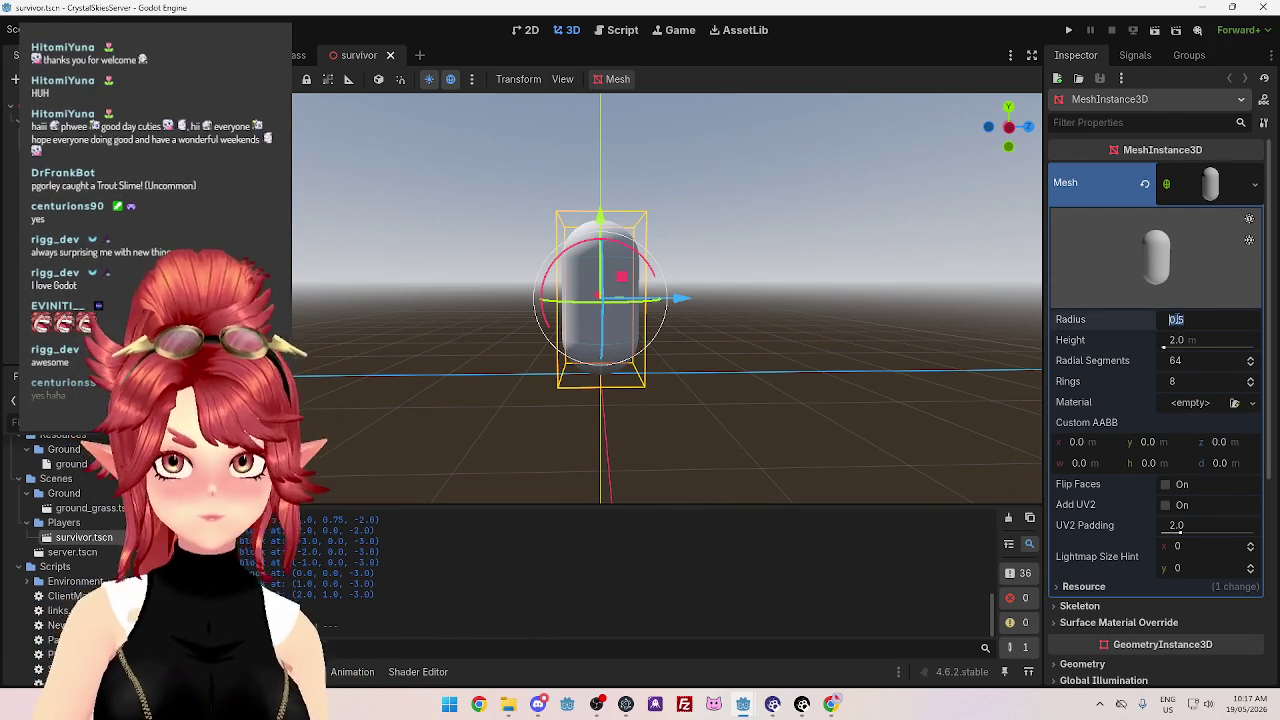
{"action": "type", "text": "0.25"}
{"action": "key", "text": "Return"}
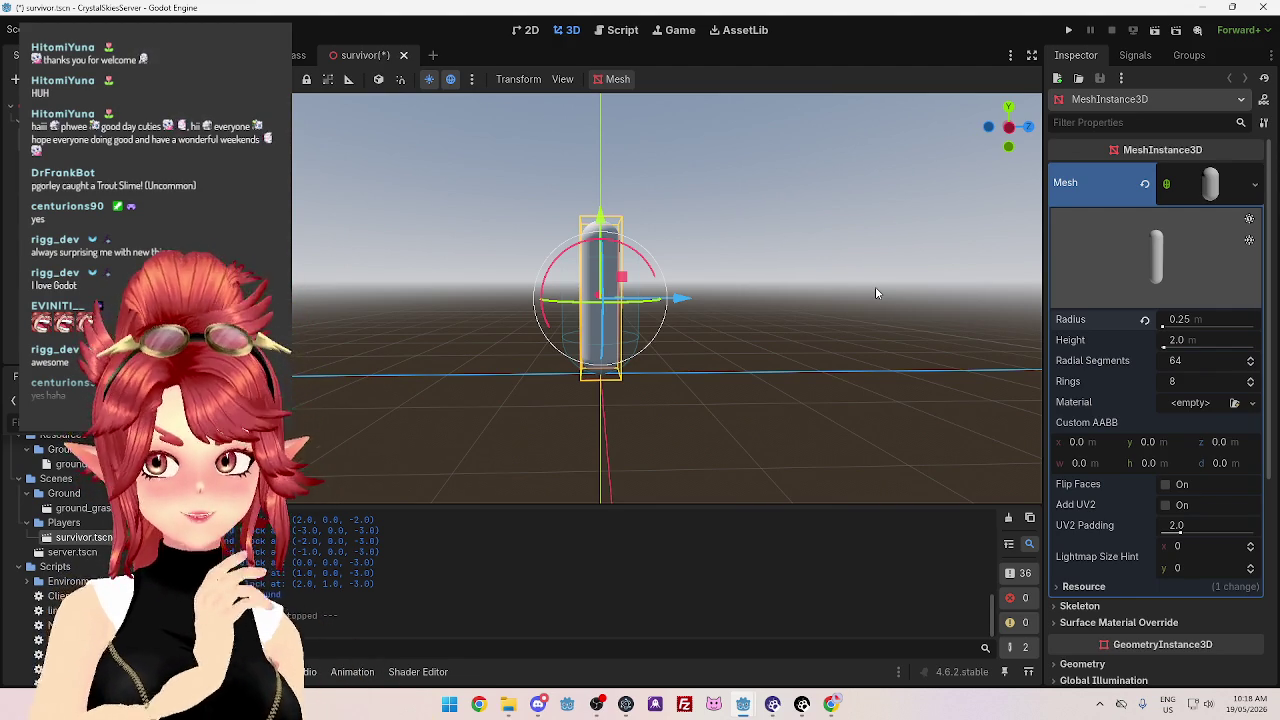
{"action": "left_click", "coordinate": [1188, 340]}
{"action": "type", "text": "1.5"}
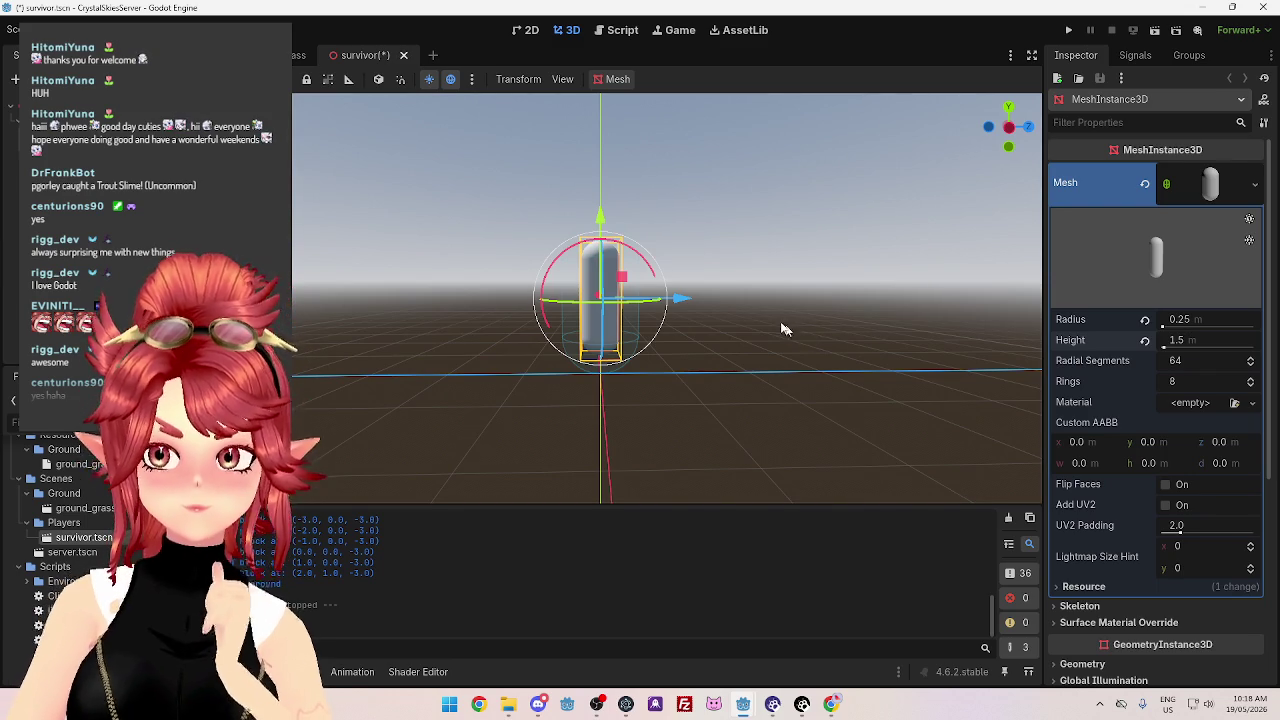
{"action": "scroll", "coordinate": [1220, 470], "scroll_direction": "down", "scroll_amount": 3}
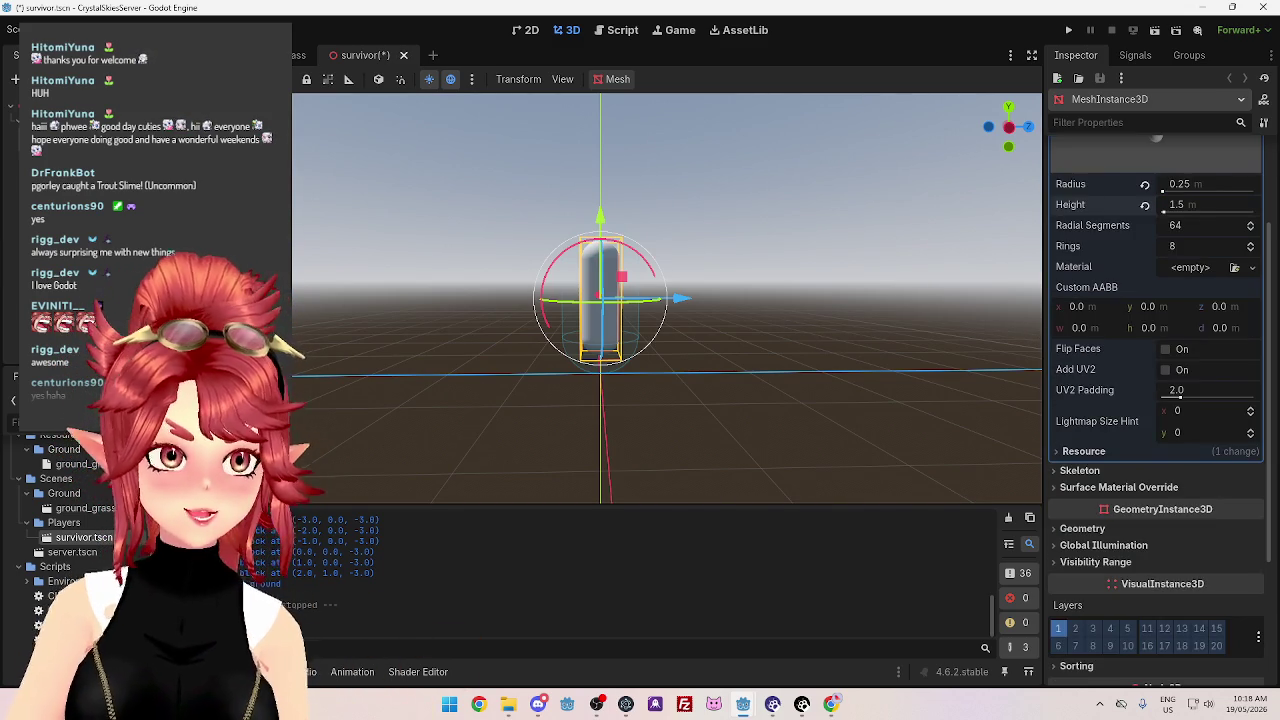
{"action": "left_click", "coordinate": [100, 130]}
{"action": "left_click_drag", "start_coordinate": [293, 280], "coordinate": [520, 275]}
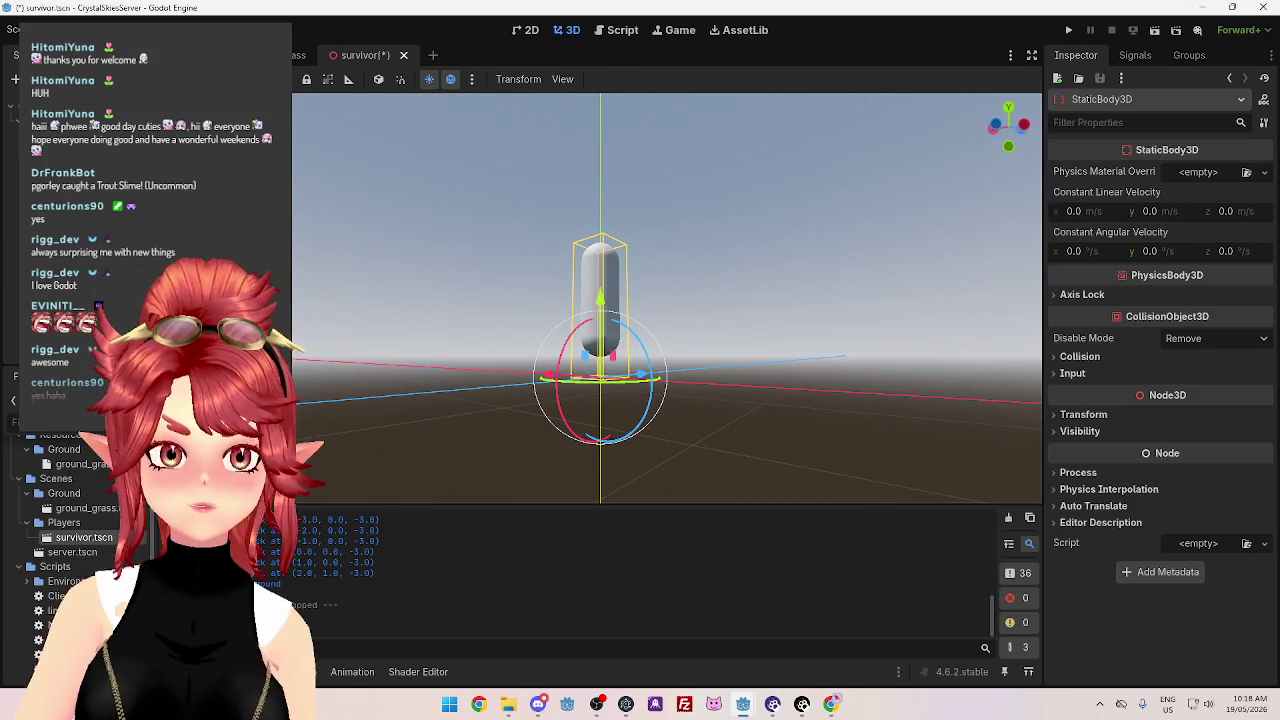
Set the CollisionShape3D capsule radius to 0.25 and height to 1.5
{"action": "left_click", "coordinate": [110, 147]}
{"action": "left_click_drag", "start_coordinate": [529, 317], "coordinate": [631, 360]}
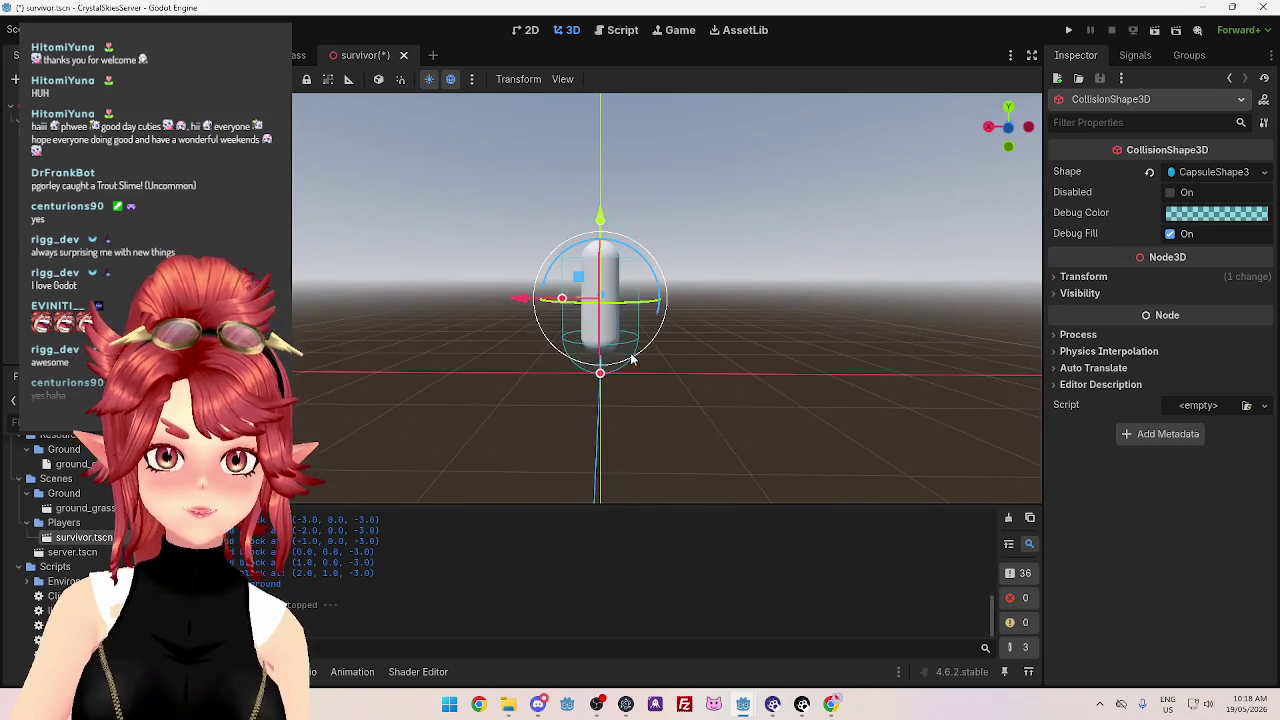
{"action": "left_click", "coordinate": [1228, 175]}
{"action": "left_click", "coordinate": [1190, 195]}
{"action": "type", "text": "0.25"}
{"action": "key", "text": "Return"}
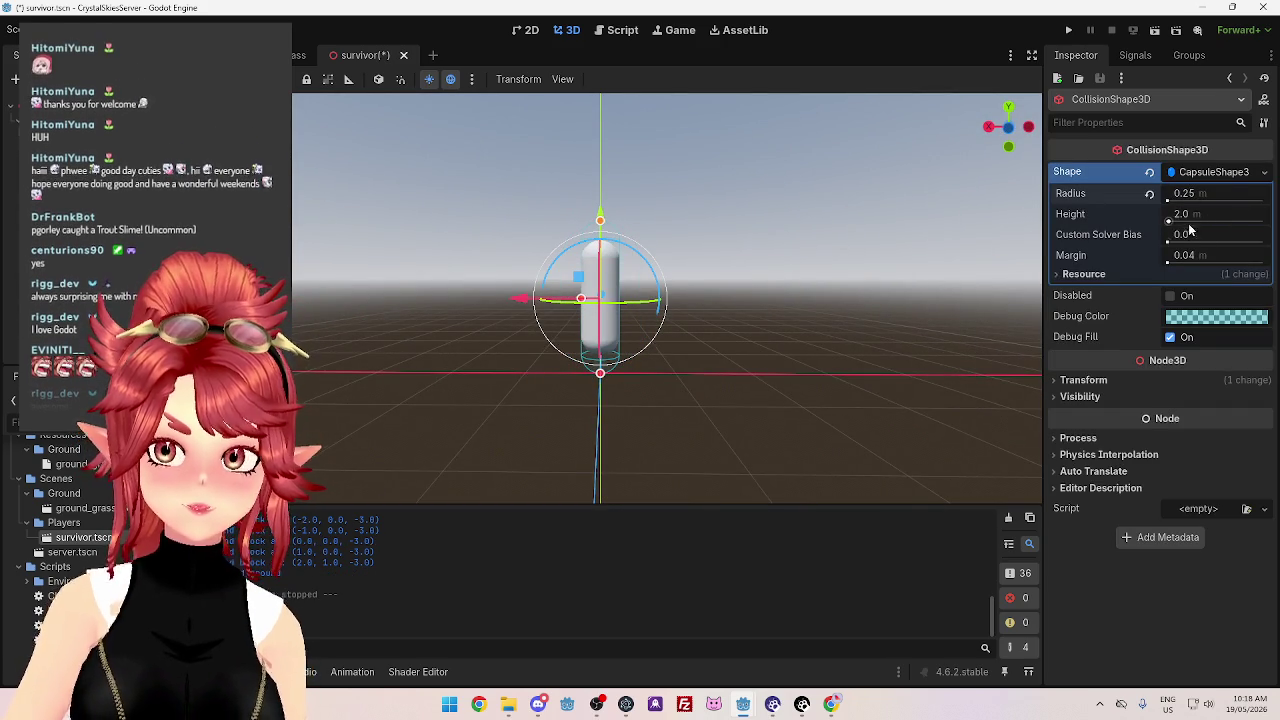
{"action": "left_click", "coordinate": [1190, 214]}
{"action": "type", "text": "1.5"}
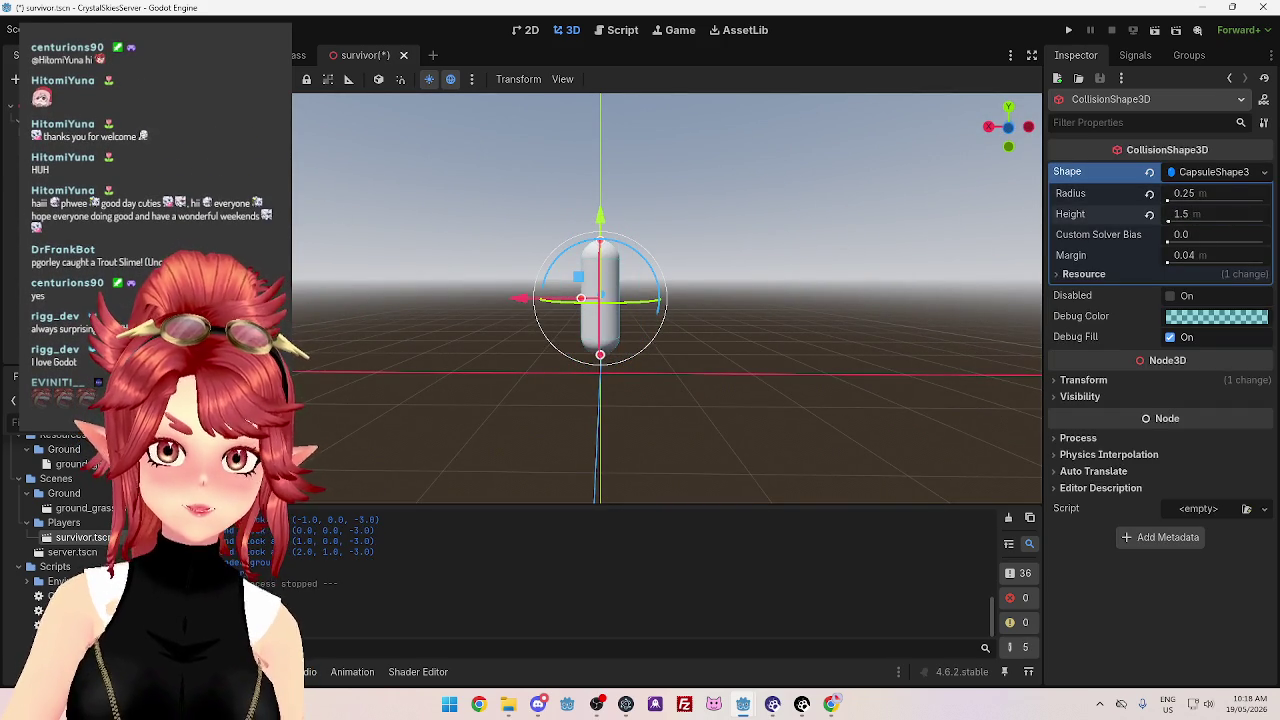
Step through the survivor's StaticBody3D, MeshInstance3D, CollisionShape3D and root nodes
{"action": "left_click", "coordinate": [70, 110]}
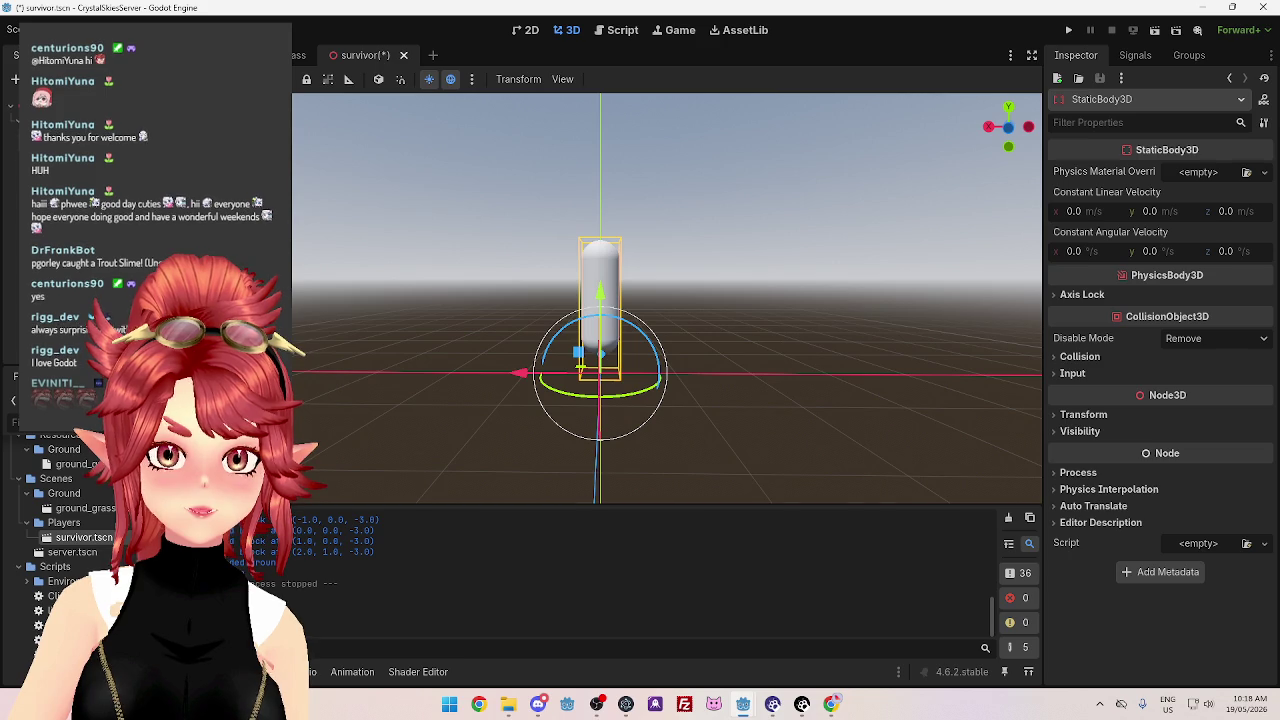
{"action": "left_click", "coordinate": [90, 144]}
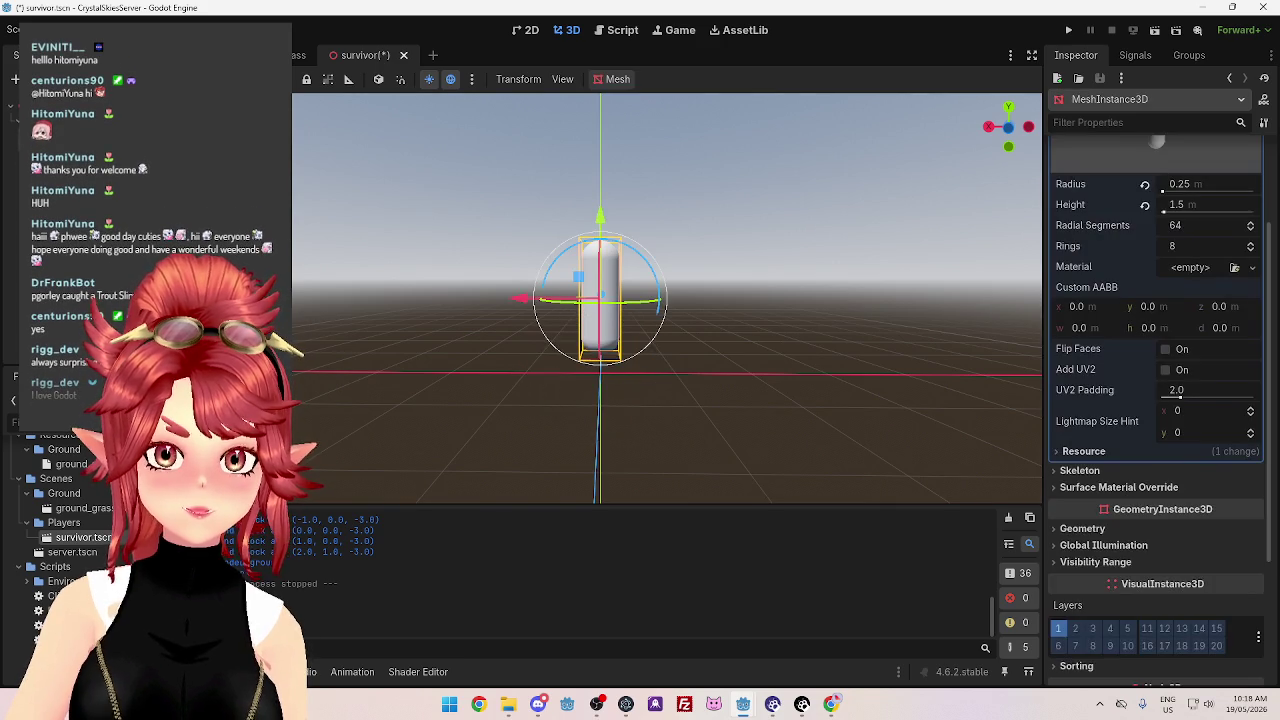
{"action": "left_click", "coordinate": [90, 161]}
{"action": "left_click", "coordinate": [90, 127]}
{"action": "mouse_move", "coordinate": [320, 318]}
{"action": "left_mouse_down"}
{"action": "mouse_move", "coordinate": [539, 296]}
{"action": "mouse_move", "coordinate": [549, 328]}
{"action": "mouse_move", "coordinate": [430, 300]}
{"action": "mouse_move", "coordinate": [406, 309]}
{"action": "left_mouse_up"}
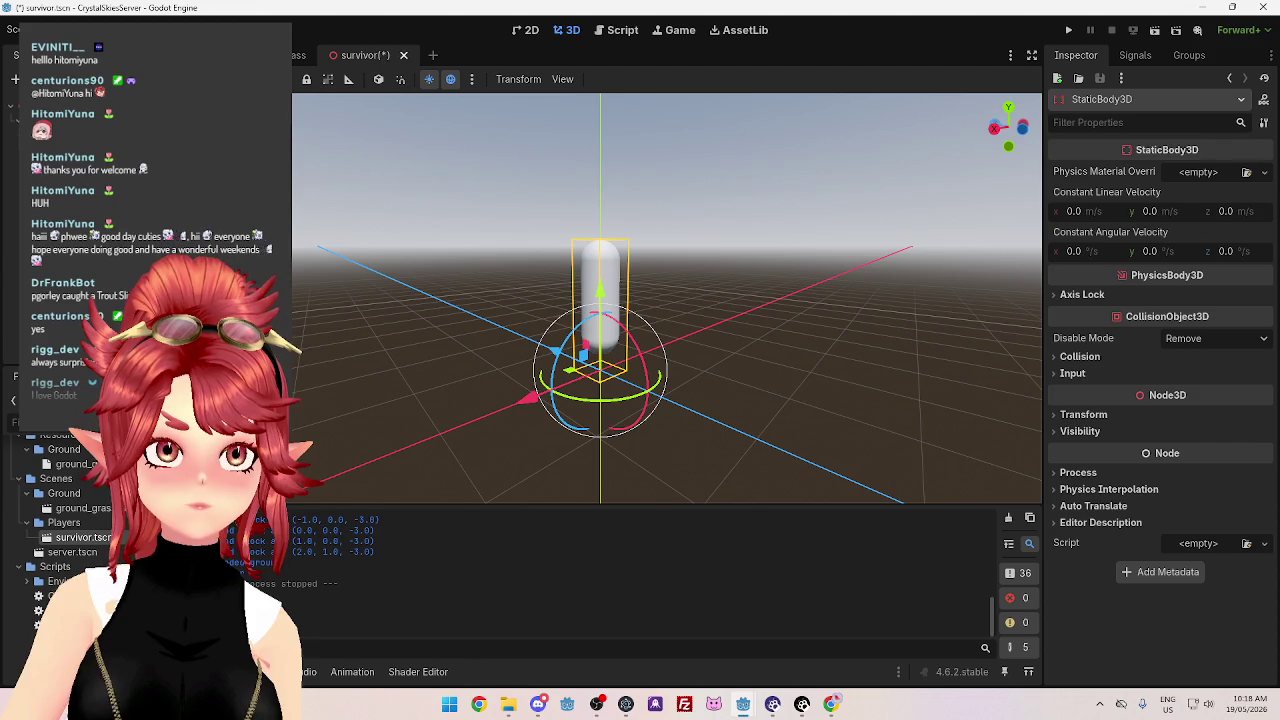
{"action": "left_click", "coordinate": [60, 102]}
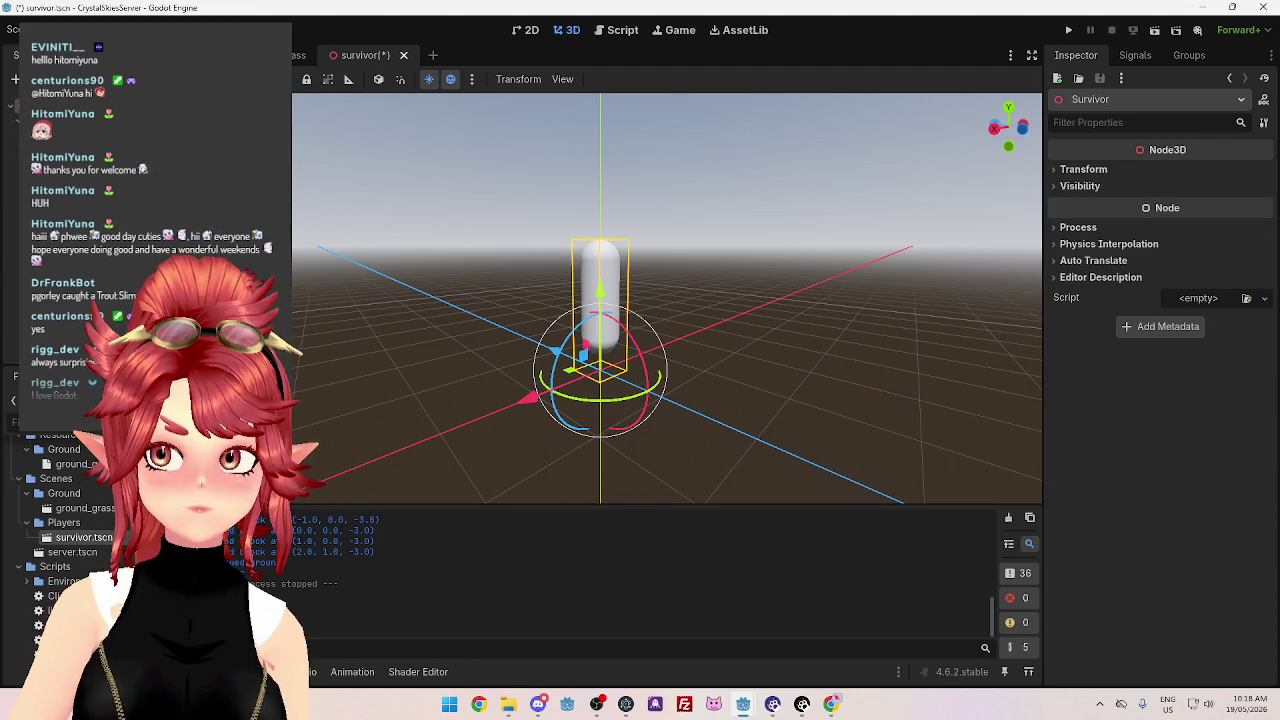
{"action": "key", "text": "Down"}
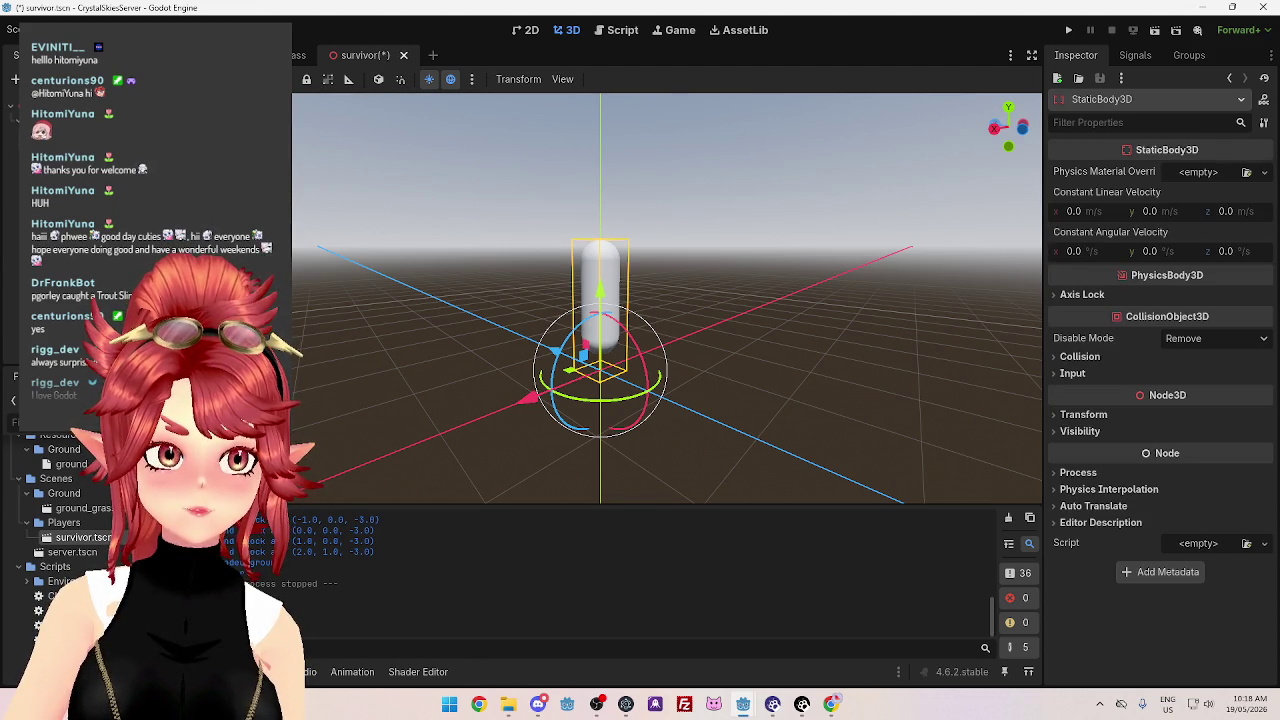
Reveal the Transform properties of the StaticBody3D and the capsule collision shape
{"action": "left_click", "coordinate": [1082, 414]}
{"action": "mouse_move", "coordinate": [818, 457]}
{"action": "left_mouse_down"}
{"action": "mouse_move", "coordinate": [820, 437]}
{"action": "mouse_move", "coordinate": [1019, 388]}
{"action": "mouse_move", "coordinate": [900, 425]}
{"action": "mouse_move", "coordinate": [1000, 423]}
{"action": "mouse_move", "coordinate": [992, 449]}
{"action": "mouse_move", "coordinate": [940, 430]}
{"action": "left_mouse_up"}
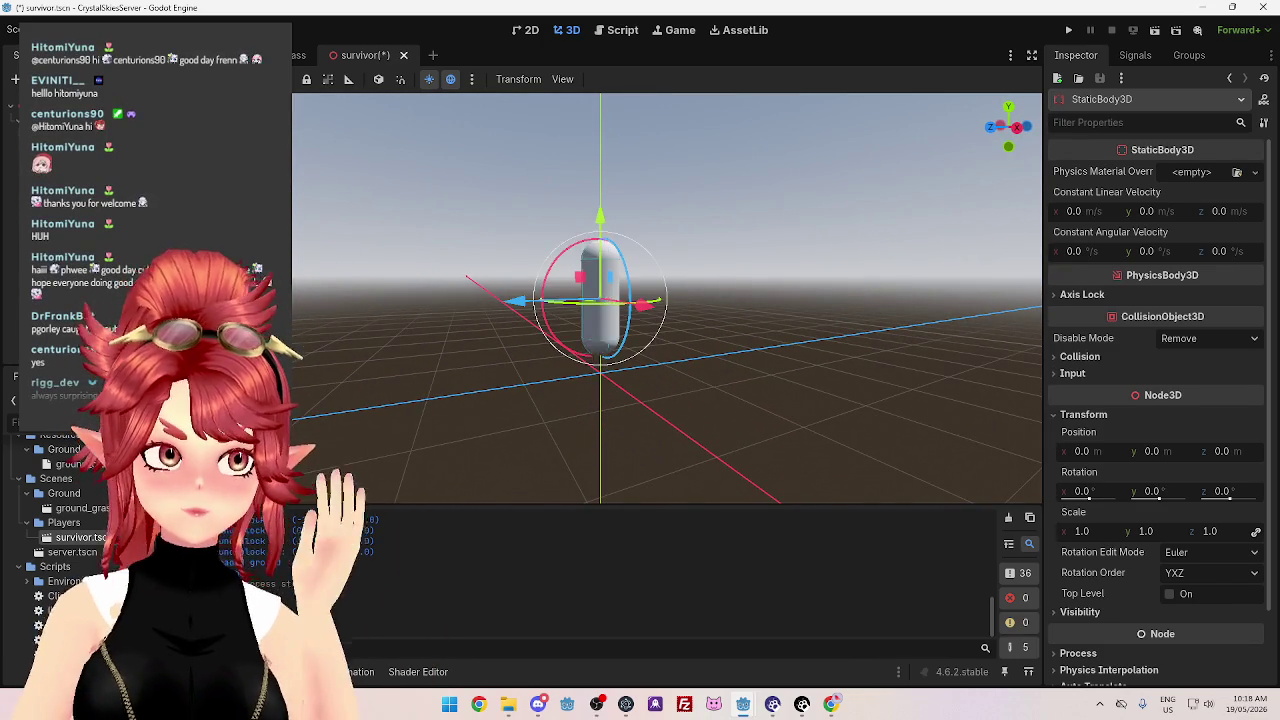
{"action": "left_click", "coordinate": [605, 290]}
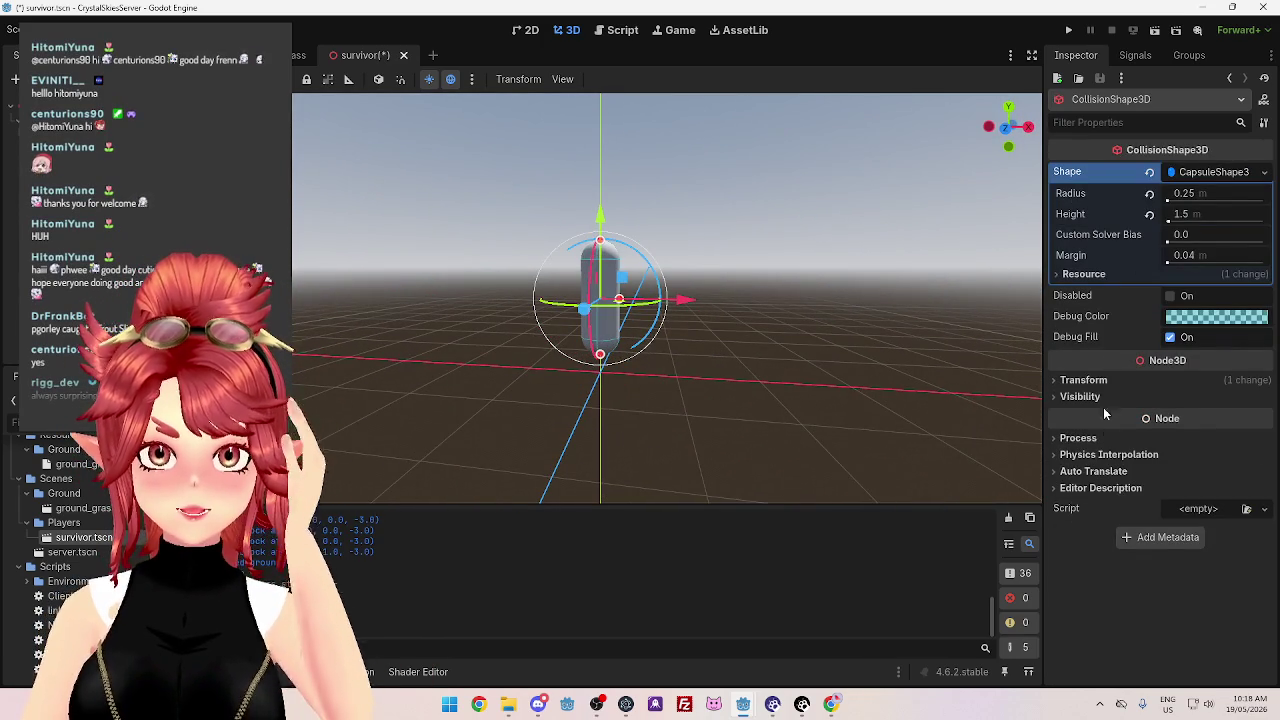
{"action": "left_click", "coordinate": [1084, 381]}
{"action": "mouse_move", "coordinate": [958, 408]}
{"action": "left_mouse_down"}
{"action": "mouse_move", "coordinate": [711, 410]}
{"action": "mouse_move", "coordinate": [603, 345]}
{"action": "left_mouse_up"}
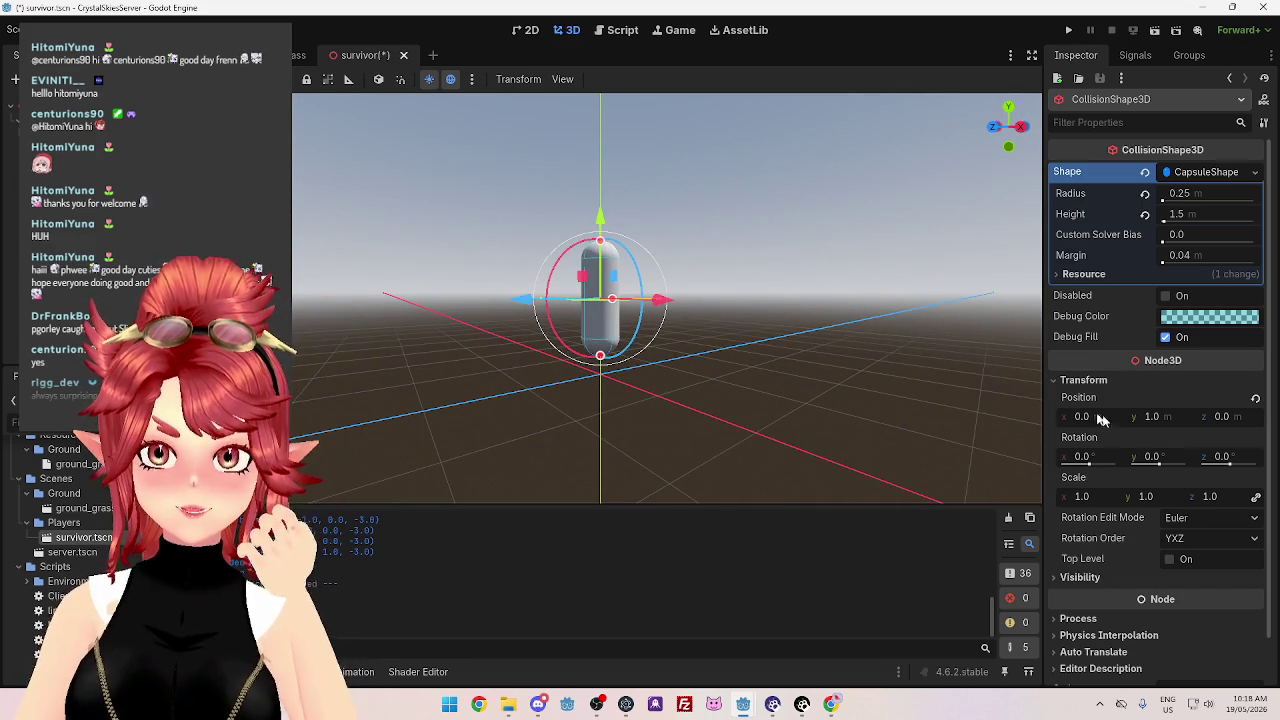
Set Position Y to 0.75 on both the CollisionShape3D and the MeshInstance3D
{"action": "left_click", "coordinate": [1152, 416]}
{"action": "type", "text": "0.75"}
{"action": "key", "text": "Return"}
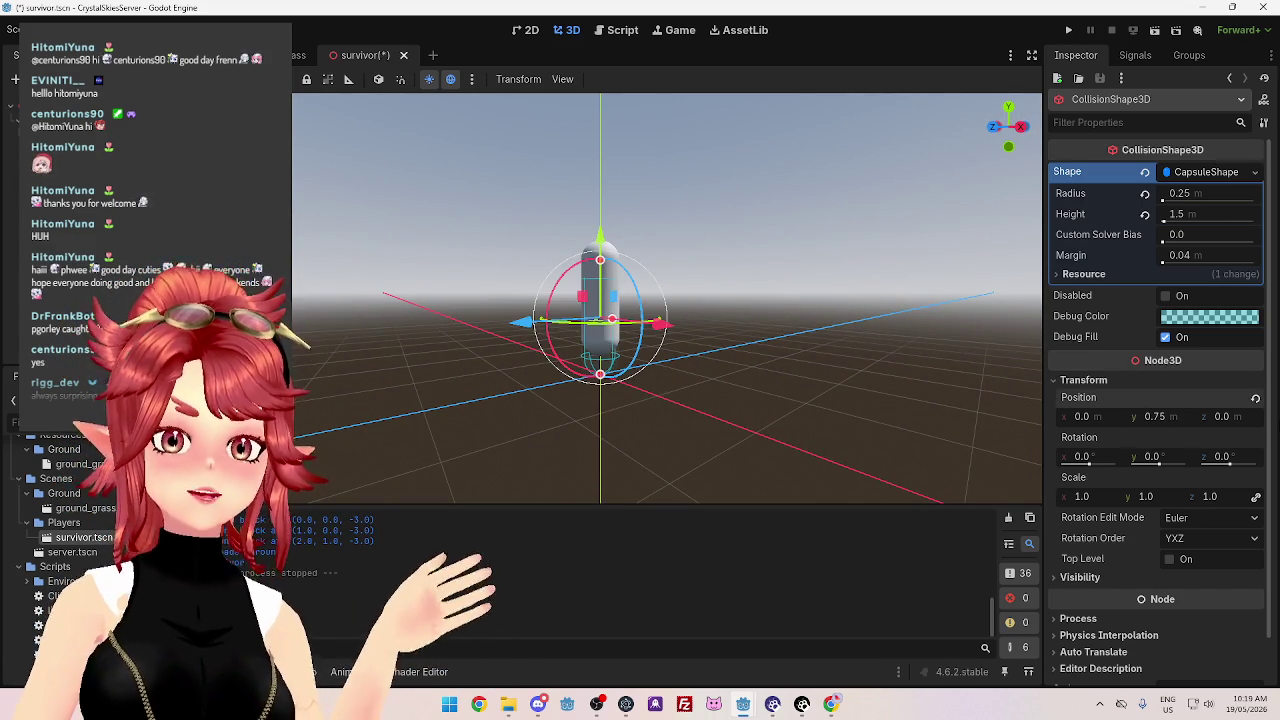
{"action": "left_click", "coordinate": [600, 300]}
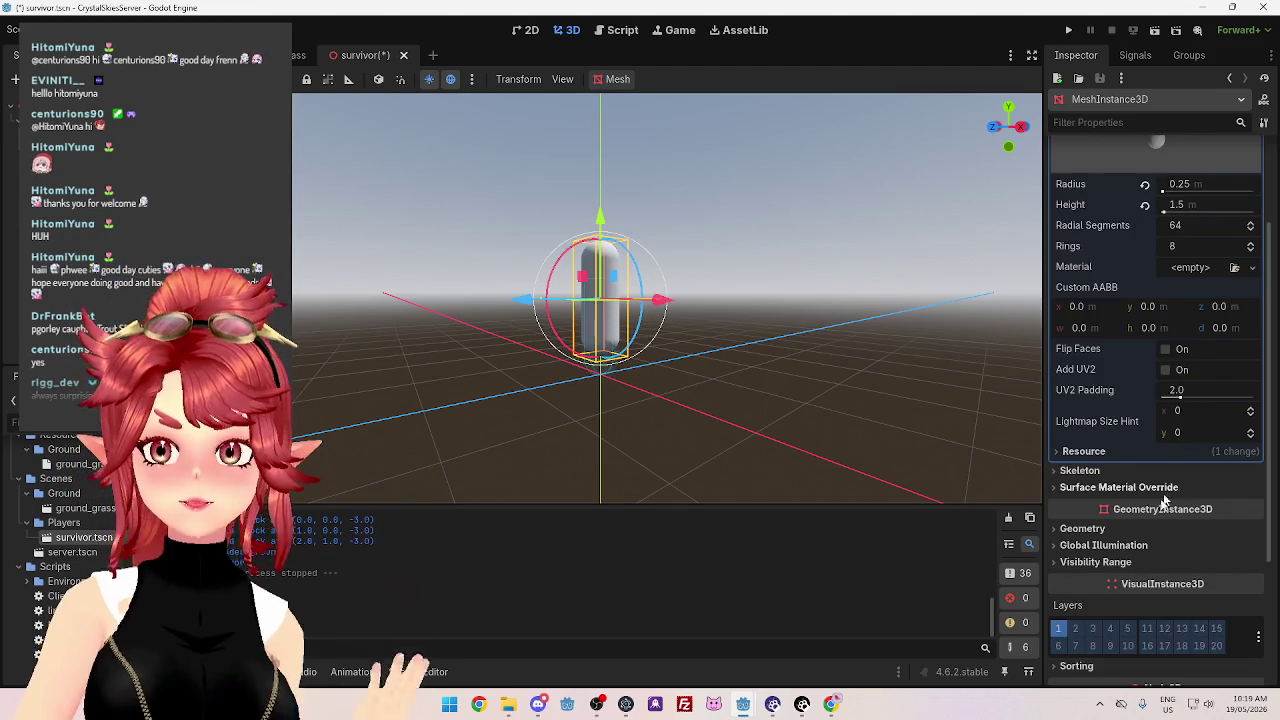
{"action": "left_click", "coordinate": [1083, 529]}
{"action": "left_click", "coordinate": [1083, 529]}
{"action": "scroll", "coordinate": [1179, 557], "scroll_direction": "down", "scroll_amount": 3}
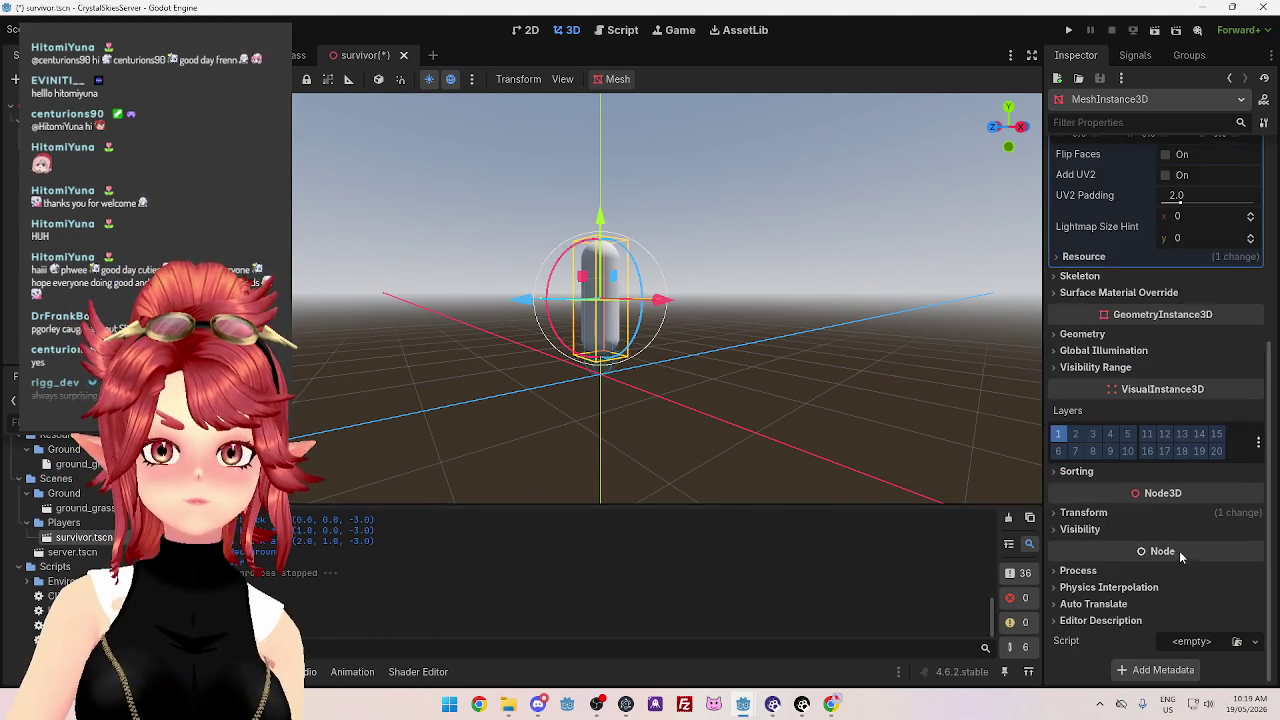
{"action": "left_click", "coordinate": [1121, 518]}
{"action": "type", "text": "0.75"}
{"action": "key", "text": "Return"}
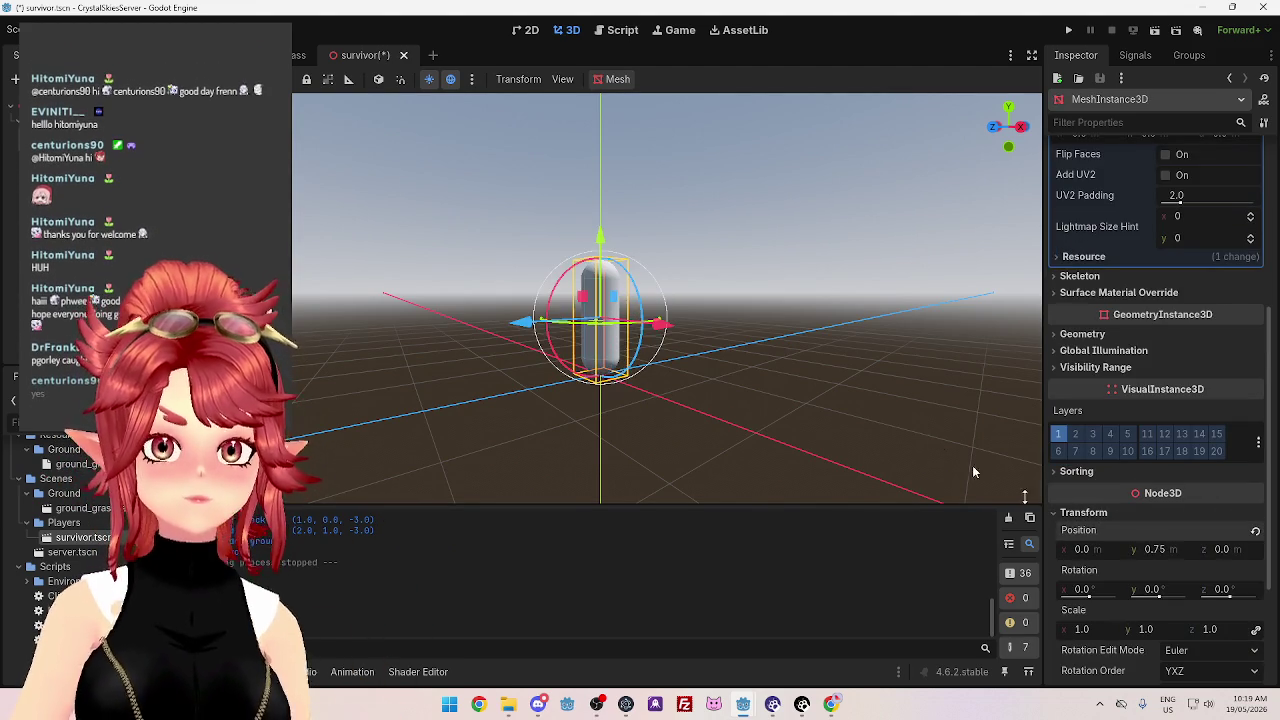
Inspect the raised capsule from several angles and run the project
{"action": "mouse_move", "coordinate": [840, 358]}
{"action": "left_mouse_down"}
{"action": "mouse_move", "coordinate": [523, 280]}
{"action": "mouse_move", "coordinate": [654, 440]}
{"action": "mouse_move", "coordinate": [637, 383]}
{"action": "mouse_move", "coordinate": [626, 388]}
{"action": "mouse_move", "coordinate": [800, 456]}
{"action": "mouse_move", "coordinate": [650, 450]}
{"action": "mouse_move", "coordinate": [490, 422]}
{"action": "mouse_move", "coordinate": [600, 415]}
{"action": "mouse_move", "coordinate": [587, 477]}
{"action": "mouse_move", "coordinate": [520, 460]}
{"action": "mouse_move", "coordinate": [432, 471]}
{"action": "mouse_move", "coordinate": [440, 409]}
{"action": "mouse_move", "coordinate": [476, 393]}
{"action": "mouse_move", "coordinate": [480, 425]}
{"action": "mouse_move", "coordinate": [432, 357]}
{"action": "mouse_move", "coordinate": [545, 349]}
{"action": "left_mouse_up"}
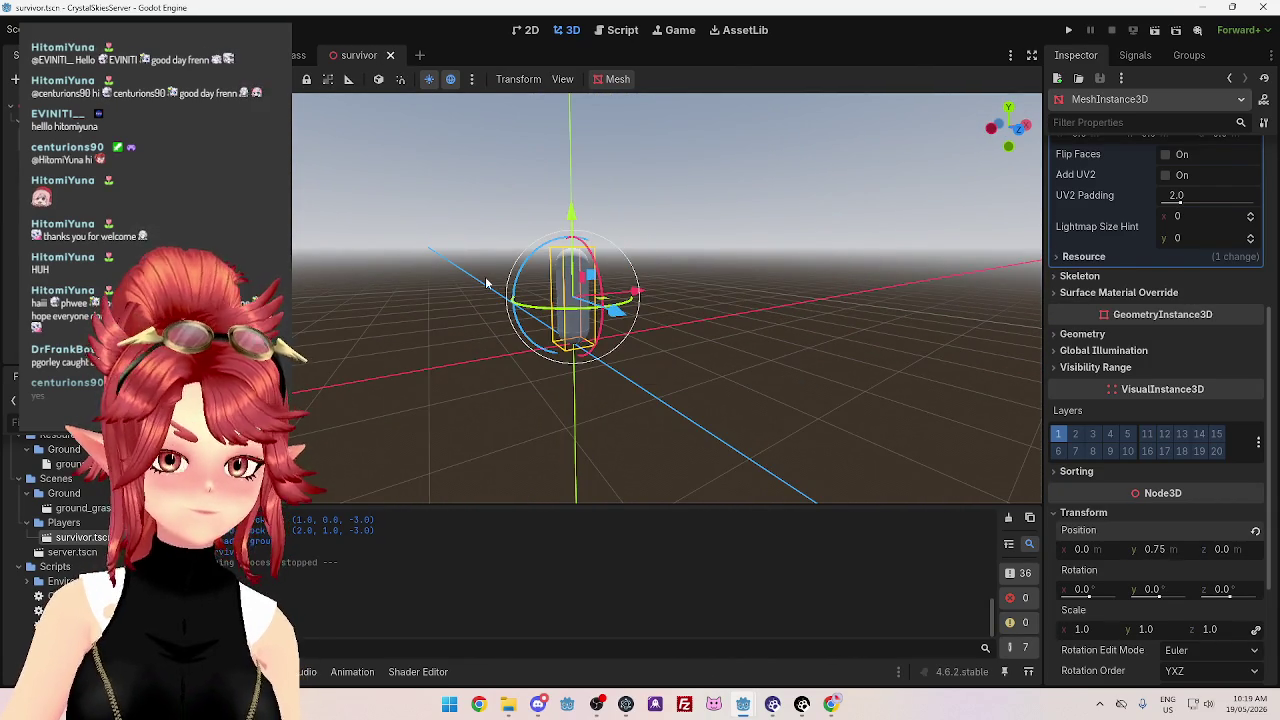
{"action": "mouse_move", "coordinate": [413, 124]}
{"action": "left_mouse_down"}
{"action": "mouse_move", "coordinate": [520, 183]}
{"action": "mouse_move", "coordinate": [781, 234]}
{"action": "mouse_move", "coordinate": [477, 257]}
{"action": "mouse_move", "coordinate": [478, 220]}
{"action": "mouse_move", "coordinate": [777, 246]}
{"action": "mouse_move", "coordinate": [449, 243]}
{"action": "mouse_move", "coordinate": [500, 245]}
{"action": "left_mouse_up"}
{"action": "scroll", "coordinate": [1145, 380], "scroll_direction": "up", "scroll_amount": 5}
{"action": "left_click", "coordinate": [1187, 208]}
{"action": "mouse_move", "coordinate": [1029, 257]}
{"action": "left_mouse_down"}
{"action": "mouse_move", "coordinate": [843, 334]}
{"action": "mouse_move", "coordinate": [909, 326]}
{"action": "mouse_move", "coordinate": [566, 305]}
{"action": "mouse_move", "coordinate": [421, 326]}
{"action": "mouse_move", "coordinate": [990, 420]}
{"action": "mouse_move", "coordinate": [329, 357]}
{"action": "mouse_move", "coordinate": [886, 400]}
{"action": "mouse_move", "coordinate": [941, 372]}
{"action": "mouse_move", "coordinate": [557, 380]}
{"action": "mouse_move", "coordinate": [816, 388]}
{"action": "mouse_move", "coordinate": [805, 388]}
{"action": "left_mouse_up"}
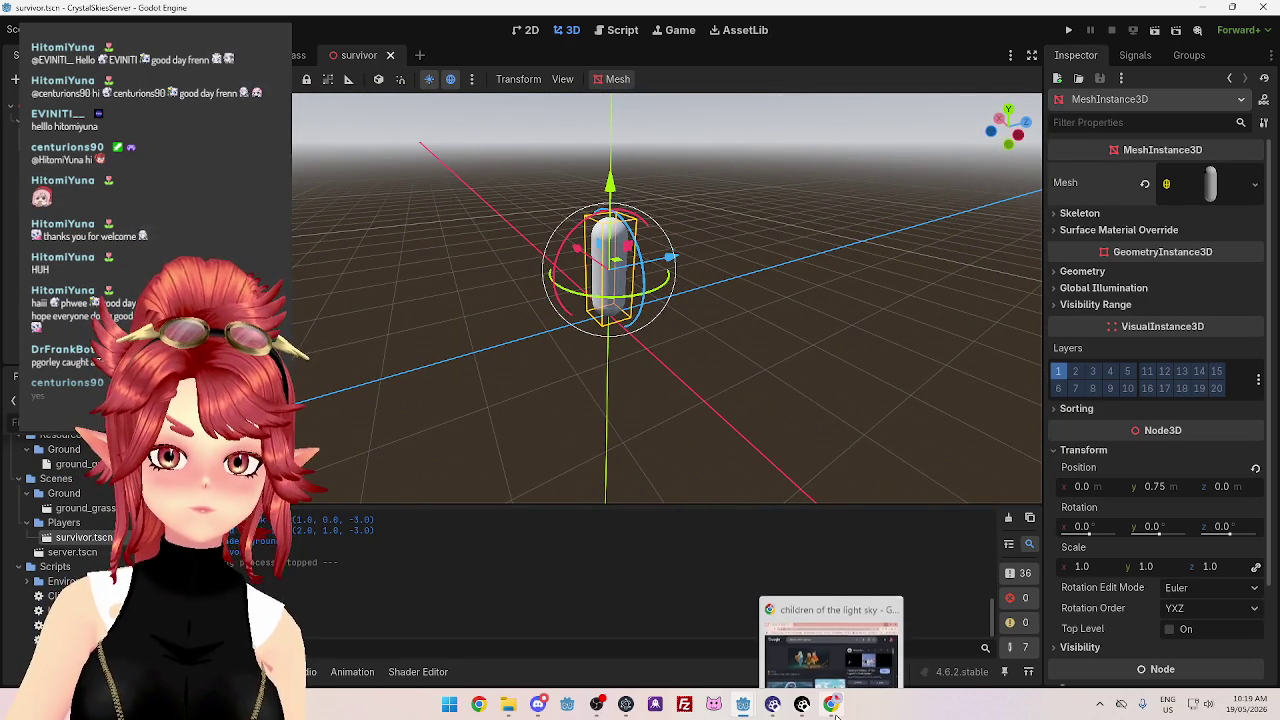
{"action": "mouse_move", "coordinate": [436, 276]}
{"action": "left_mouse_down"}
{"action": "mouse_move", "coordinate": [728, 219]}
{"action": "mouse_move", "coordinate": [906, 108]}
{"action": "left_mouse_up"}
{"action": "left_click", "coordinate": [1068, 31]}
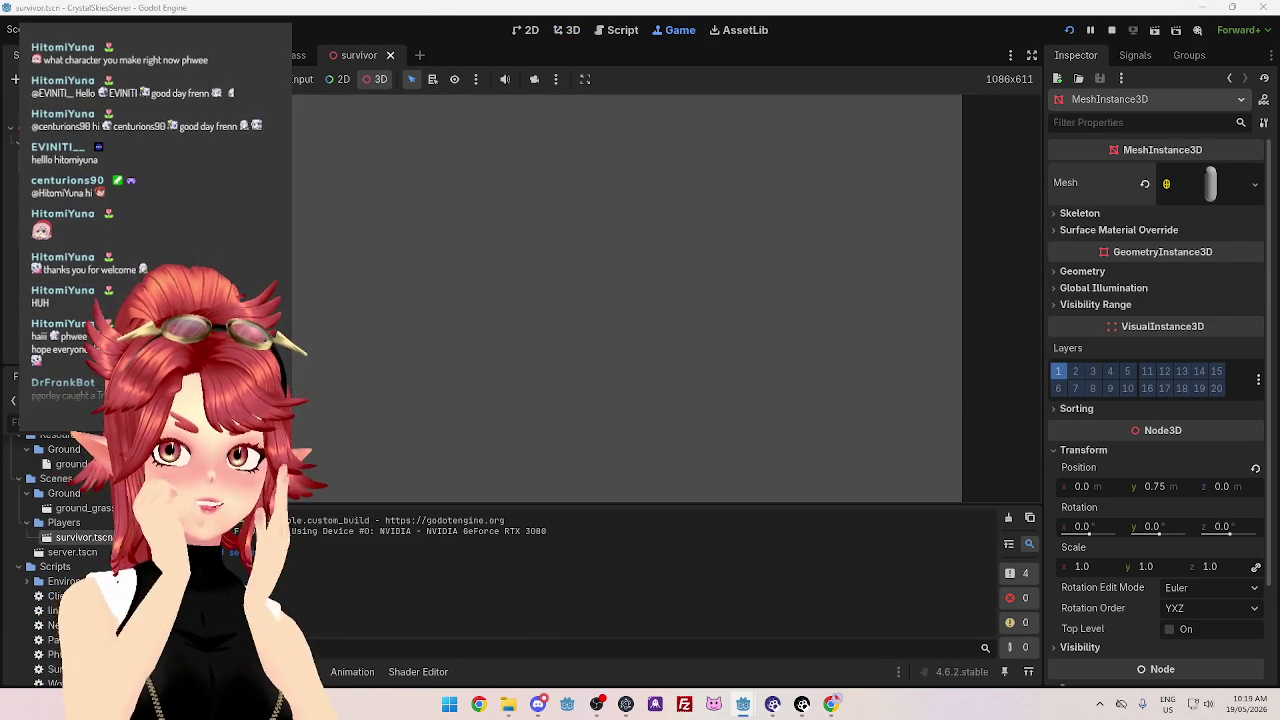
View survivor.png in the Project_26.0_CrystalSkies Design folder, then close the viewer and Explorer
{"action": "key", "text": "alt+Tab"}
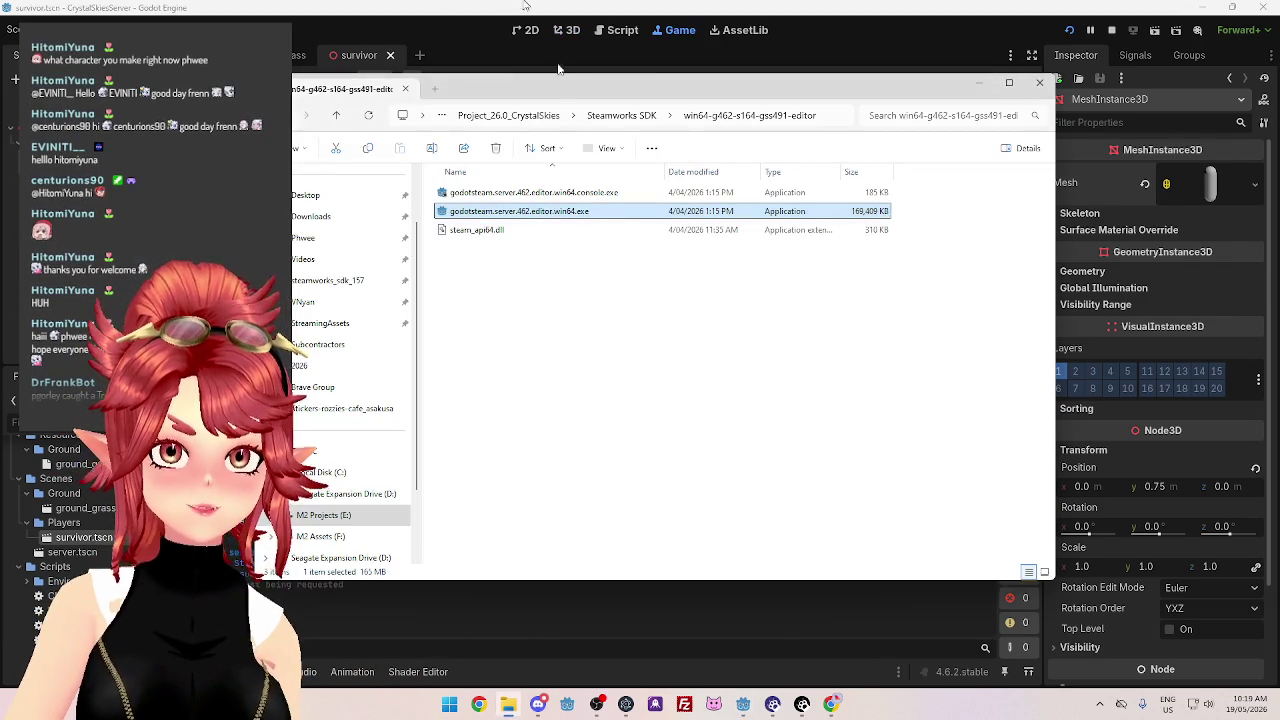
{"action": "left_click", "coordinate": [551, 115]}
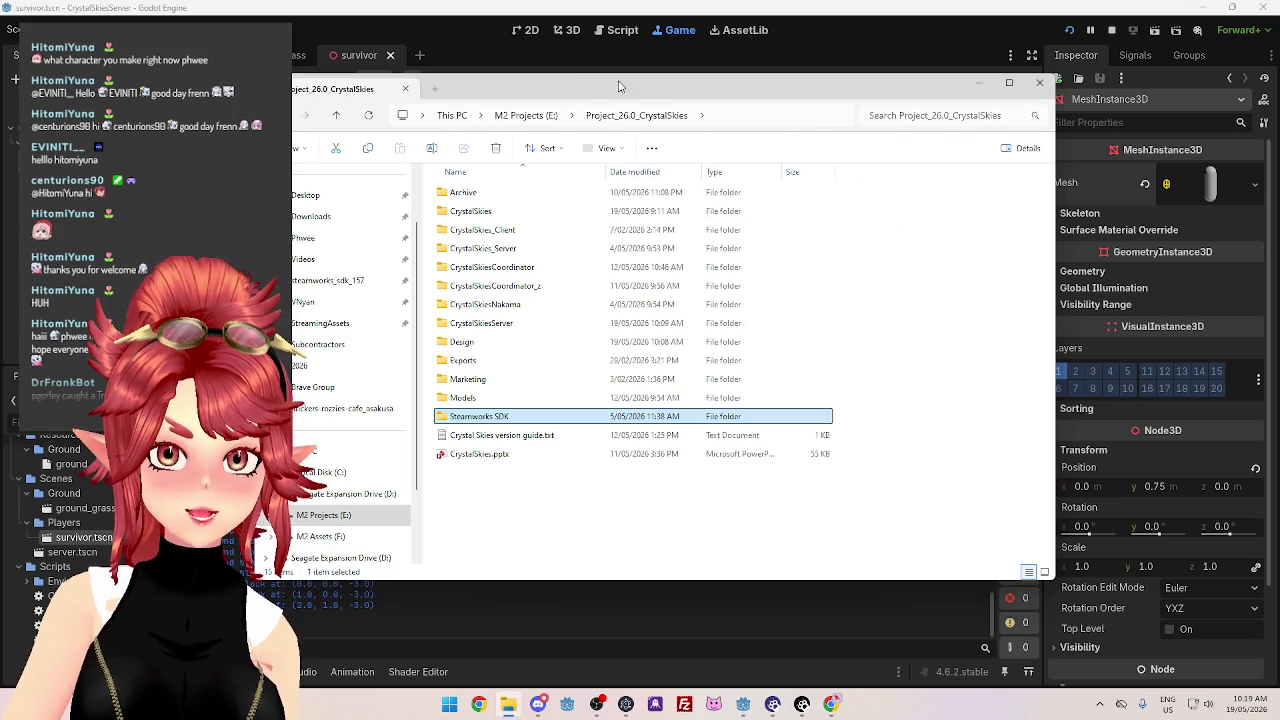
{"action": "double_click", "coordinate": [463, 341]}
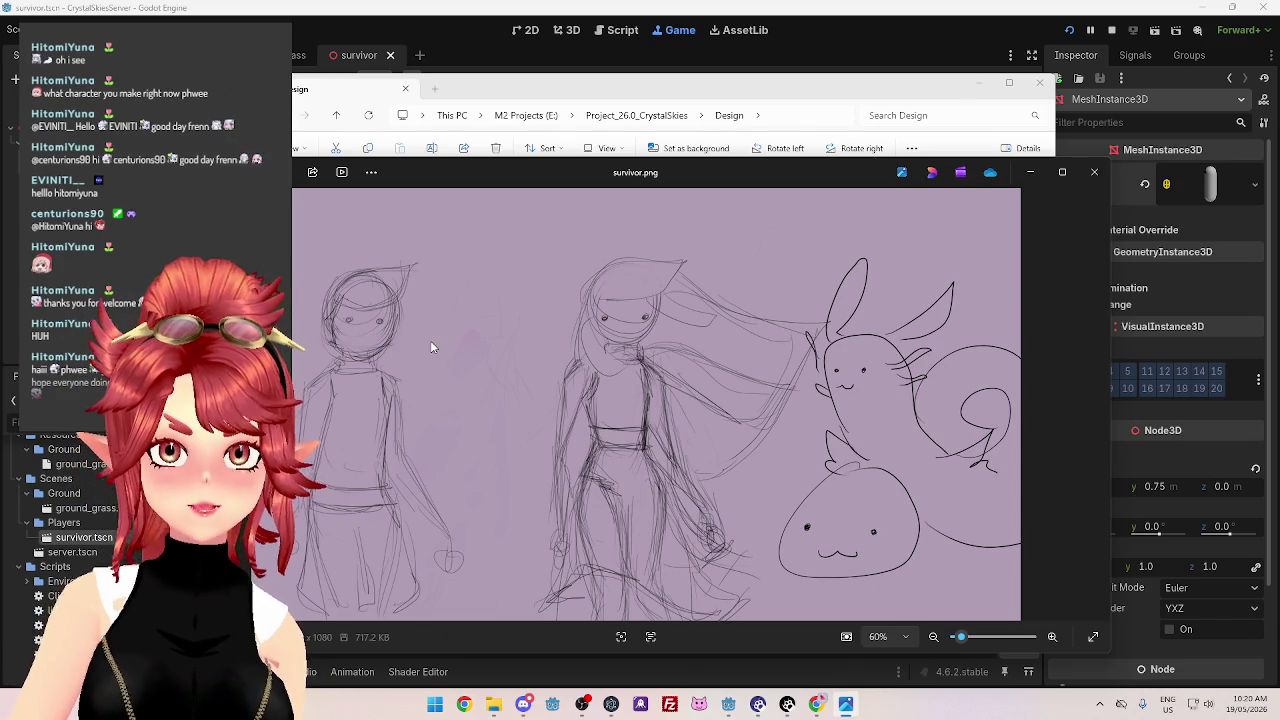
{"action": "left_click", "coordinate": [1094, 172]}
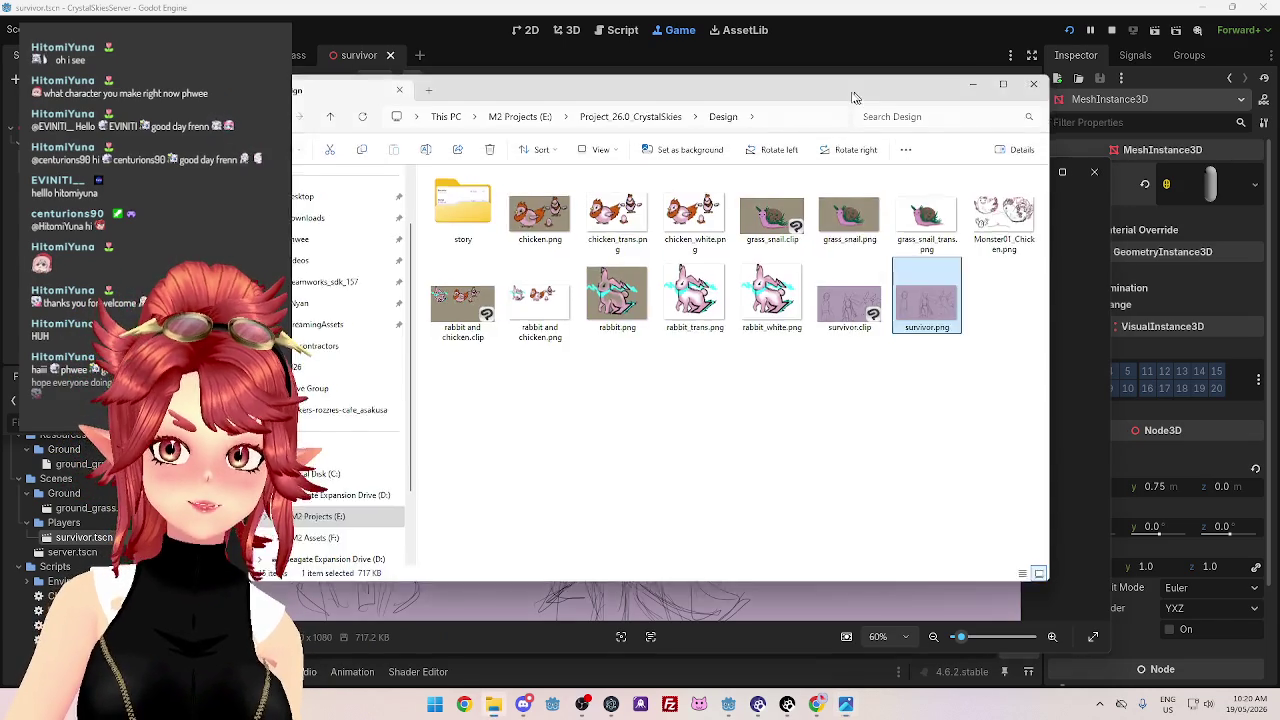
{"action": "left_click", "coordinate": [1022, 96]}
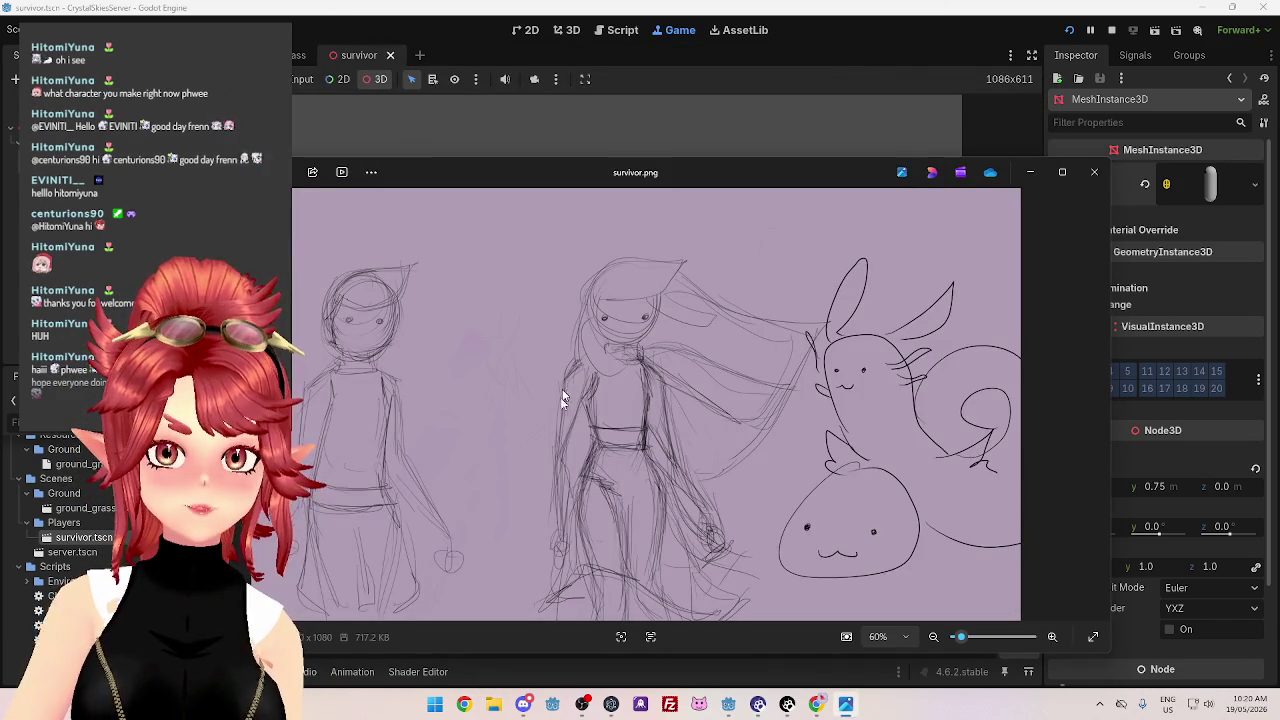
{"action": "left_click", "coordinate": [1030, 61]}
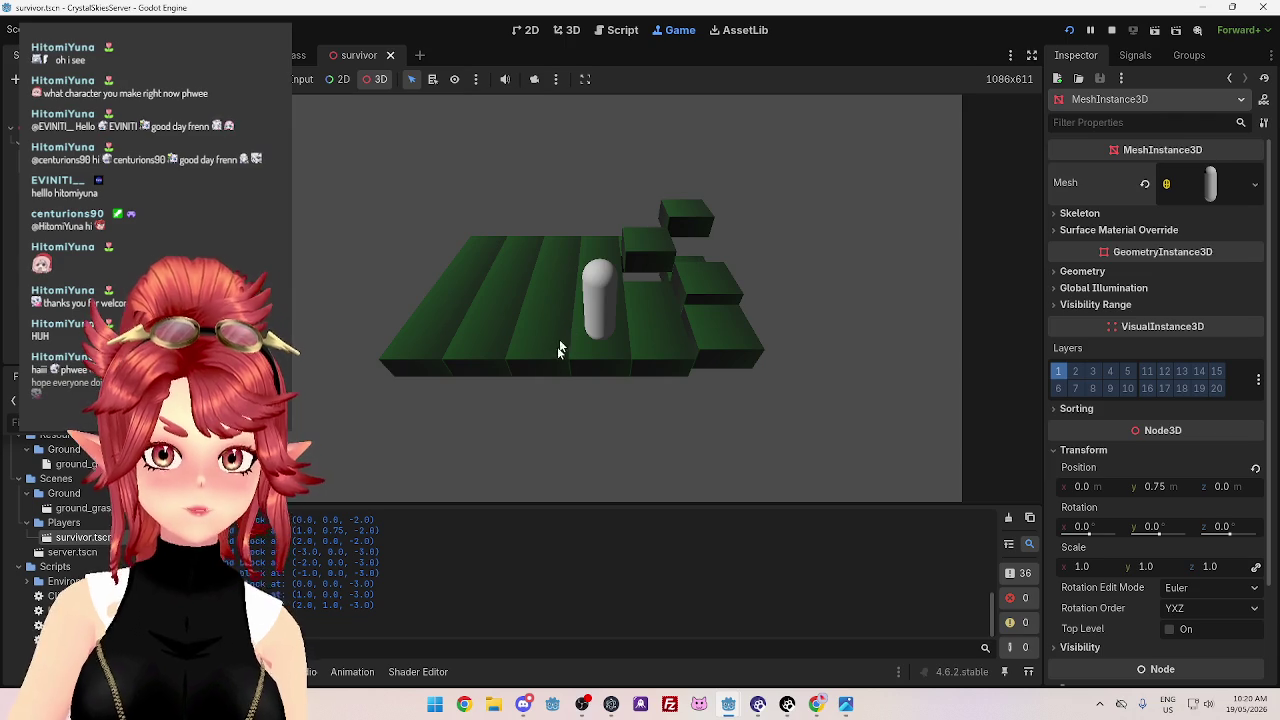
Orbit the game camera around the survivor capsule on the green platform, then stop the game
{"action": "mouse_move", "coordinate": [522, 123]}
{"action": "left_mouse_down"}
{"action": "mouse_move", "coordinate": [654, 214]}
{"action": "mouse_move", "coordinate": [517, 271]}
{"action": "mouse_move", "coordinate": [944, 318]}
{"action": "mouse_move", "coordinate": [315, 290]}
{"action": "mouse_move", "coordinate": [803, 293]}
{"action": "mouse_move", "coordinate": [714, 412]}
{"action": "mouse_move", "coordinate": [821, 254]}
{"action": "mouse_move", "coordinate": [517, 249]}
{"action": "mouse_move", "coordinate": [970, 264]}
{"action": "mouse_move", "coordinate": [564, 290]}
{"action": "mouse_move", "coordinate": [819, 289]}
{"action": "mouse_move", "coordinate": [457, 328]}
{"action": "mouse_move", "coordinate": [905, 353]}
{"action": "mouse_move", "coordinate": [789, 313]}
{"action": "mouse_move", "coordinate": [440, 273]}
{"action": "mouse_move", "coordinate": [897, 297]}
{"action": "mouse_move", "coordinate": [626, 291]}
{"action": "mouse_move", "coordinate": [817, 303]}
{"action": "mouse_move", "coordinate": [731, 246]}
{"action": "mouse_move", "coordinate": [423, 337]}
{"action": "mouse_move", "coordinate": [672, 246]}
{"action": "mouse_move", "coordinate": [503, 314]}
{"action": "mouse_move", "coordinate": [451, 314]}
{"action": "mouse_move", "coordinate": [651, 326]}
{"action": "mouse_move", "coordinate": [500, 341]}
{"action": "mouse_move", "coordinate": [569, 308]}
{"action": "mouse_move", "coordinate": [443, 289]}
{"action": "mouse_move", "coordinate": [499, 270]}
{"action": "mouse_move", "coordinate": [551, 274]}
{"action": "mouse_move", "coordinate": [523, 320]}
{"action": "mouse_move", "coordinate": [496, 302]}
{"action": "mouse_move", "coordinate": [406, 297]}
{"action": "mouse_move", "coordinate": [671, 354]}
{"action": "mouse_move", "coordinate": [671, 343]}
{"action": "mouse_move", "coordinate": [783, 344]}
{"action": "mouse_move", "coordinate": [655, 345]}
{"action": "mouse_move", "coordinate": [591, 363]}
{"action": "mouse_move", "coordinate": [486, 353]}
{"action": "mouse_move", "coordinate": [904, 327]}
{"action": "mouse_move", "coordinate": [692, 325]}
{"action": "mouse_move", "coordinate": [601, 210]}
{"action": "left_mouse_up"}
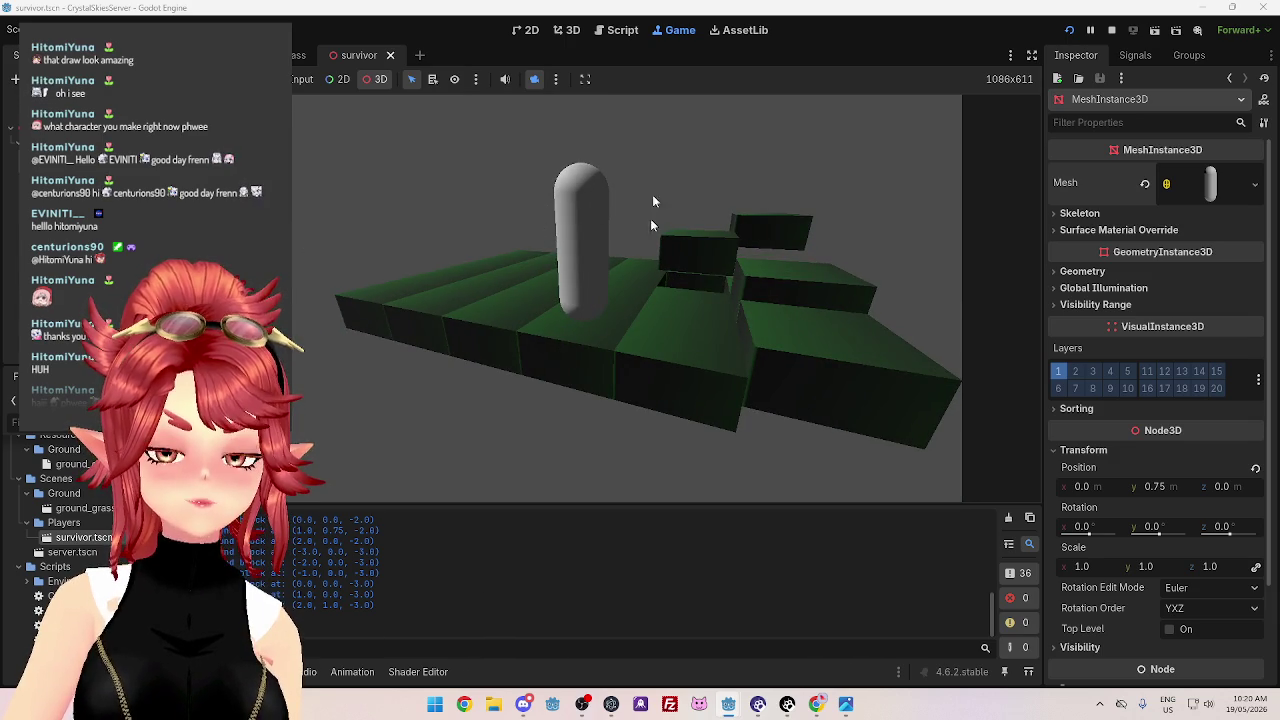
{"action": "mouse_move", "coordinate": [541, 355]}
{"action": "left_mouse_down"}
{"action": "mouse_move", "coordinate": [651, 323]}
{"action": "mouse_move", "coordinate": [563, 234]}
{"action": "left_mouse_up"}
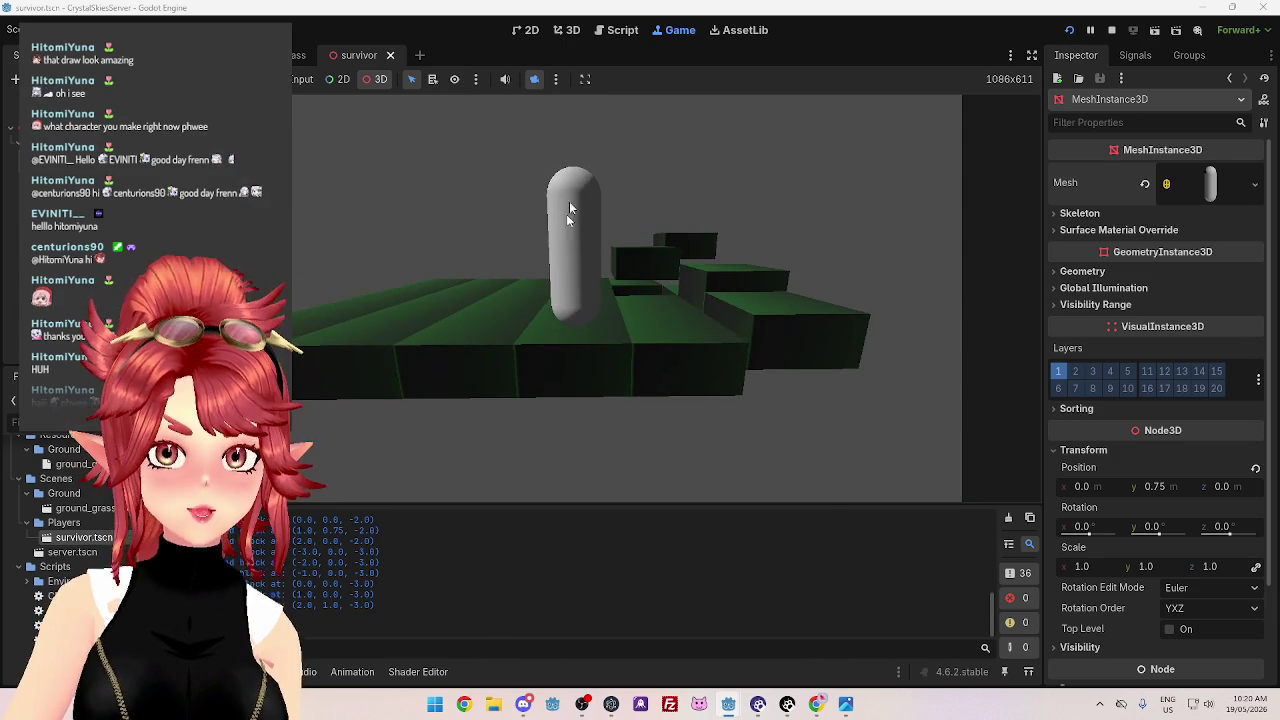
{"action": "left_click_drag", "start_coordinate": [448, 320], "coordinate": [393, 333]}
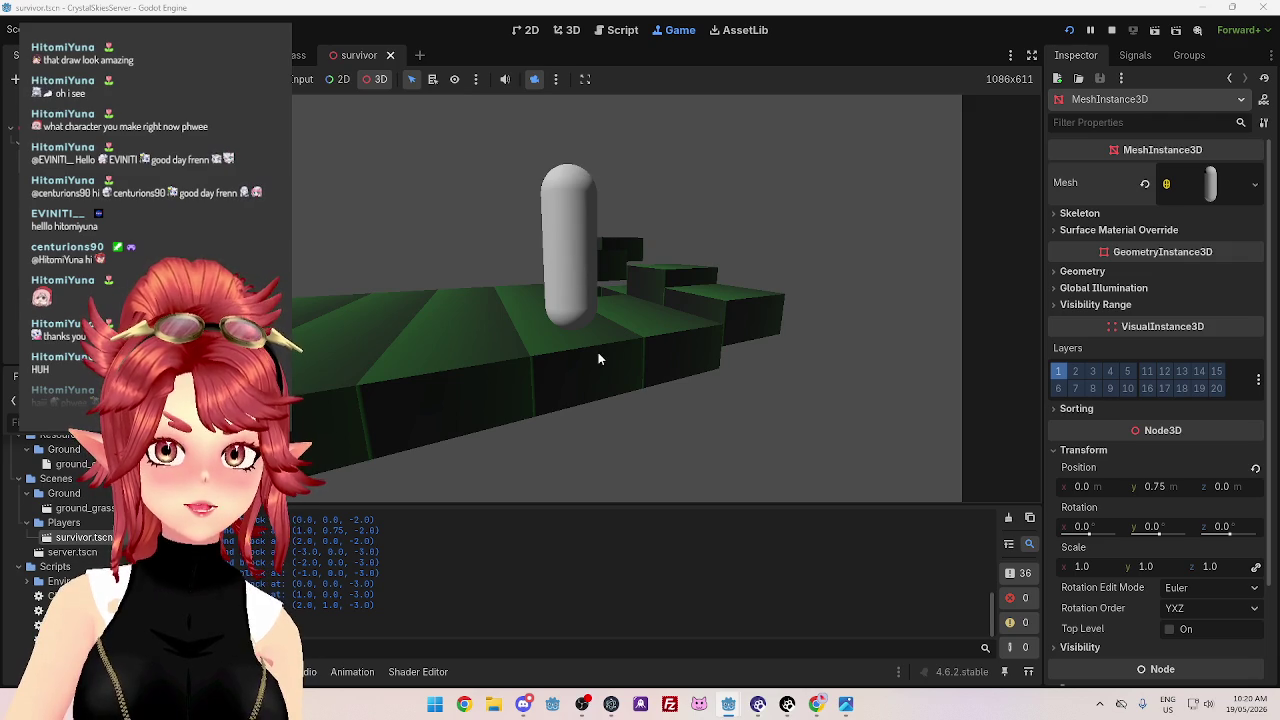
{"action": "mouse_move", "coordinate": [572, 317]}
{"action": "left_mouse_down"}
{"action": "mouse_move", "coordinate": [723, 416]}
{"action": "mouse_move", "coordinate": [566, 433]}
{"action": "mouse_move", "coordinate": [778, 377]}
{"action": "mouse_move", "coordinate": [598, 342]}
{"action": "mouse_move", "coordinate": [734, 302]}
{"action": "mouse_move", "coordinate": [607, 358]}
{"action": "mouse_move", "coordinate": [632, 356]}
{"action": "mouse_move", "coordinate": [613, 410]}
{"action": "mouse_move", "coordinate": [621, 327]}
{"action": "mouse_move", "coordinate": [684, 327]}
{"action": "mouse_move", "coordinate": [581, 359]}
{"action": "mouse_move", "coordinate": [586, 233]}
{"action": "mouse_move", "coordinate": [522, 323]}
{"action": "mouse_move", "coordinate": [610, 249]}
{"action": "mouse_move", "coordinate": [468, 320]}
{"action": "mouse_move", "coordinate": [602, 194]}
{"action": "left_mouse_up"}
{"action": "mouse_move", "coordinate": [617, 340]}
{"action": "left_mouse_down"}
{"action": "mouse_move", "coordinate": [651, 271]}
{"action": "mouse_move", "coordinate": [543, 349]}
{"action": "mouse_move", "coordinate": [694, 329]}
{"action": "mouse_move", "coordinate": [566, 279]}
{"action": "mouse_move", "coordinate": [503, 296]}
{"action": "mouse_move", "coordinate": [791, 306]}
{"action": "mouse_move", "coordinate": [480, 338]}
{"action": "mouse_move", "coordinate": [663, 291]}
{"action": "mouse_move", "coordinate": [473, 308]}
{"action": "mouse_move", "coordinate": [427, 252]}
{"action": "mouse_move", "coordinate": [493, 322]}
{"action": "mouse_move", "coordinate": [445, 334]}
{"action": "mouse_move", "coordinate": [691, 314]}
{"action": "mouse_move", "coordinate": [408, 333]}
{"action": "mouse_move", "coordinate": [382, 316]}
{"action": "left_mouse_up"}
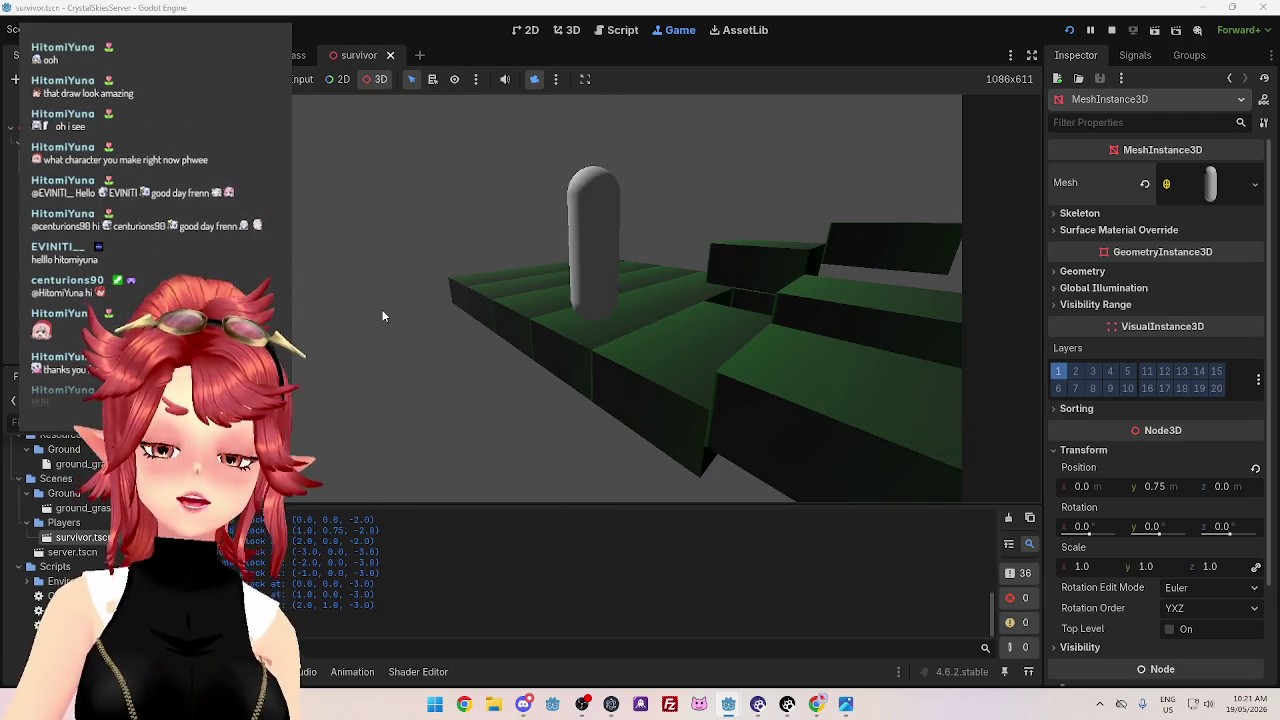
{"action": "mouse_move", "coordinate": [382, 316]}
{"action": "left_mouse_down"}
{"action": "mouse_move", "coordinate": [568, 314]}
{"action": "mouse_move", "coordinate": [491, 369]}
{"action": "mouse_move", "coordinate": [740, 323]}
{"action": "mouse_move", "coordinate": [588, 367]}
{"action": "mouse_move", "coordinate": [433, 323]}
{"action": "mouse_move", "coordinate": [888, 300]}
{"action": "mouse_move", "coordinate": [958, 263]}
{"action": "mouse_move", "coordinate": [840, 290]}
{"action": "mouse_move", "coordinate": [726, 292]}
{"action": "mouse_move", "coordinate": [428, 360]}
{"action": "mouse_move", "coordinate": [705, 343]}
{"action": "mouse_move", "coordinate": [429, 363]}
{"action": "mouse_move", "coordinate": [316, 295]}
{"action": "mouse_move", "coordinate": [463, 286]}
{"action": "mouse_move", "coordinate": [369, 310]}
{"action": "left_mouse_up"}
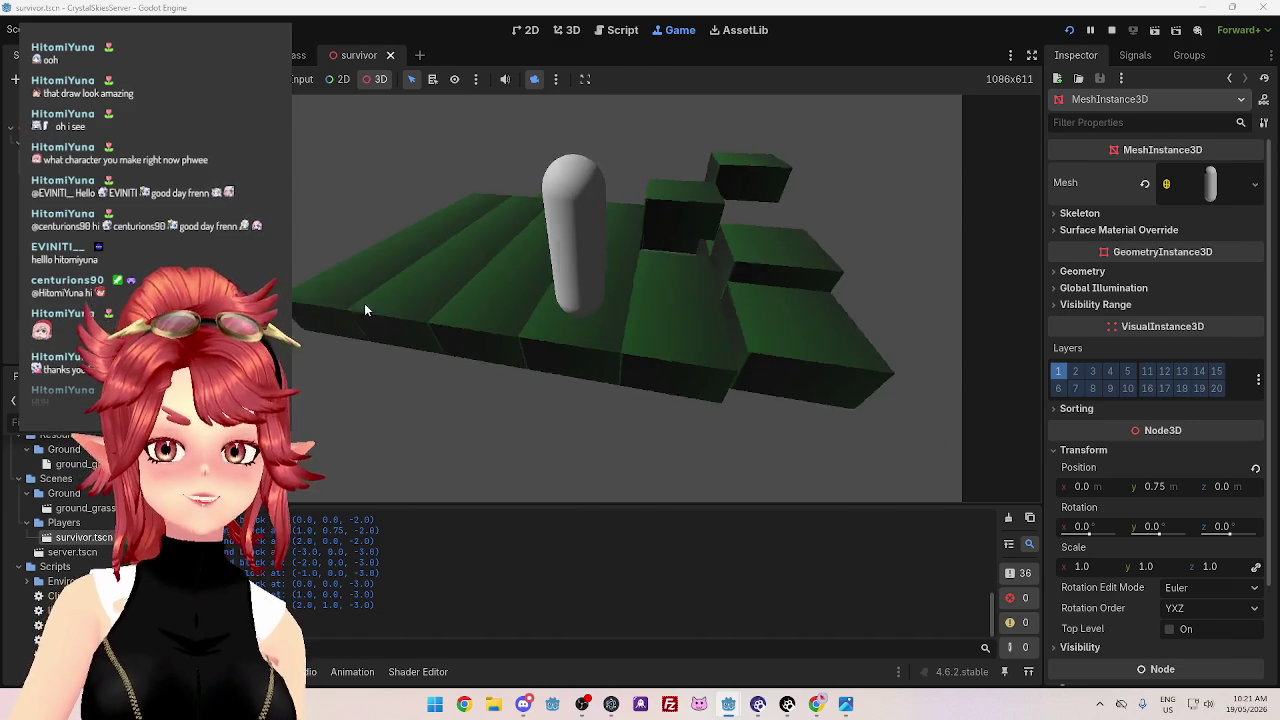
{"action": "left_click", "coordinate": [1113, 30]}
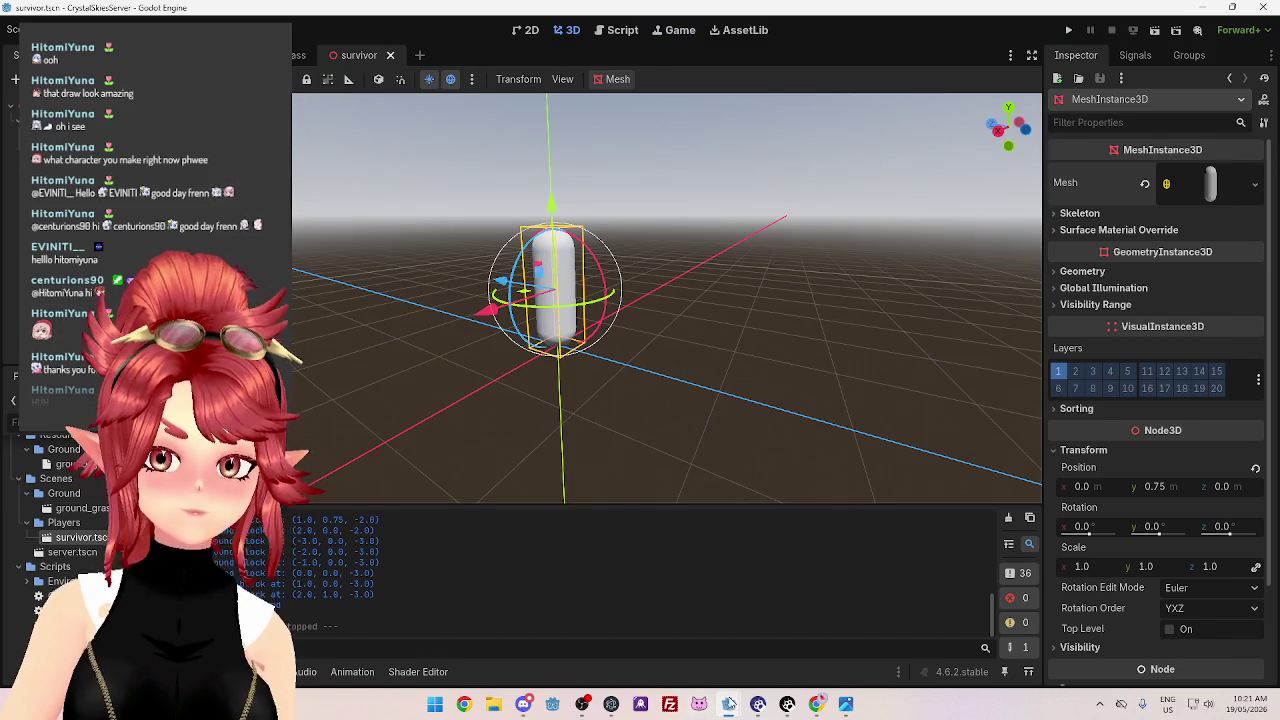
Stop the CrystalSkies client's running game, check the server's capsule, and return to the client editor
{"action": "mouse_move", "coordinate": [729, 704]}
{"action": "left_click", "coordinate": [670, 632]}
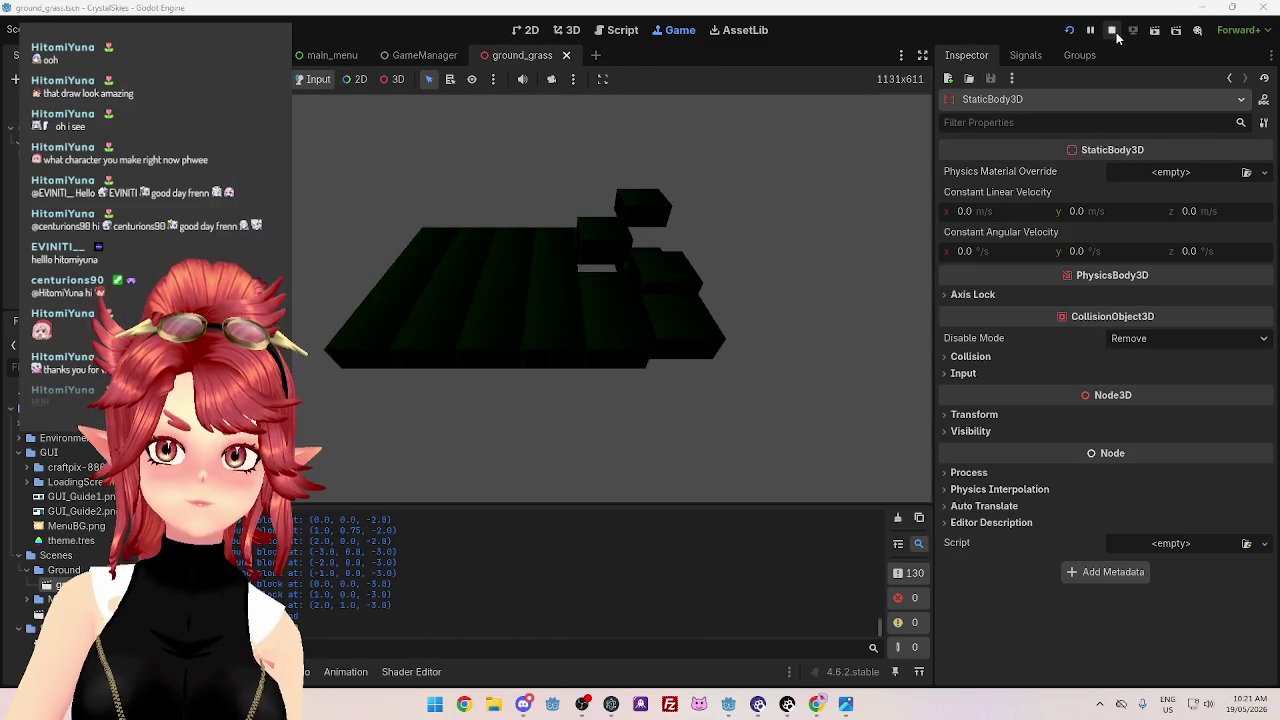
{"action": "left_click", "coordinate": [1113, 30]}
{"action": "mouse_move", "coordinate": [729, 704]}
{"action": "left_click", "coordinate": [800, 630]}
{"action": "mouse_move", "coordinate": [630, 427]}
{"action": "left_mouse_down"}
{"action": "mouse_move", "coordinate": [766, 443]}
{"action": "mouse_move", "coordinate": [713, 442]}
{"action": "mouse_move", "coordinate": [752, 470]}
{"action": "mouse_move", "coordinate": [366, 480]}
{"action": "mouse_move", "coordinate": [868, 460]}
{"action": "mouse_move", "coordinate": [423, 466]}
{"action": "mouse_move", "coordinate": [1029, 434]}
{"action": "mouse_move", "coordinate": [563, 437]}
{"action": "mouse_move", "coordinate": [443, 421]}
{"action": "mouse_move", "coordinate": [809, 434]}
{"action": "mouse_move", "coordinate": [600, 443]}
{"action": "mouse_move", "coordinate": [840, 449]}
{"action": "mouse_move", "coordinate": [737, 449]}
{"action": "mouse_move", "coordinate": [766, 463]}
{"action": "mouse_move", "coordinate": [523, 457]}
{"action": "mouse_move", "coordinate": [852, 443]}
{"action": "mouse_move", "coordinate": [607, 459]}
{"action": "mouse_move", "coordinate": [810, 466]}
{"action": "mouse_move", "coordinate": [717, 468]}
{"action": "left_mouse_up"}
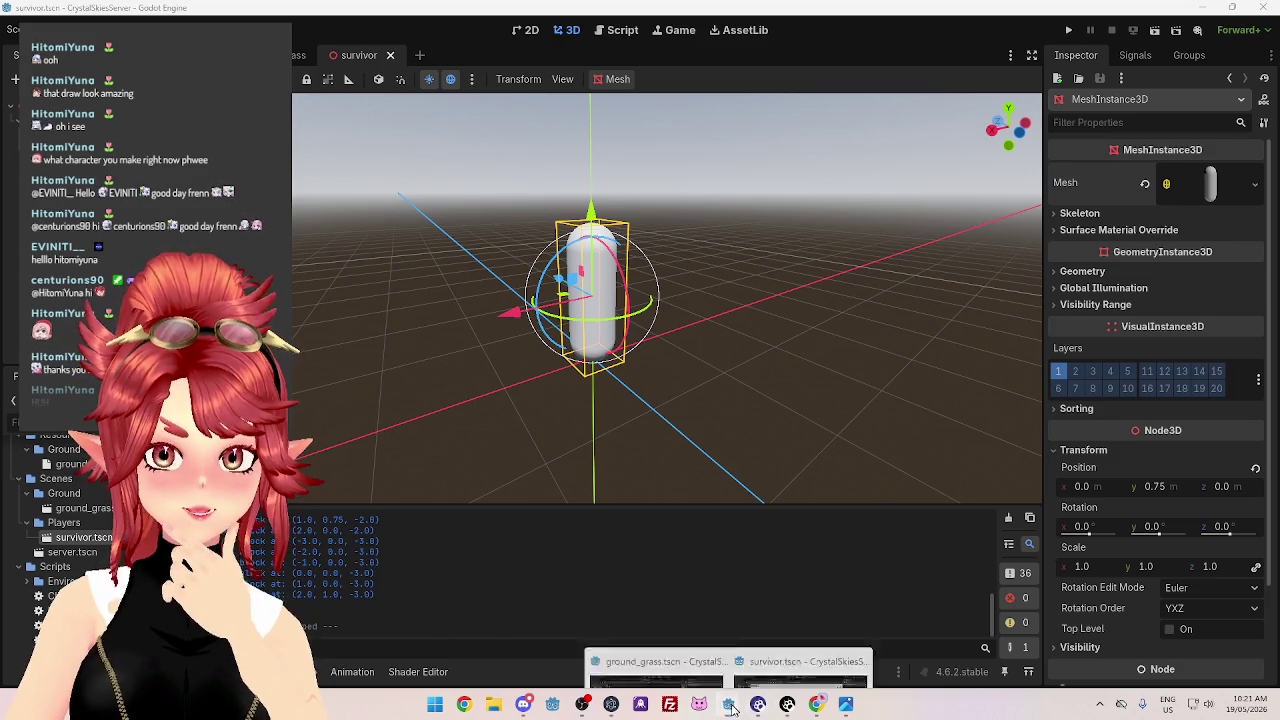
{"action": "left_click", "coordinate": [731, 707]}
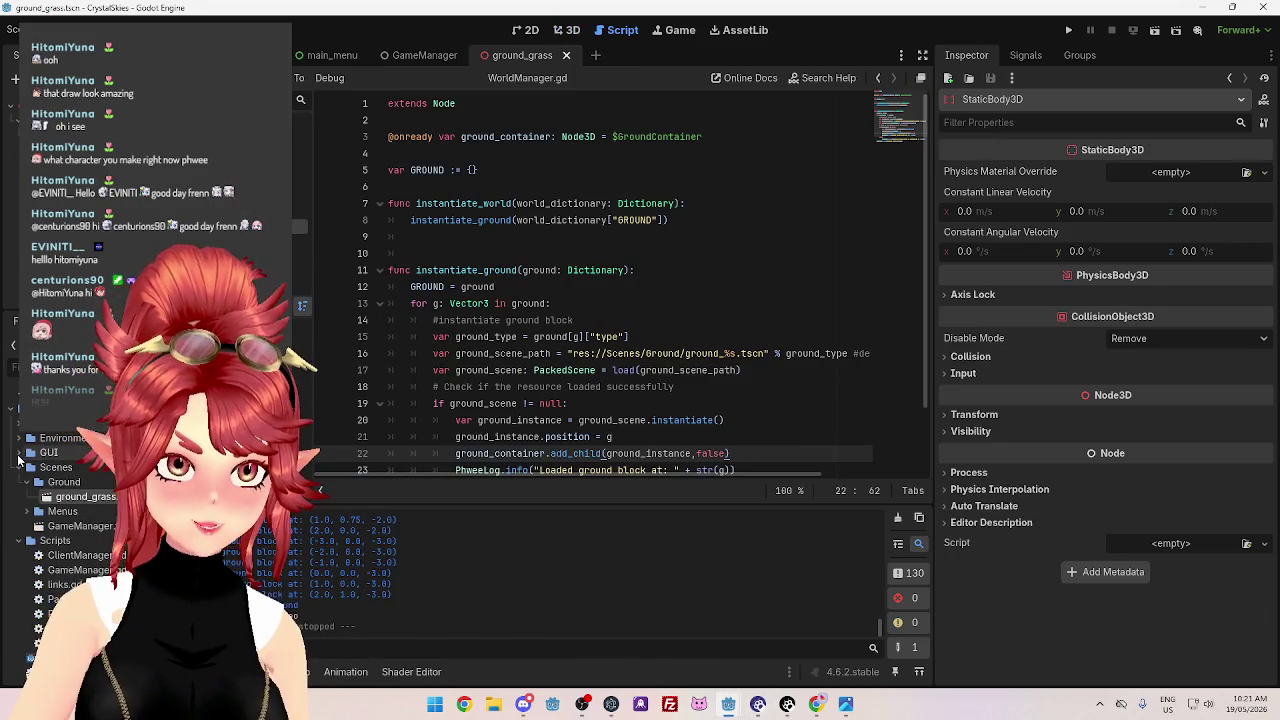
Create a folder named Players under the client project's Scenes folder in the FileSystem dock
{"action": "right_click", "coordinate": [50, 467]}
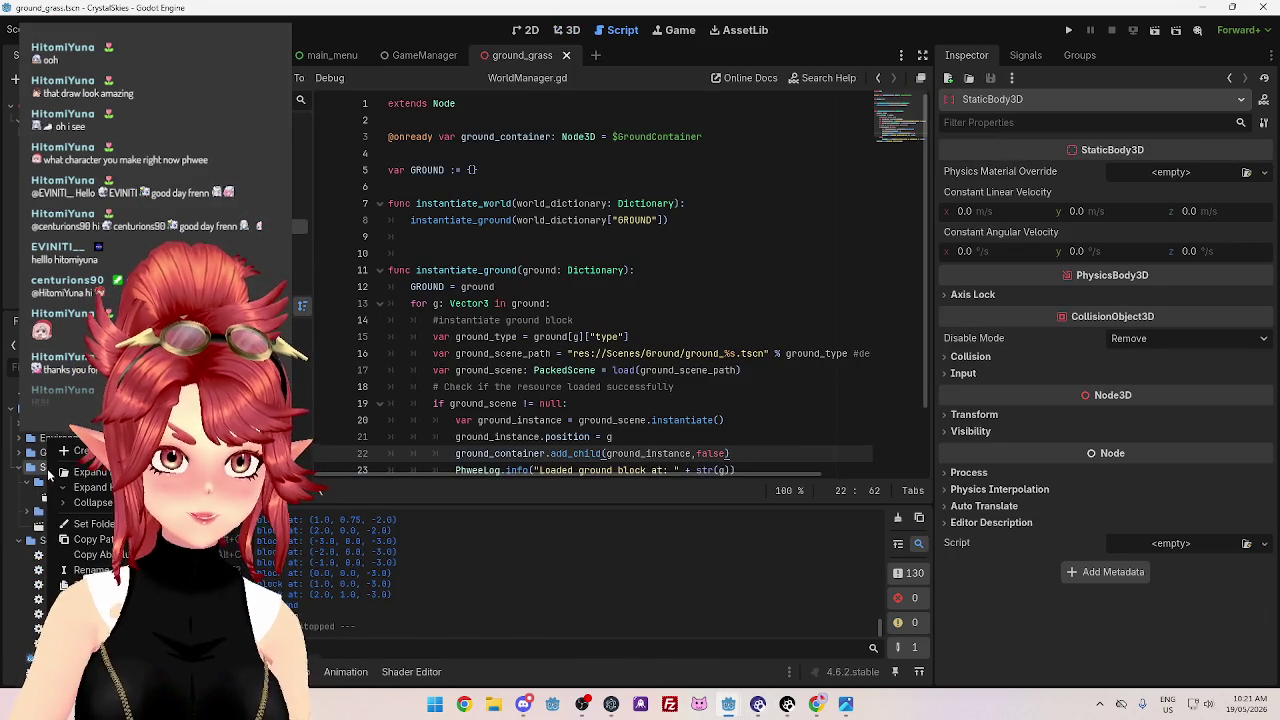
{"action": "mouse_move", "coordinate": [728, 704]}
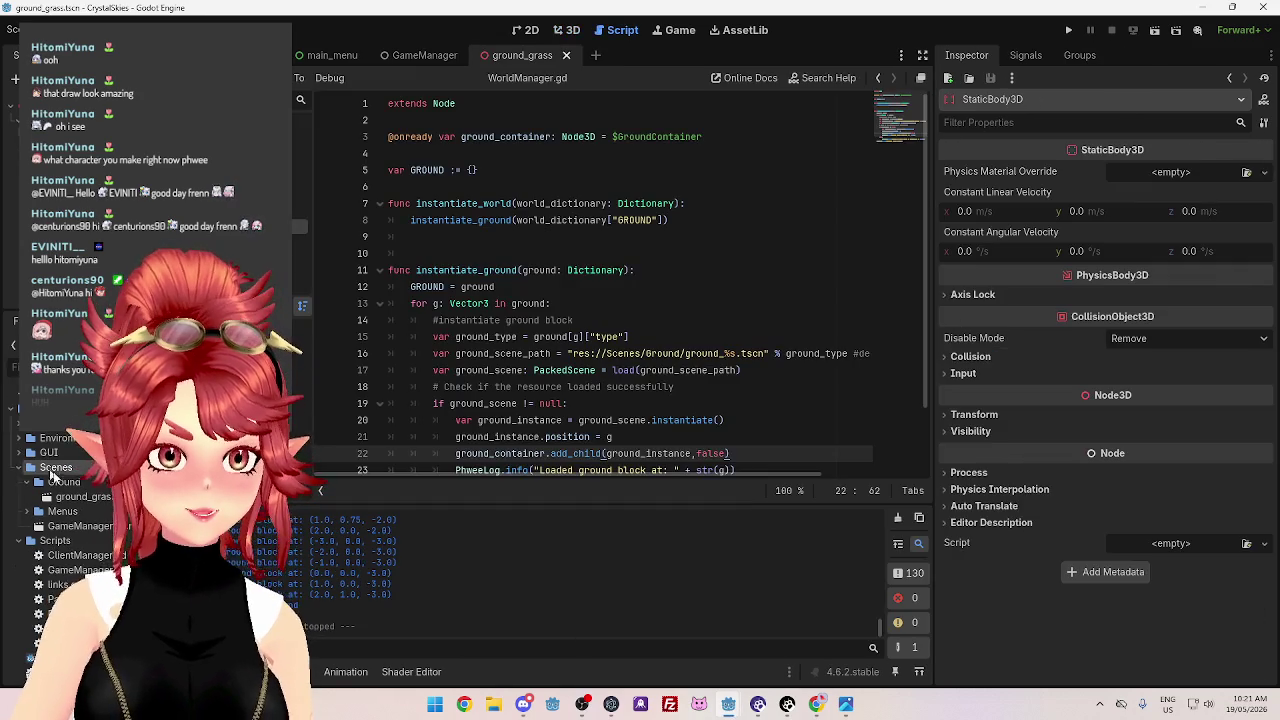
{"action": "right_click", "coordinate": [72, 468]}
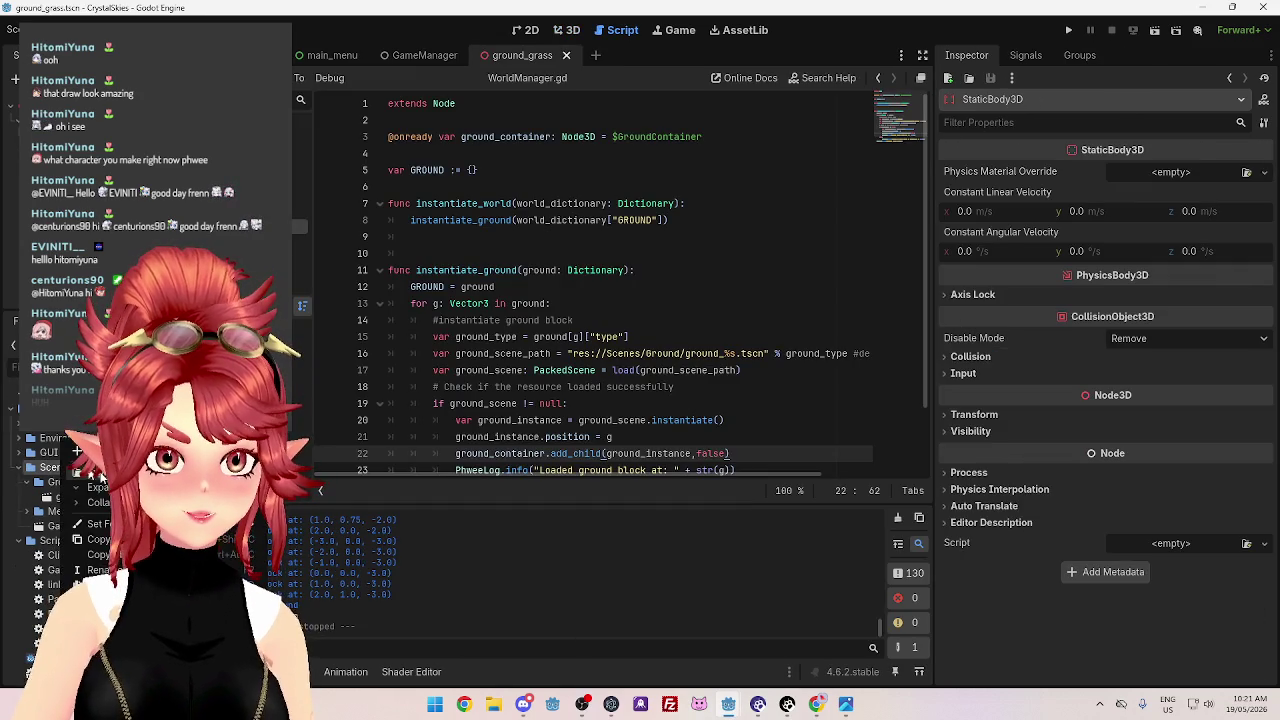
{"action": "left_click", "coordinate": [314, 454]}
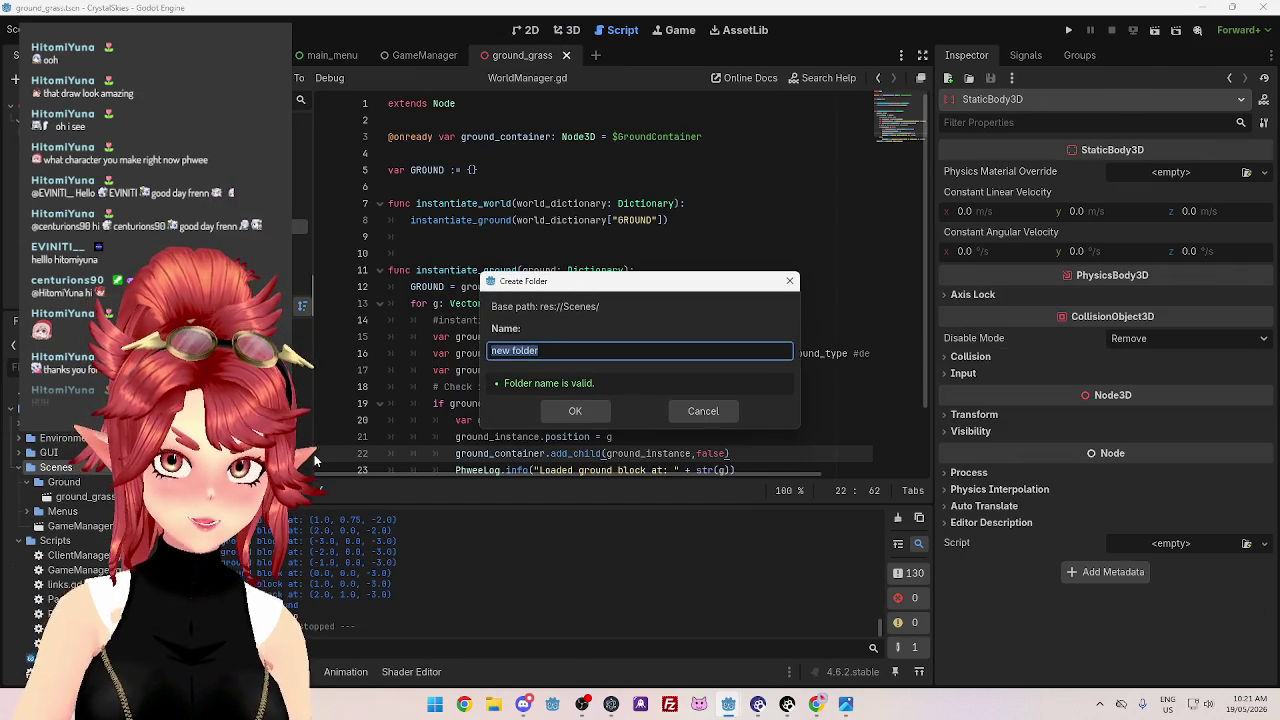
{"action": "type", "text": "Players"}
{"action": "key", "text": "Return"}
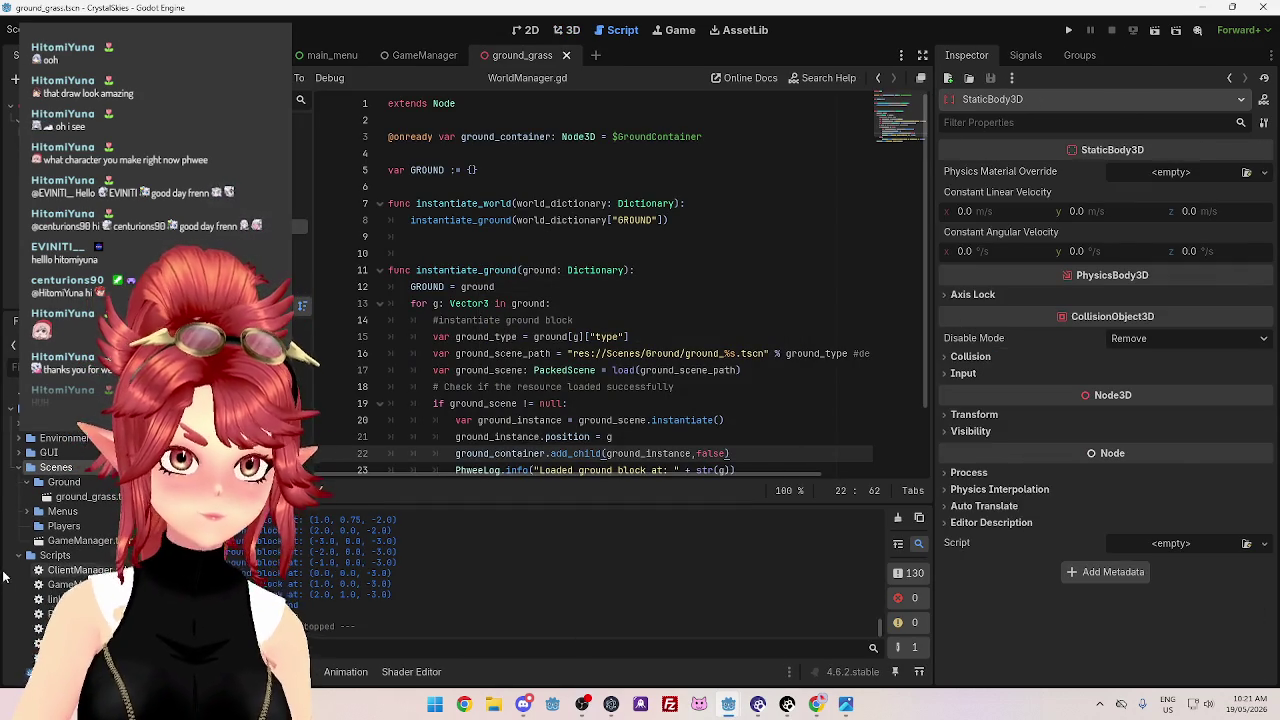
{"action": "left_click", "coordinate": [493, 704]}
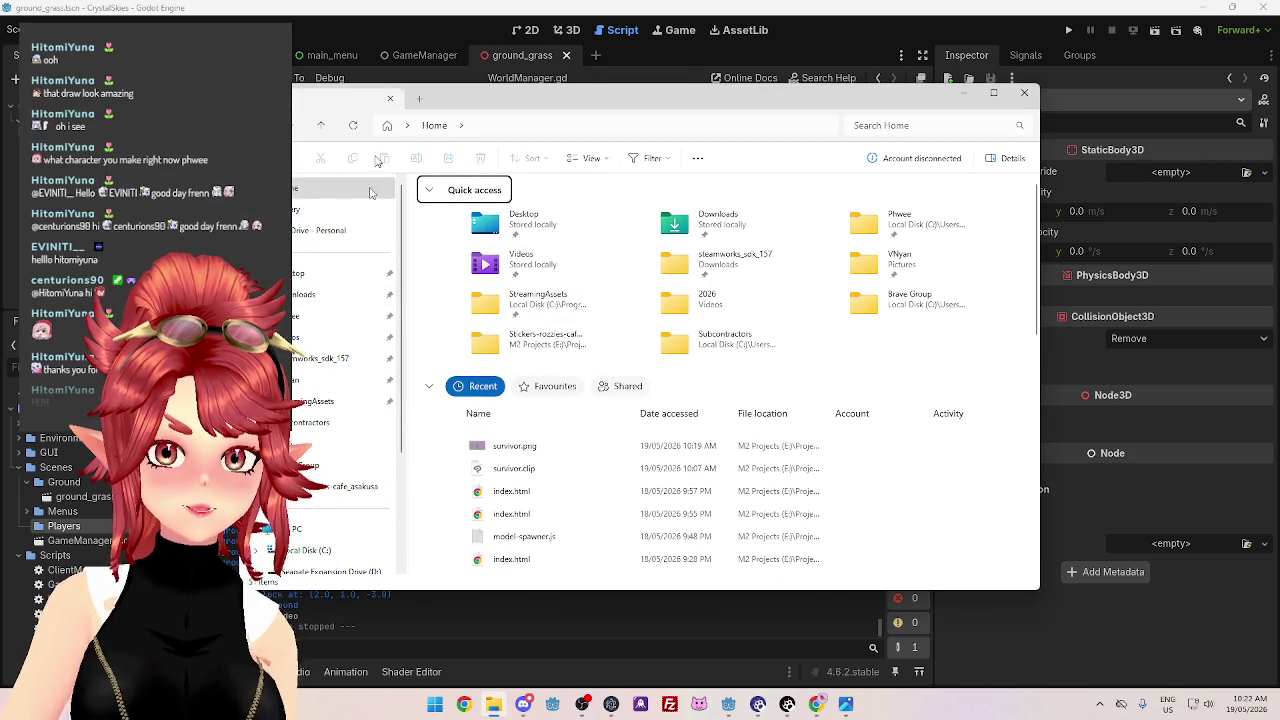
In File Explorer, navigate the M2 Projects drive to the Project_26.0_CrystalSkies folder
{"action": "scroll", "coordinate": [331, 554], "scroll_direction": "down", "scroll_amount": 2}
{"action": "left_click", "coordinate": [312, 503]}
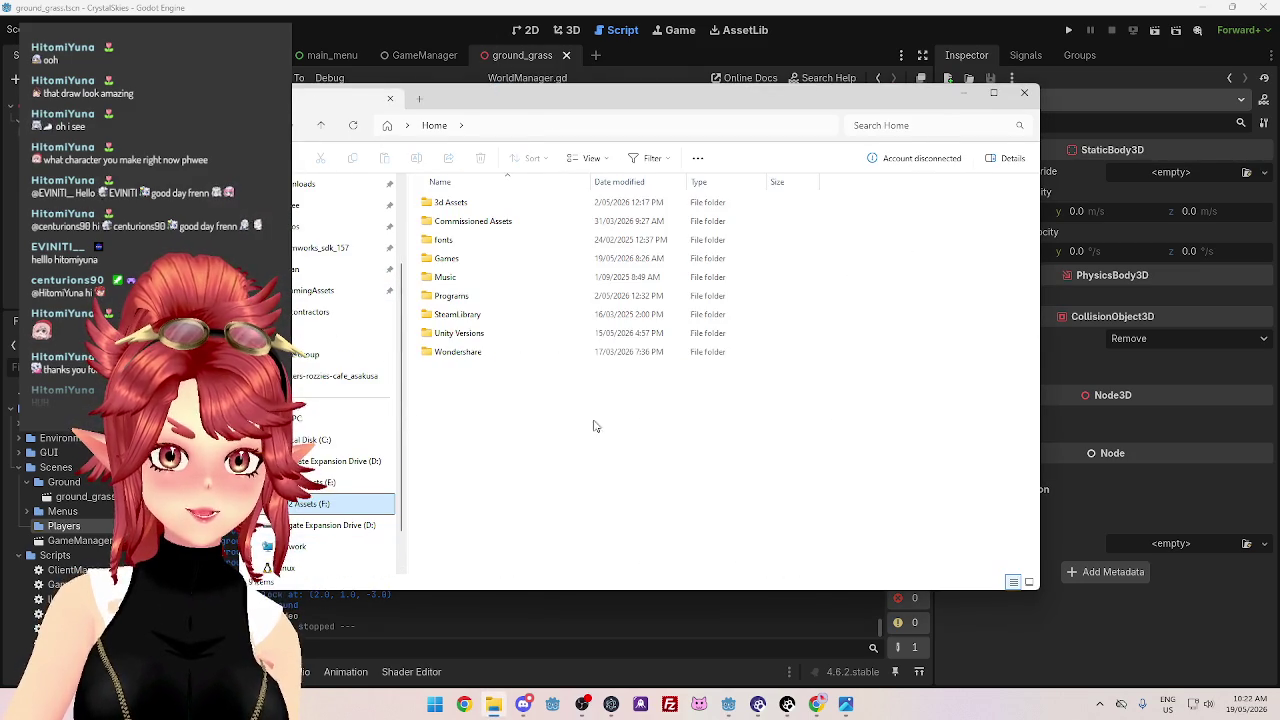
{"action": "left_click", "coordinate": [340, 482]}
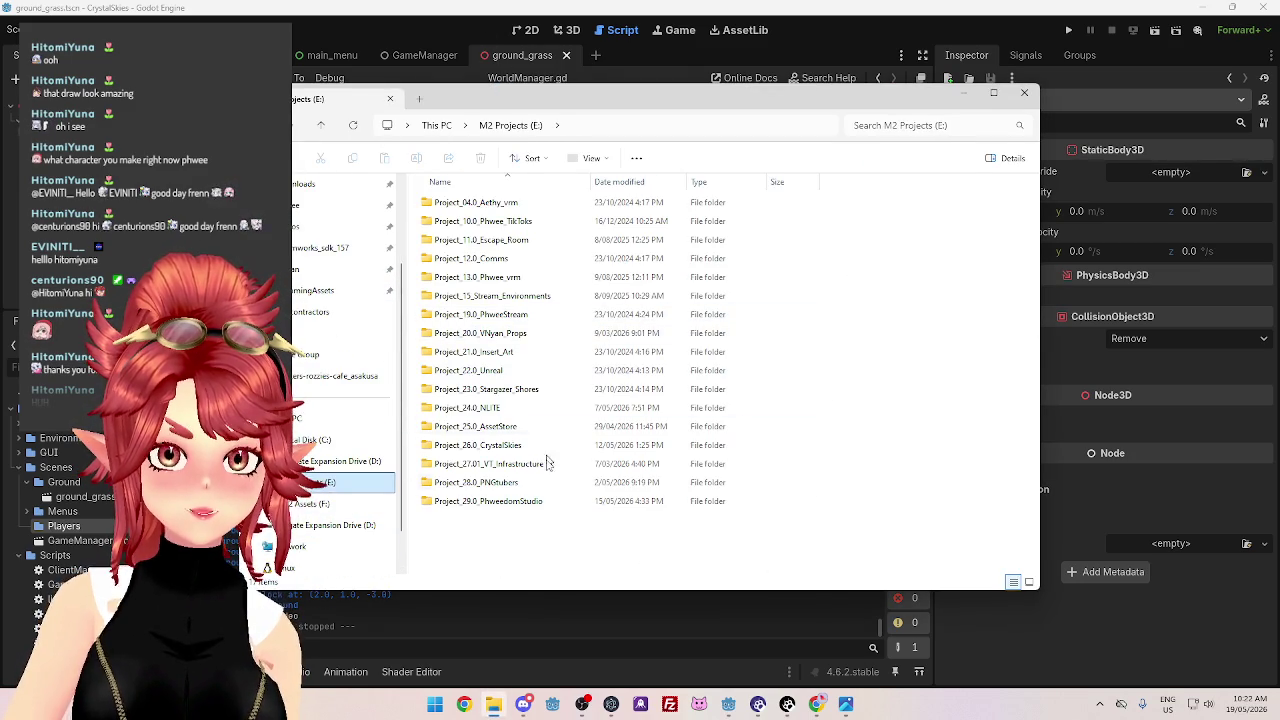
{"action": "double_click", "coordinate": [478, 445]}
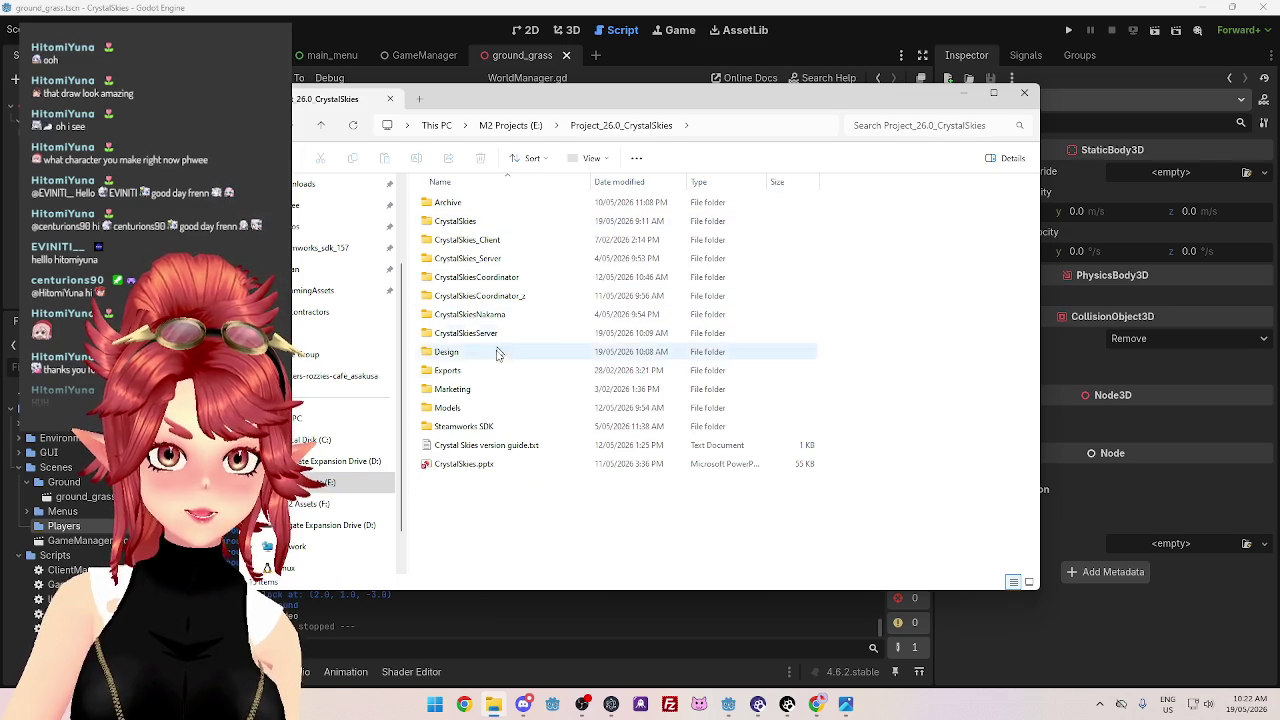
{"action": "left_click_drag", "start_coordinate": [543, 105], "coordinate": [548, 86]}
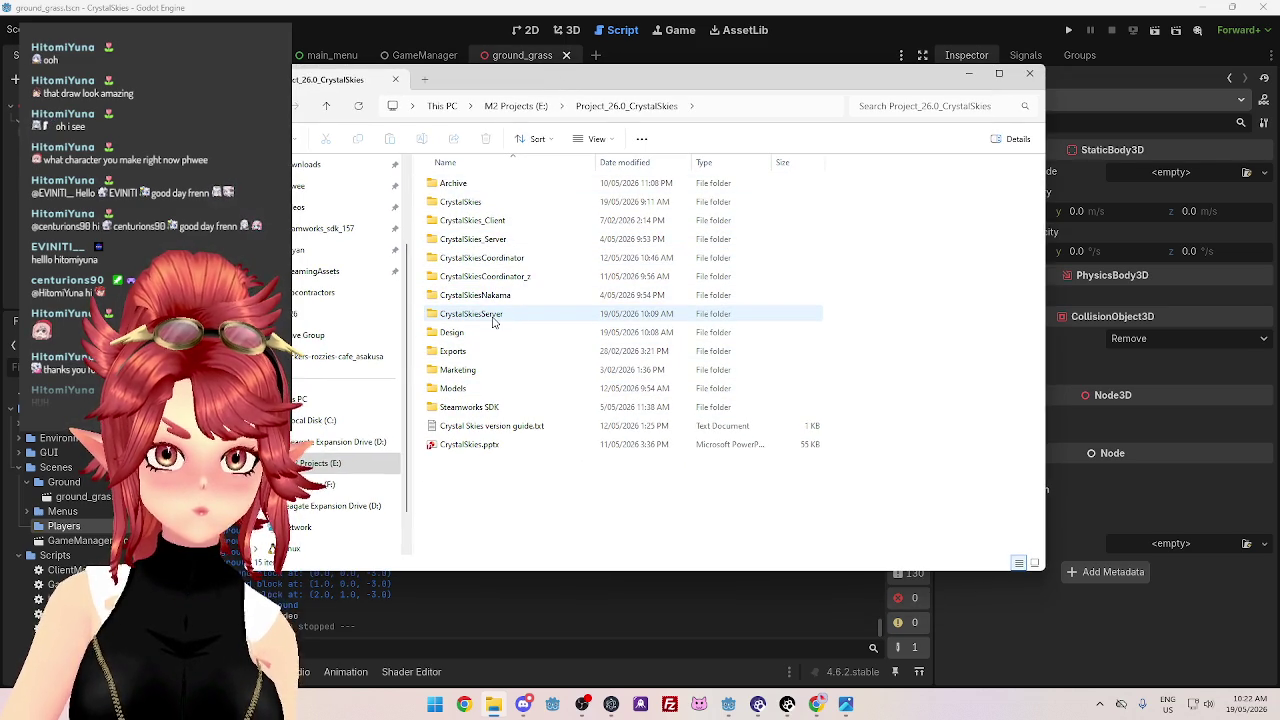
{"action": "double_click", "coordinate": [491, 202]}
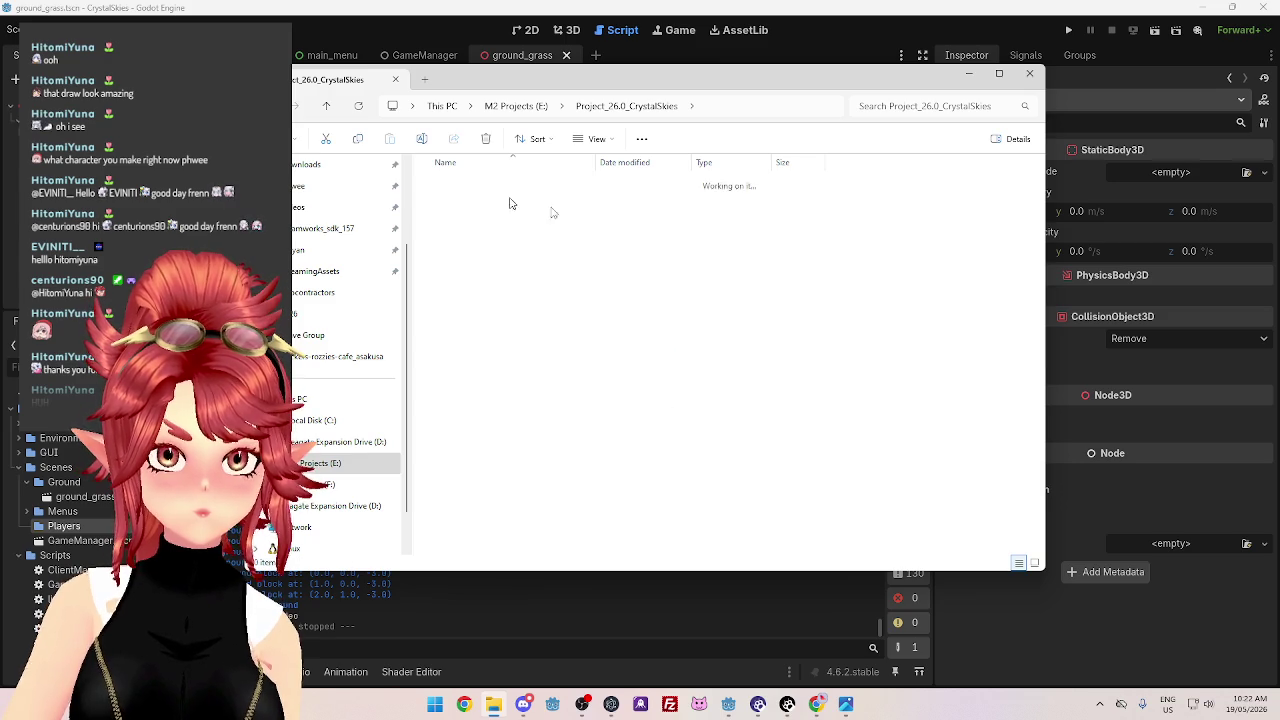
{"action": "left_click", "coordinate": [636, 107]}
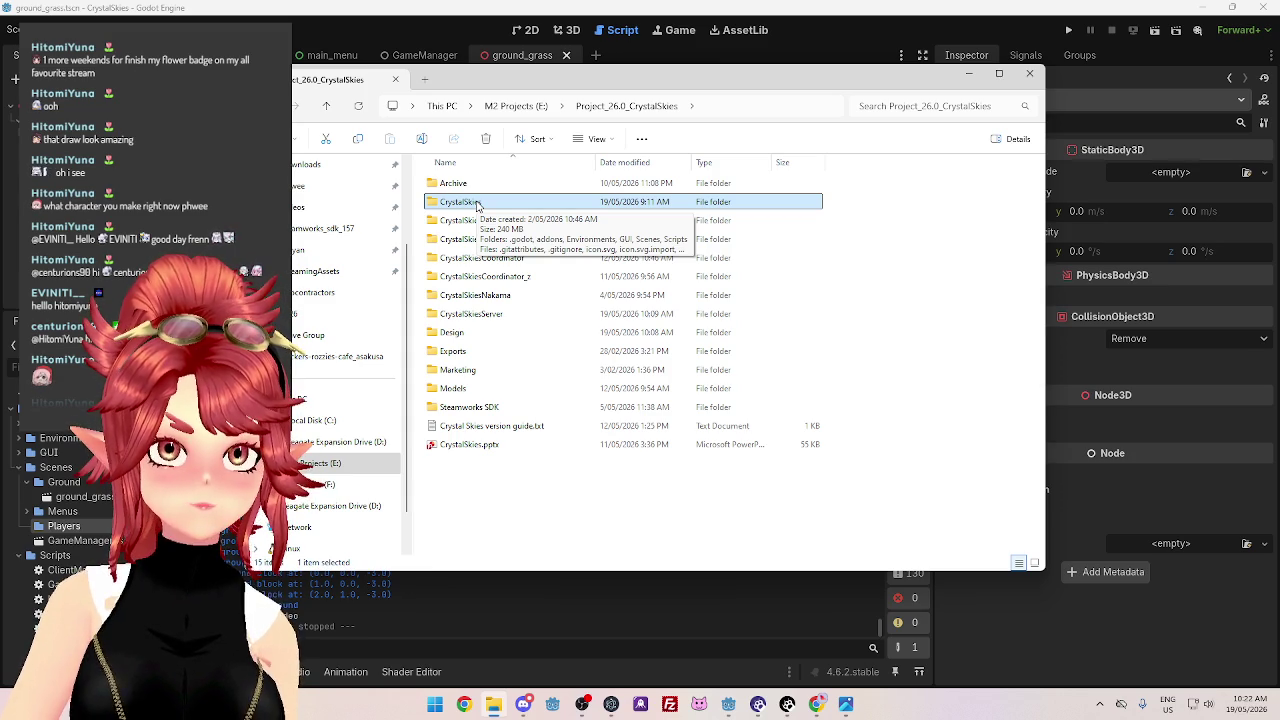
{"action": "mouse_move", "coordinate": [756, 81]}
{"action": "left_mouse_down"}
{"action": "mouse_move", "coordinate": [749, 72]}
{"action": "mouse_move", "coordinate": [771, 76]}
{"action": "mouse_move", "coordinate": [742, 67]}
{"action": "left_mouse_up"}
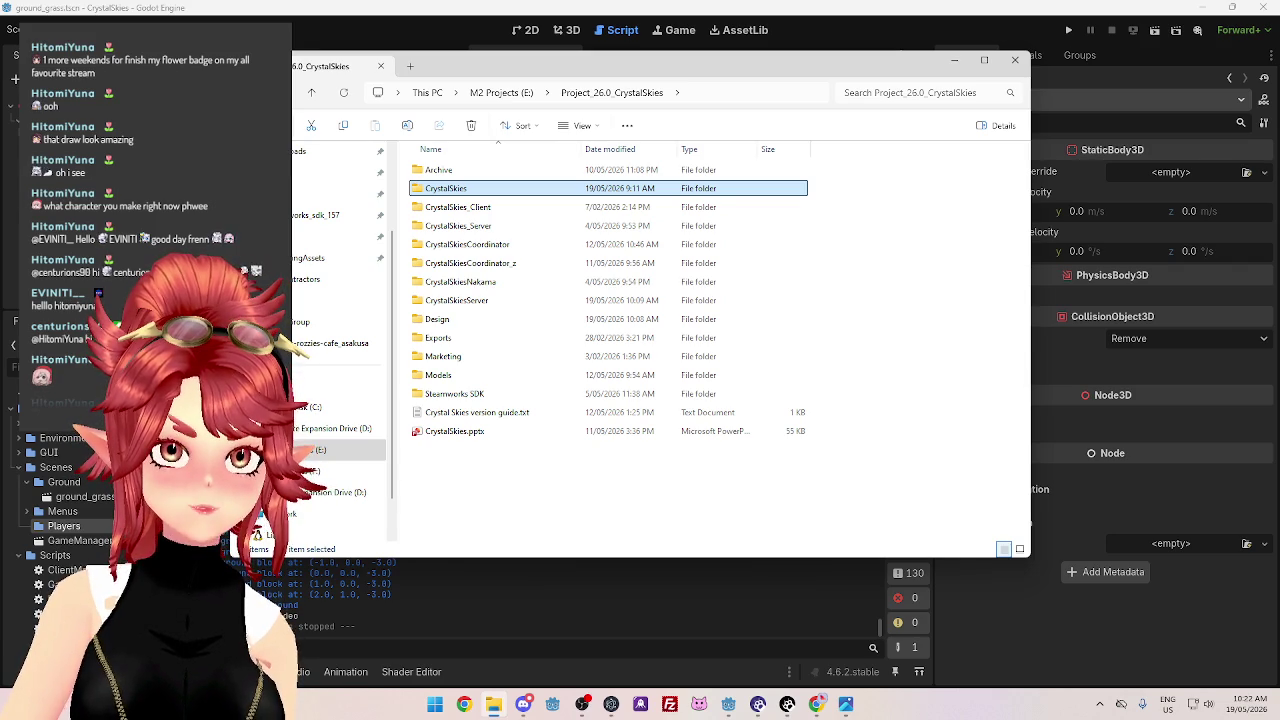
{"action": "left_click_drag", "start_coordinate": [799, 66], "coordinate": [825, 69]}
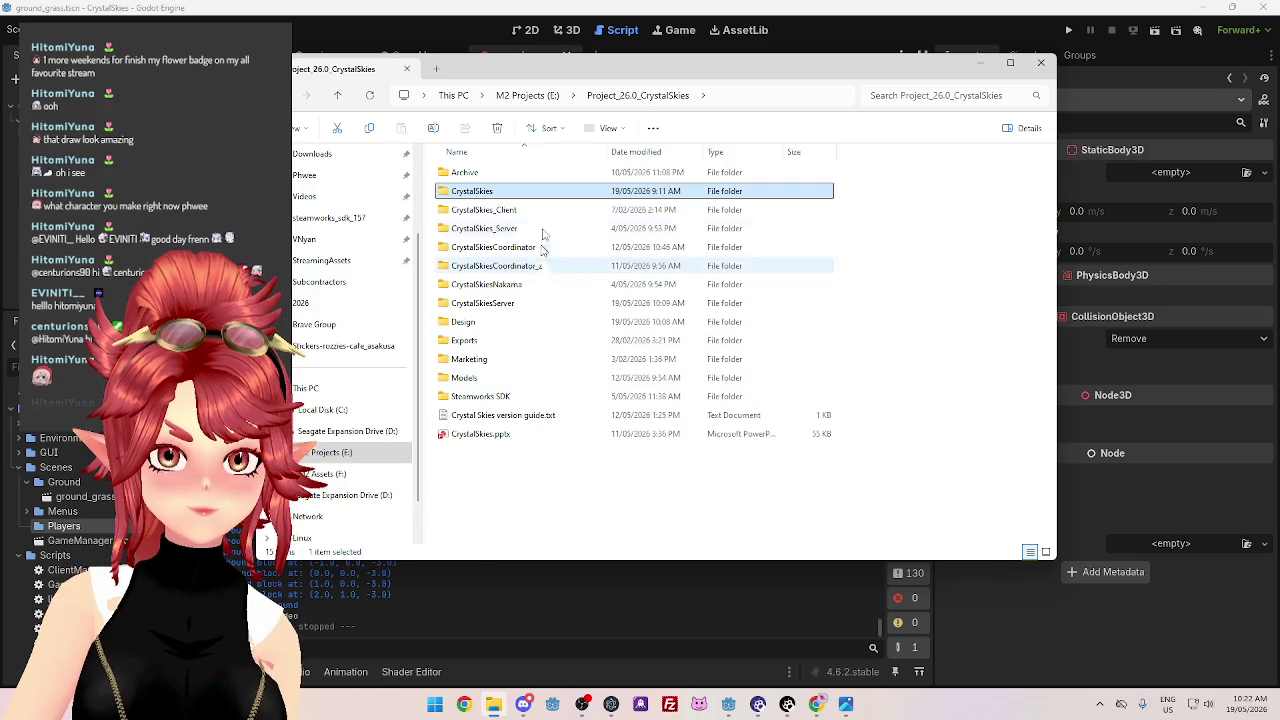
{"action": "mouse_move", "coordinate": [581, 75]}
{"action": "left_mouse_down"}
{"action": "mouse_move", "coordinate": [590, 112]}
{"action": "mouse_move", "coordinate": [536, 76]}
{"action": "left_mouse_up"}
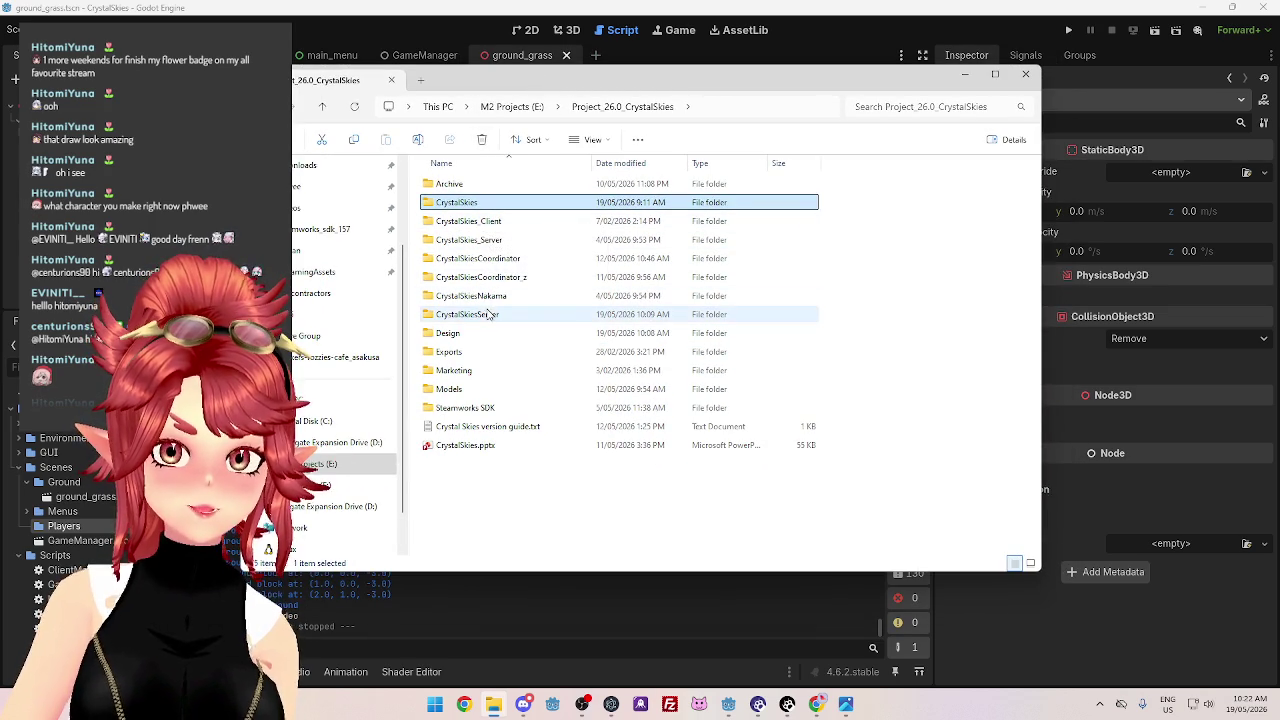
Copy survivor.tscn from CrystalSkiesServer's Scenes/Players folder
{"action": "double_click", "coordinate": [488, 316]}
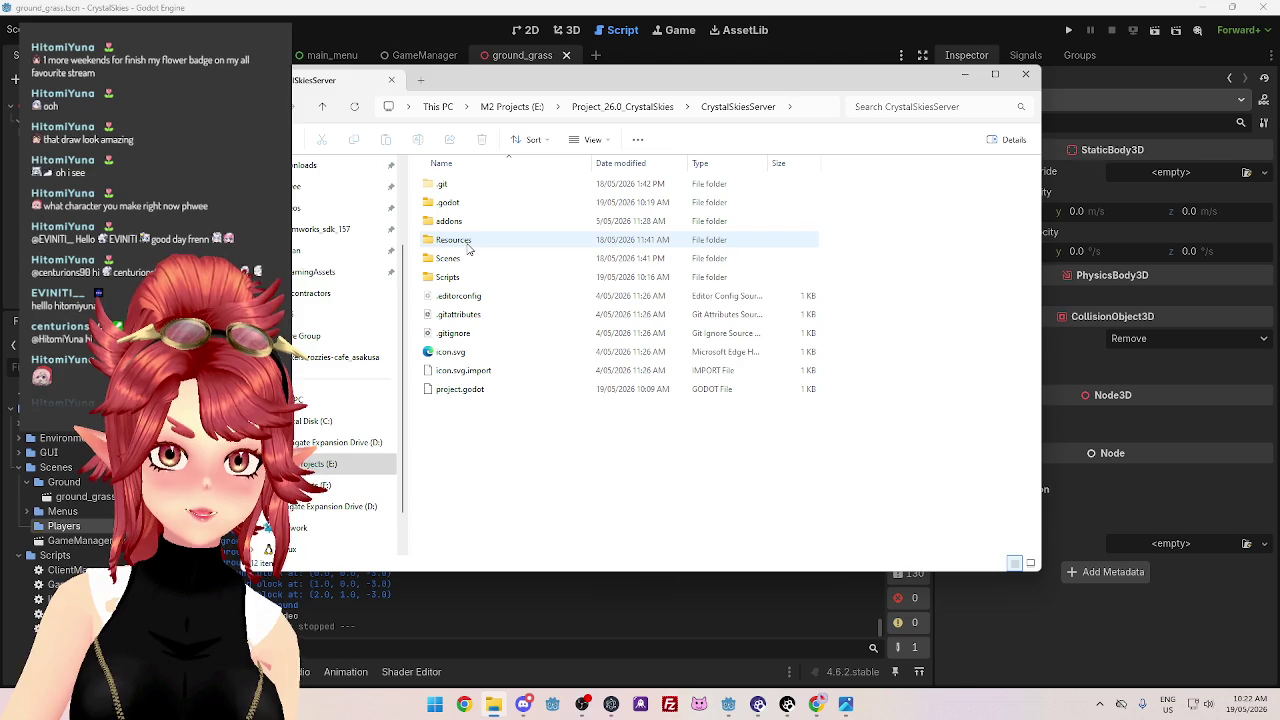
{"action": "double_click", "coordinate": [466, 258]}
{"action": "double_click", "coordinate": [470, 202]}
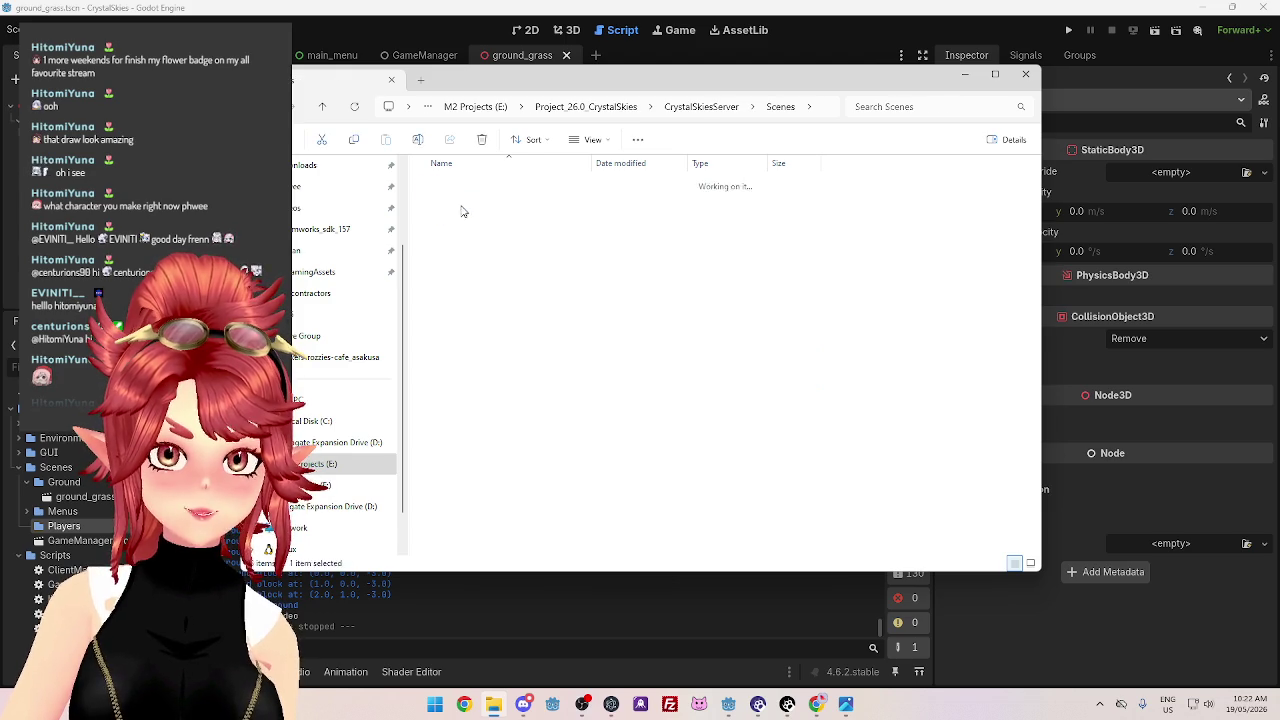
{"action": "left_click", "coordinate": [470, 186]}
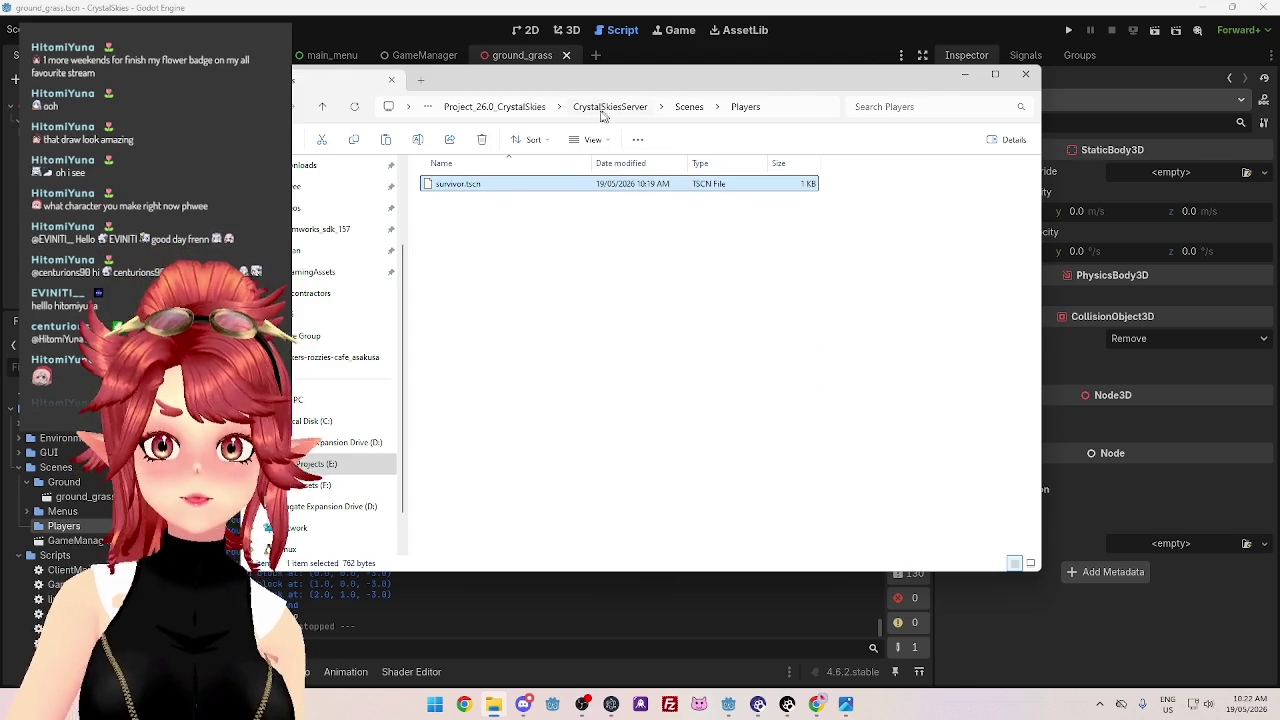
Paste survivor.tscn into the client CrystalSkies project's Scenes/Players folder
{"action": "left_click", "coordinate": [494, 106]}
{"action": "double_click", "coordinate": [450, 203]}
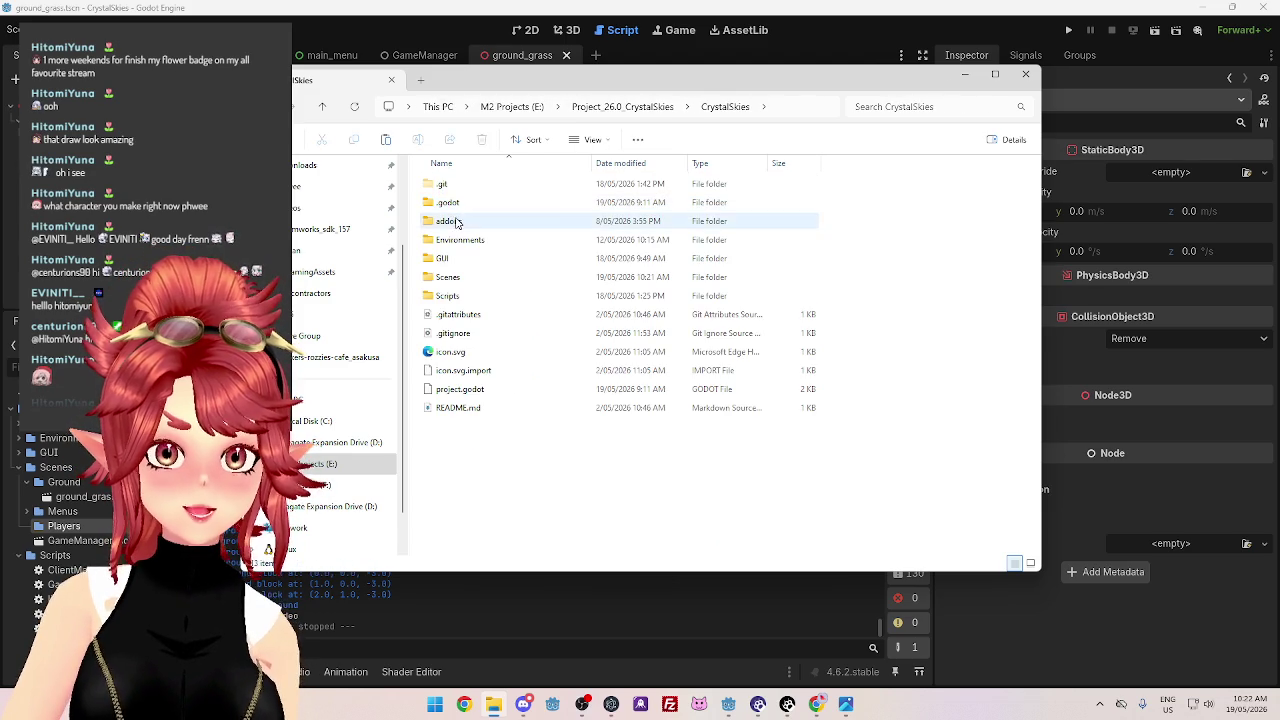
{"action": "double_click", "coordinate": [448, 277]}
{"action": "left_click", "coordinate": [449, 222]}
{"action": "double_click", "coordinate": [449, 222]}
{"action": "key", "text": "ctrl+v"}
{"action": "mouse_move", "coordinate": [728, 704]}
{"action": "left_click", "coordinate": [654, 624]}
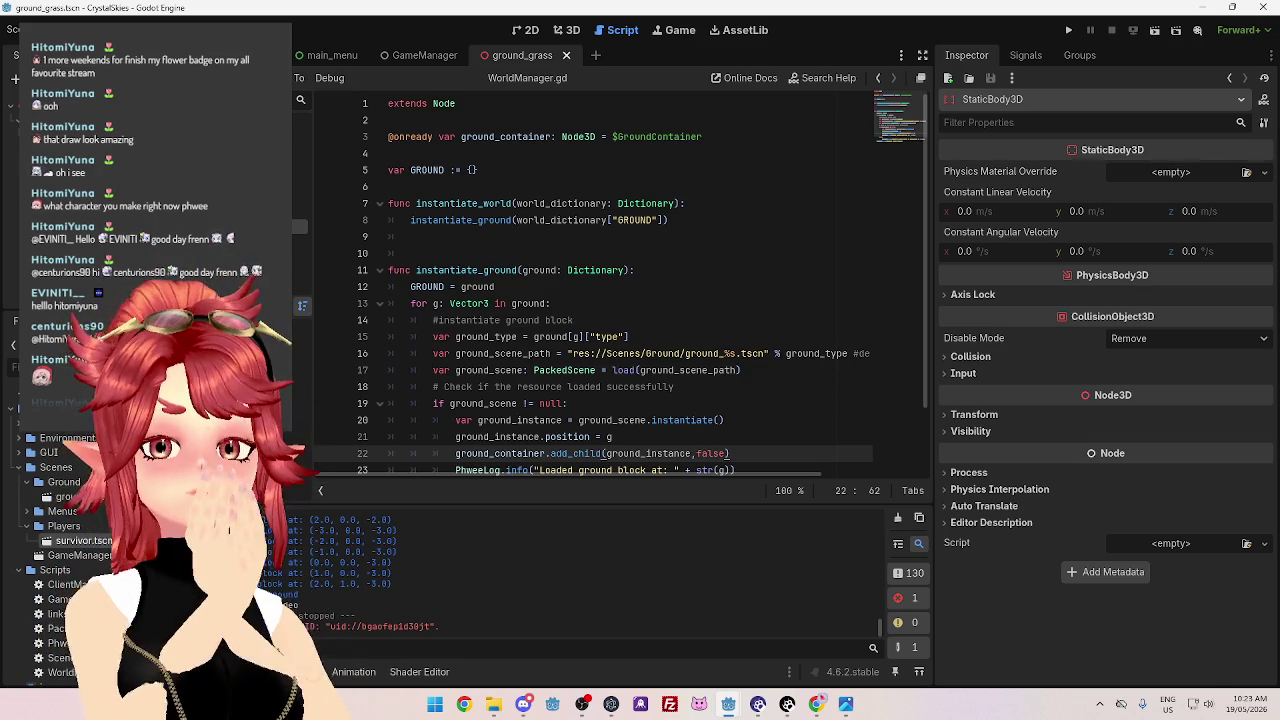
Inspect the server's SurvivorManager.gd instantiate_survivor function and spawn position, then return to the client window
{"action": "scroll", "coordinate": [488, 232], "scroll_direction": "down", "scroll_amount": 2}
{"action": "scroll", "coordinate": [488, 232], "scroll_direction": "up", "scroll_amount": 2}
{"action": "left_click_drag", "start_coordinate": [428, 220], "coordinate": [556, 220]}
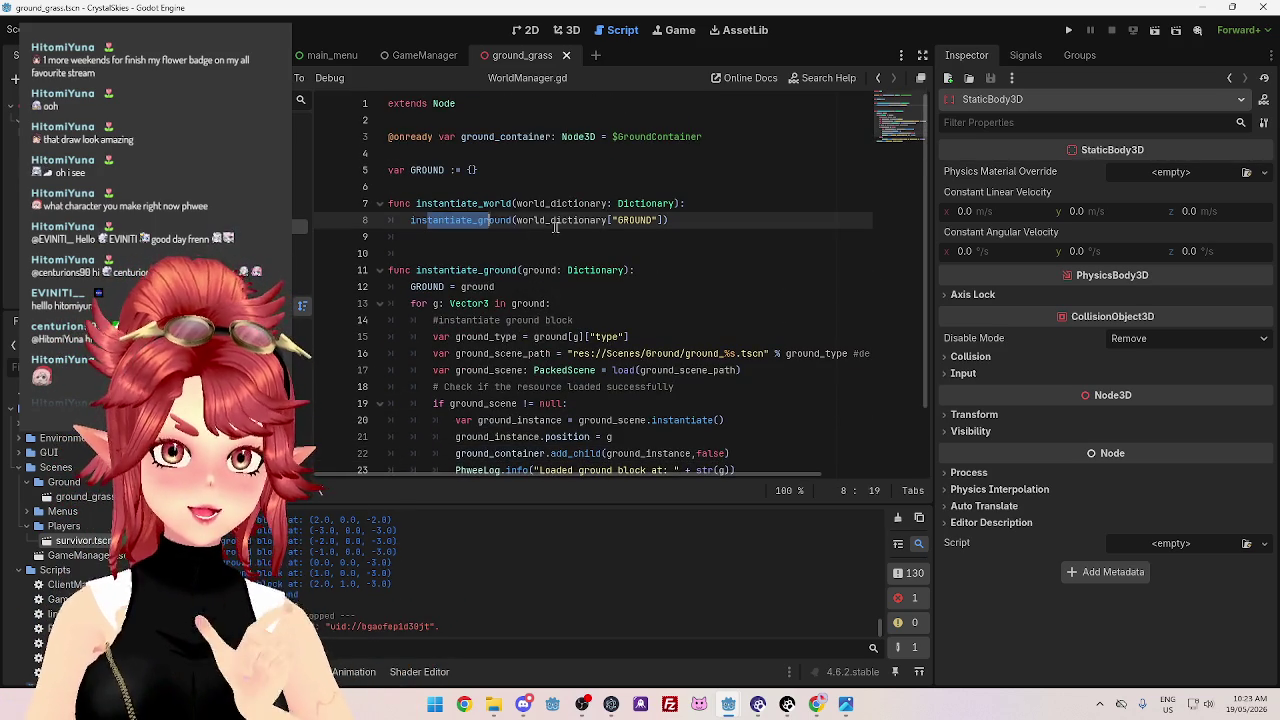
{"action": "mouse_move", "coordinate": [728, 704]}
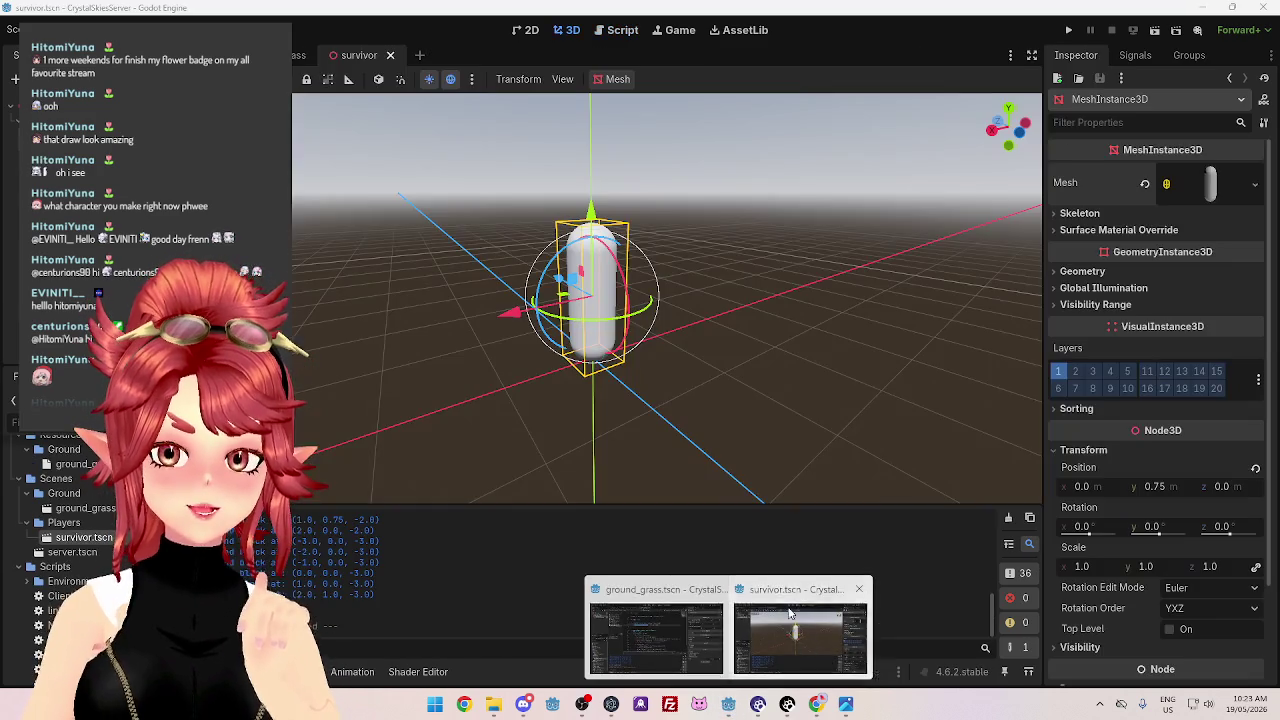
{"action": "left_click", "coordinate": [803, 640]}
{"action": "left_click", "coordinate": [616, 29]}
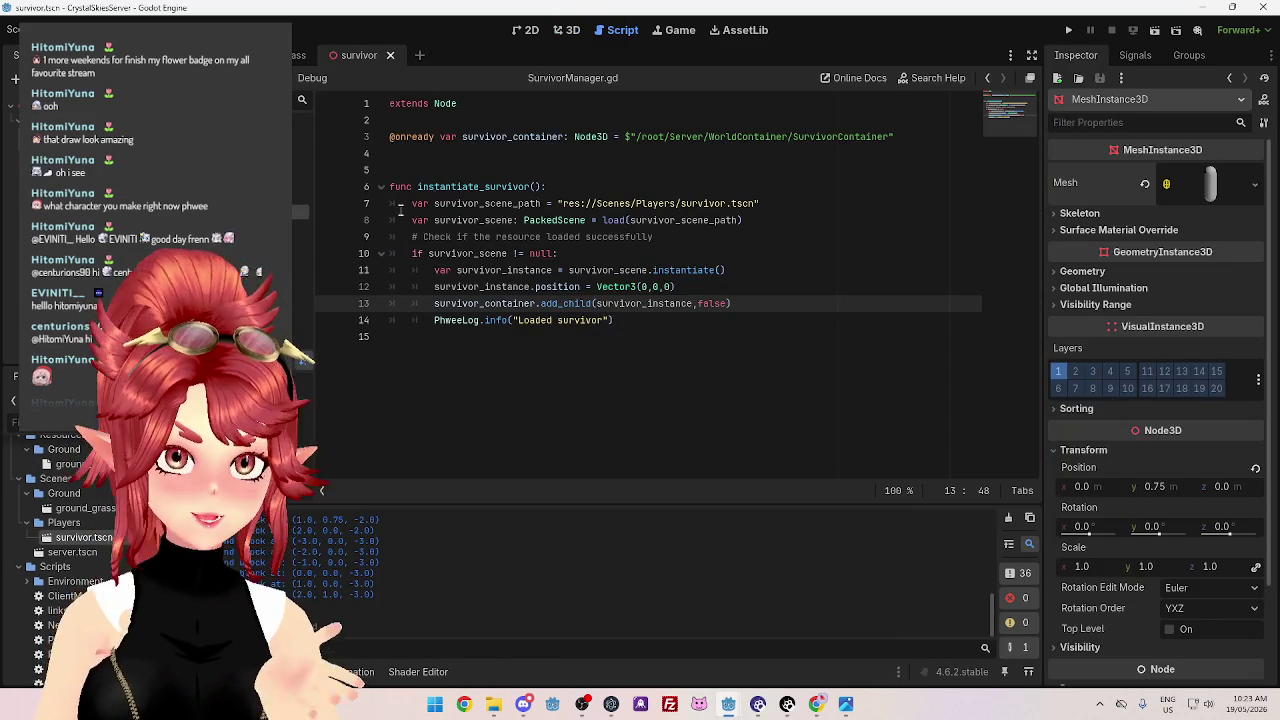
{"action": "left_click", "coordinate": [437, 187]}
{"action": "left_click", "coordinate": [558, 287]}
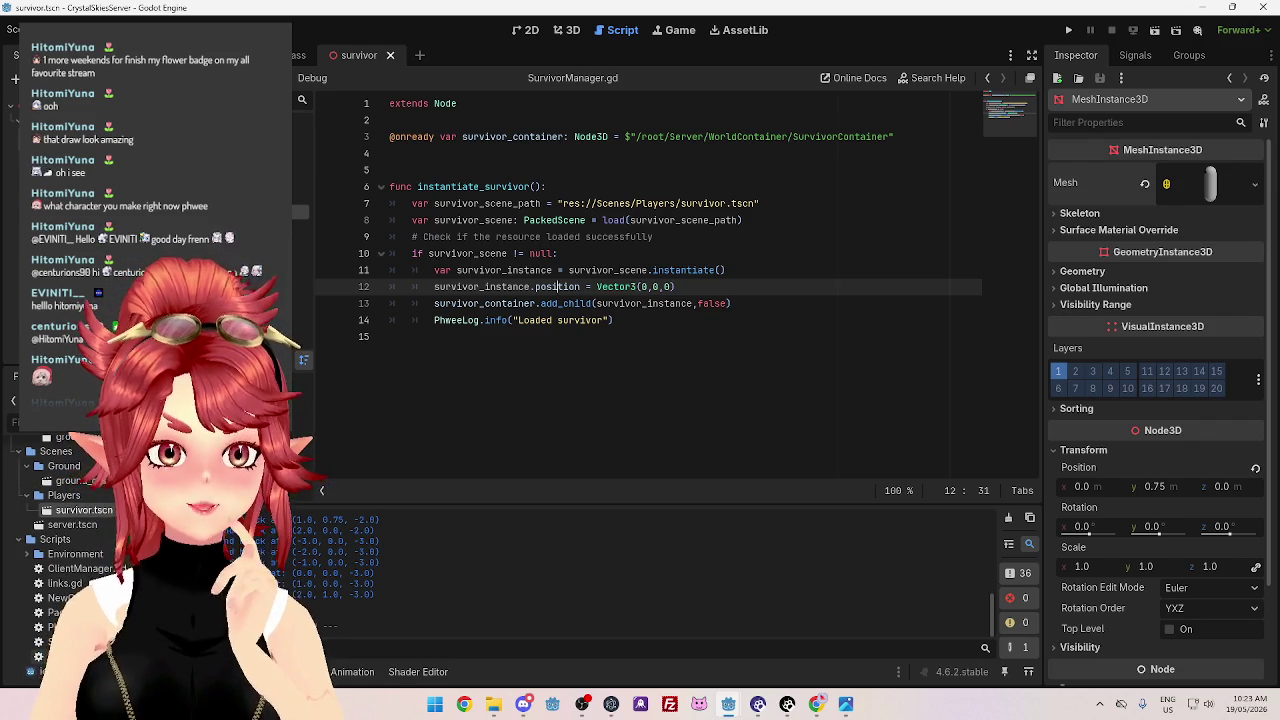
{"action": "mouse_move", "coordinate": [733, 708]}
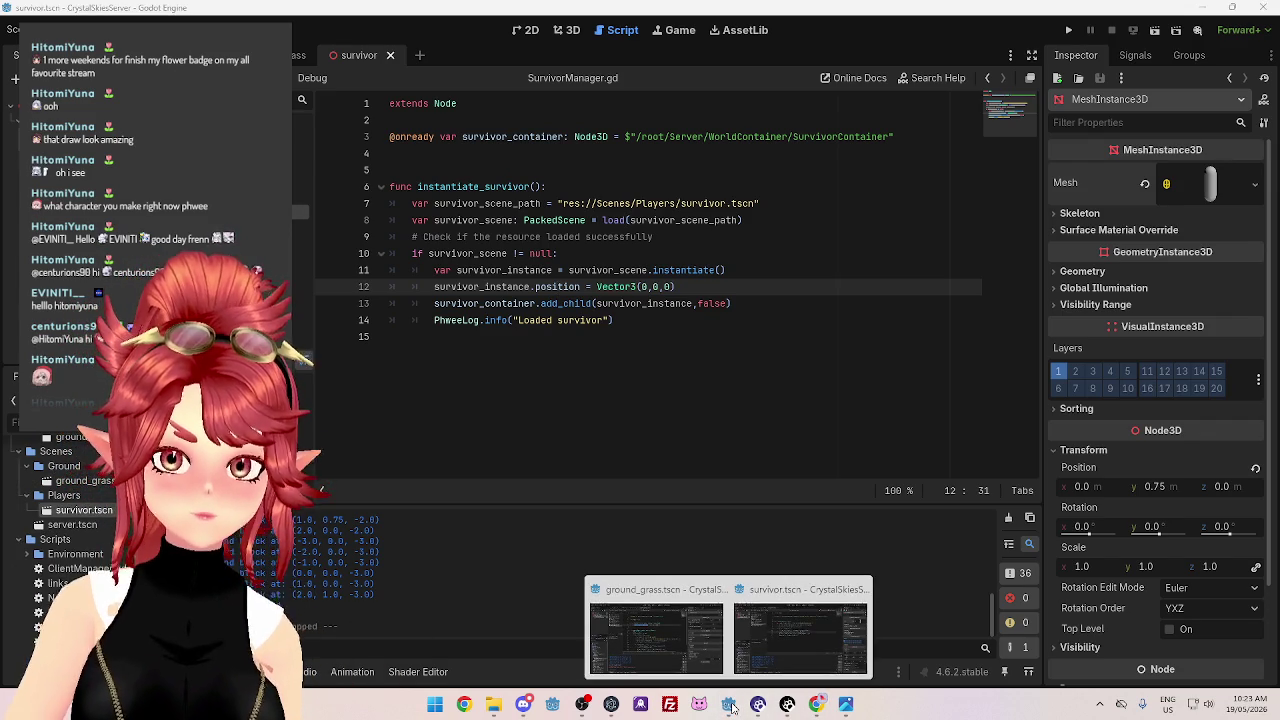
{"action": "left_click", "coordinate": [652, 644]}
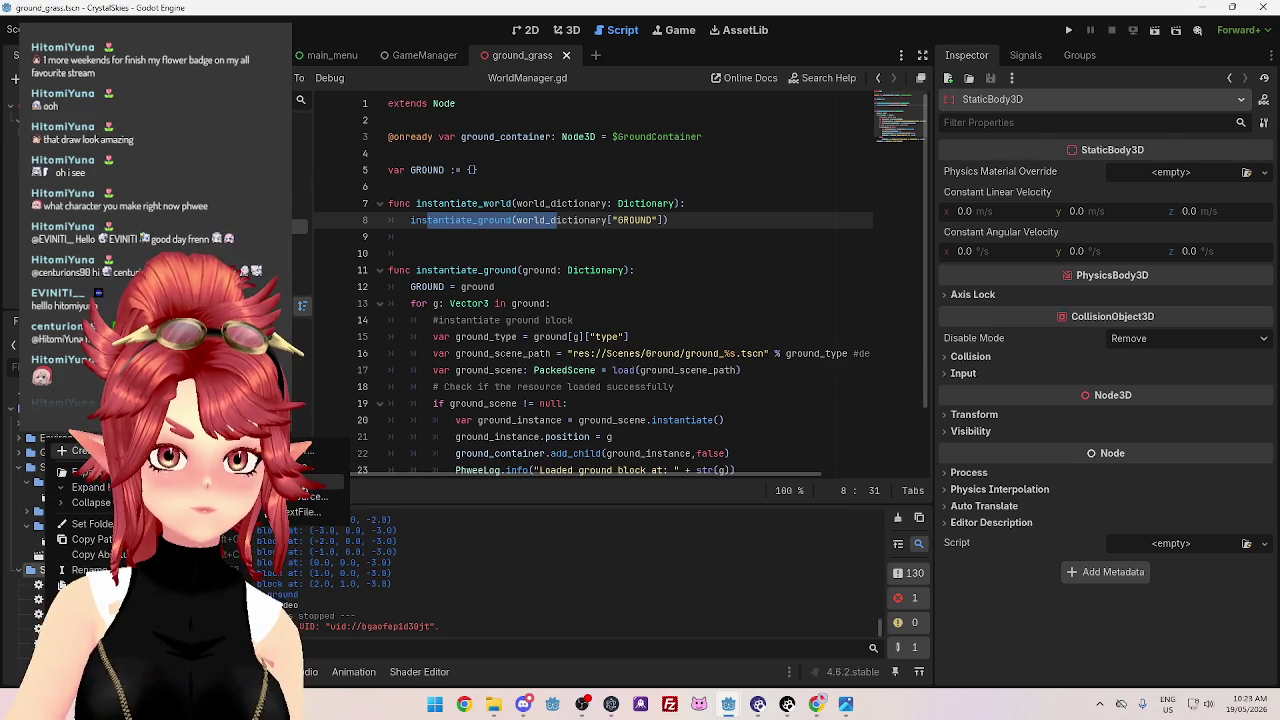
Create SurvivorManager.gd in the client project's Scripts folder
{"action": "left_click", "coordinate": [318, 481]}
{"action": "type", "text": "S"}
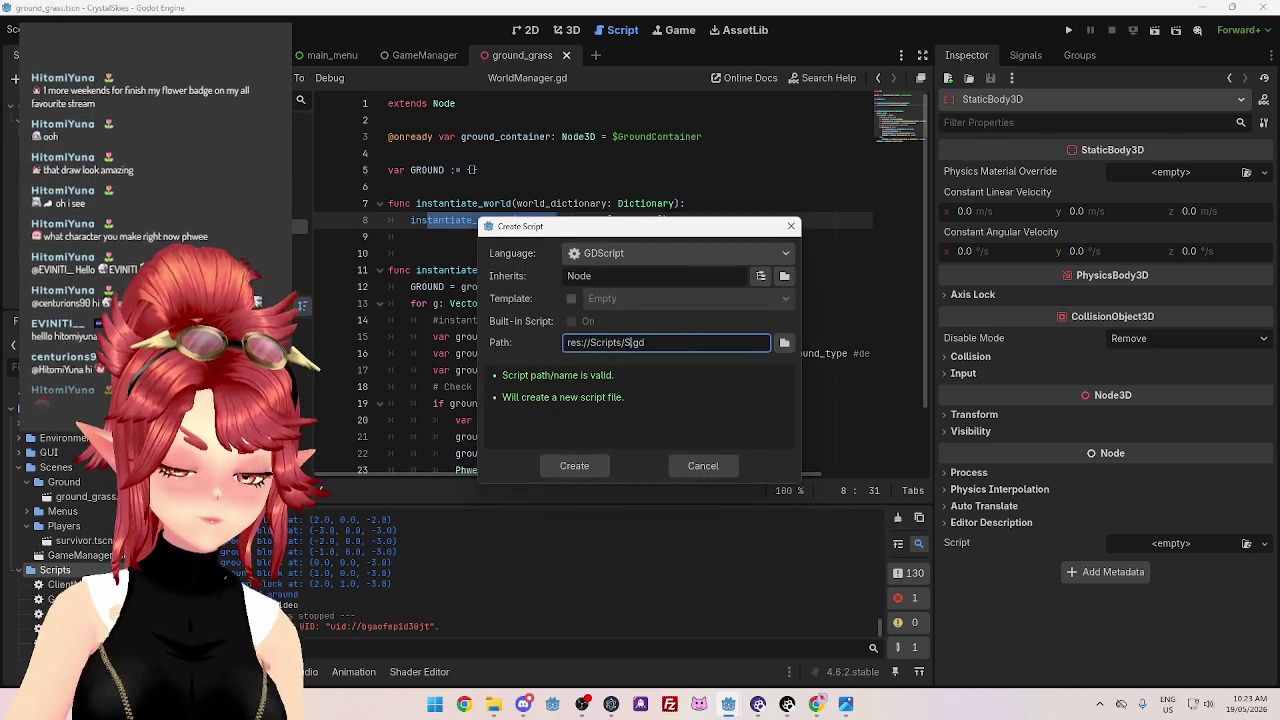
{"action": "type", "text": "urvivorM"}
{"action": "type", "text": "anager"}
{"action": "key", "text": "Return"}
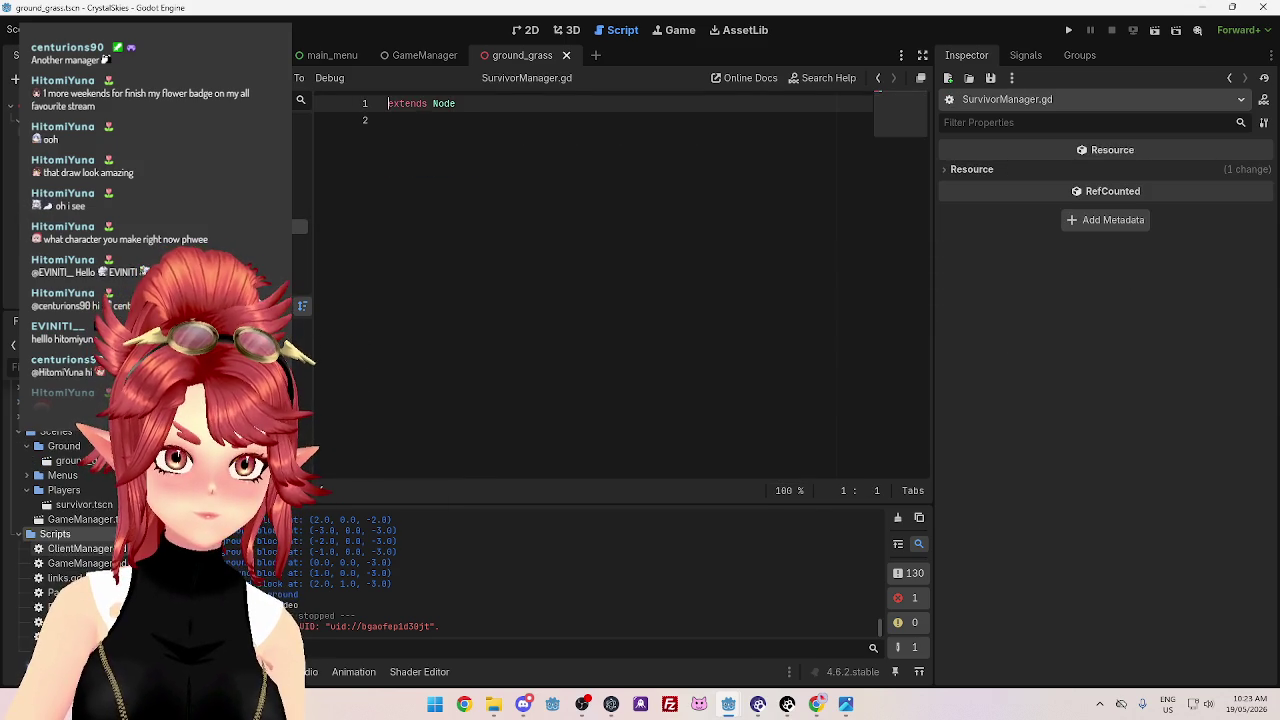
Select and copy lines 3–14 of the server's SurvivorManager.gd survivor-loading code
{"action": "mouse_move", "coordinate": [740, 703]}
{"action": "left_click", "coordinate": [776, 656]}
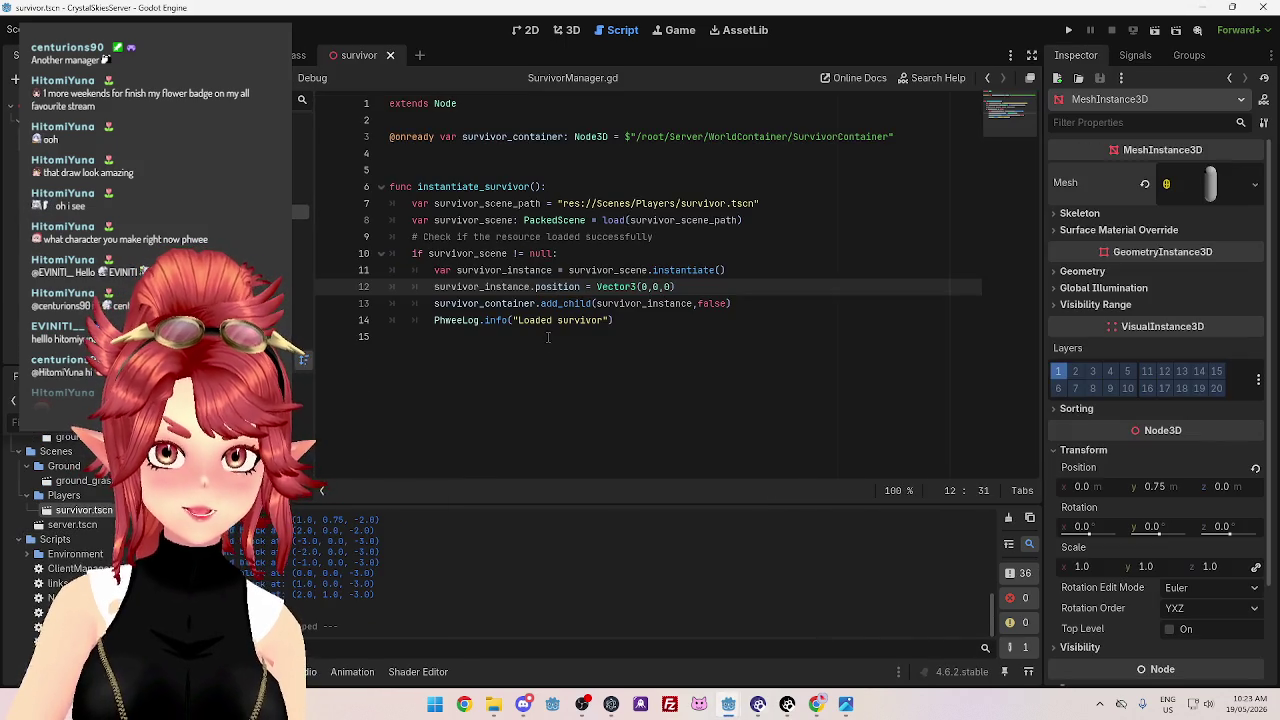
{"action": "left_click", "coordinate": [458, 136]}
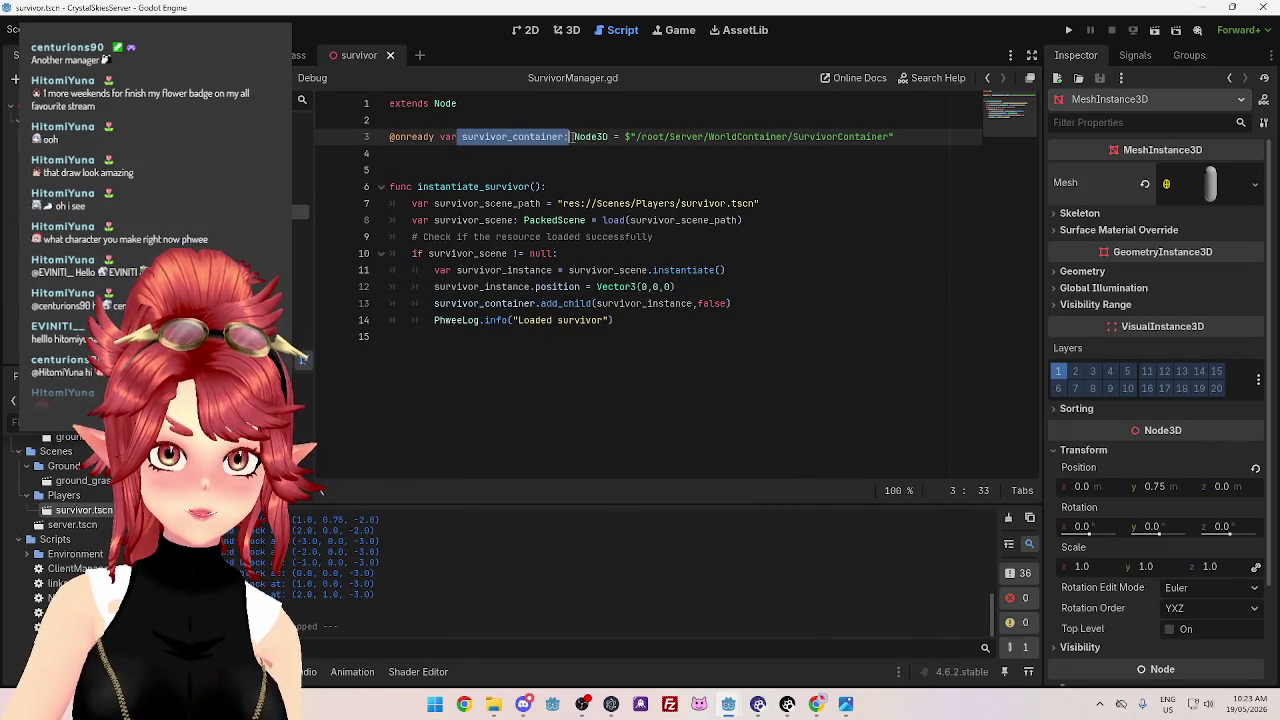
{"action": "mouse_move", "coordinate": [447, 203]}
{"action": "left_mouse_down"}
{"action": "mouse_move", "coordinate": [515, 203]}
{"action": "mouse_move", "coordinate": [476, 220]}
{"action": "left_mouse_up"}
{"action": "left_click", "coordinate": [553, 230]}
{"action": "left_click_drag", "start_coordinate": [757, 203], "coordinate": [603, 220]}
{"action": "left_click_drag", "start_coordinate": [483, 203], "coordinate": [608, 205]}
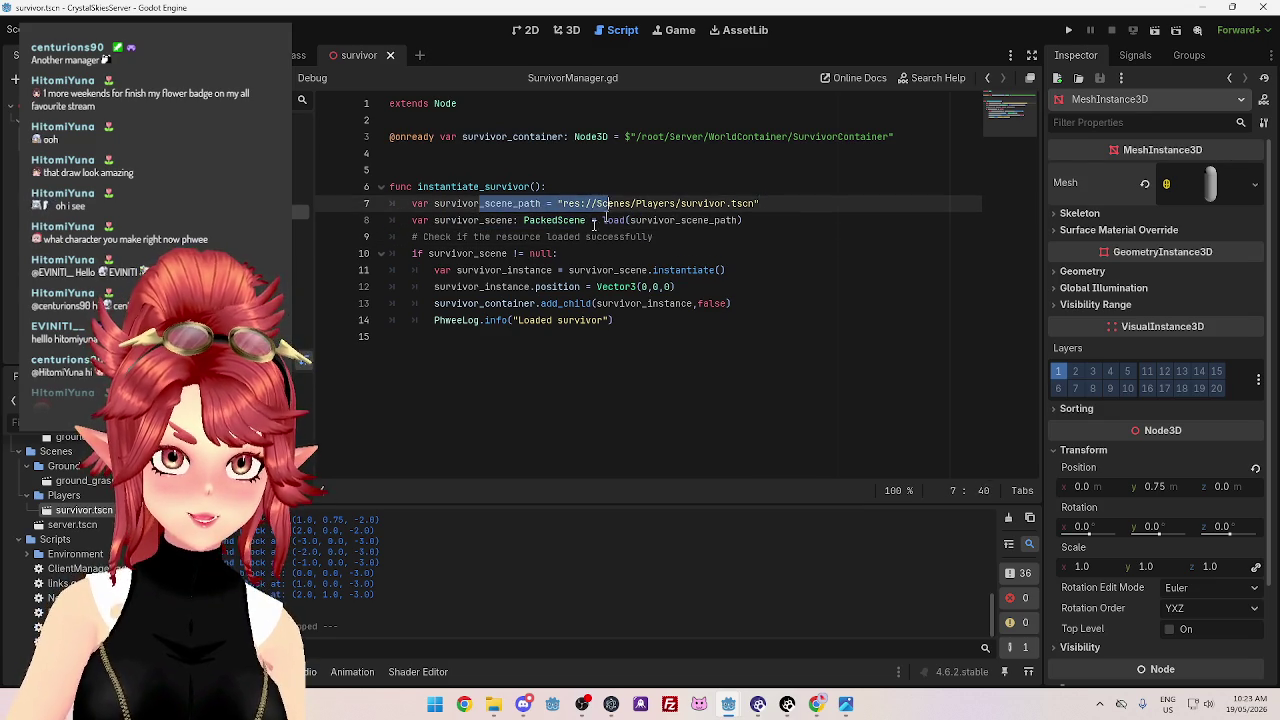
{"action": "double_click", "coordinate": [467, 255]}
{"action": "left_click", "coordinate": [483, 271]}
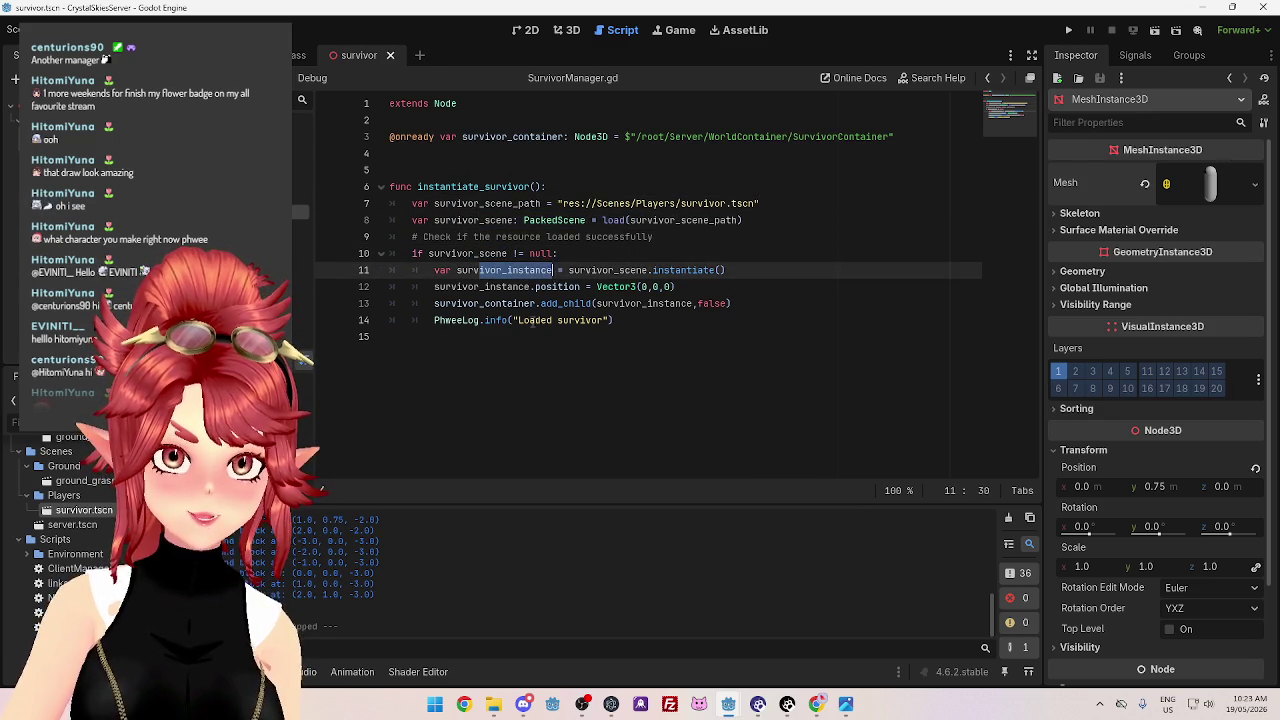
{"action": "mouse_move", "coordinate": [714, 357]}
{"action": "left_mouse_down"}
{"action": "mouse_move", "coordinate": [440, 303]}
{"action": "mouse_move", "coordinate": [329, 137]}
{"action": "left_mouse_up"}
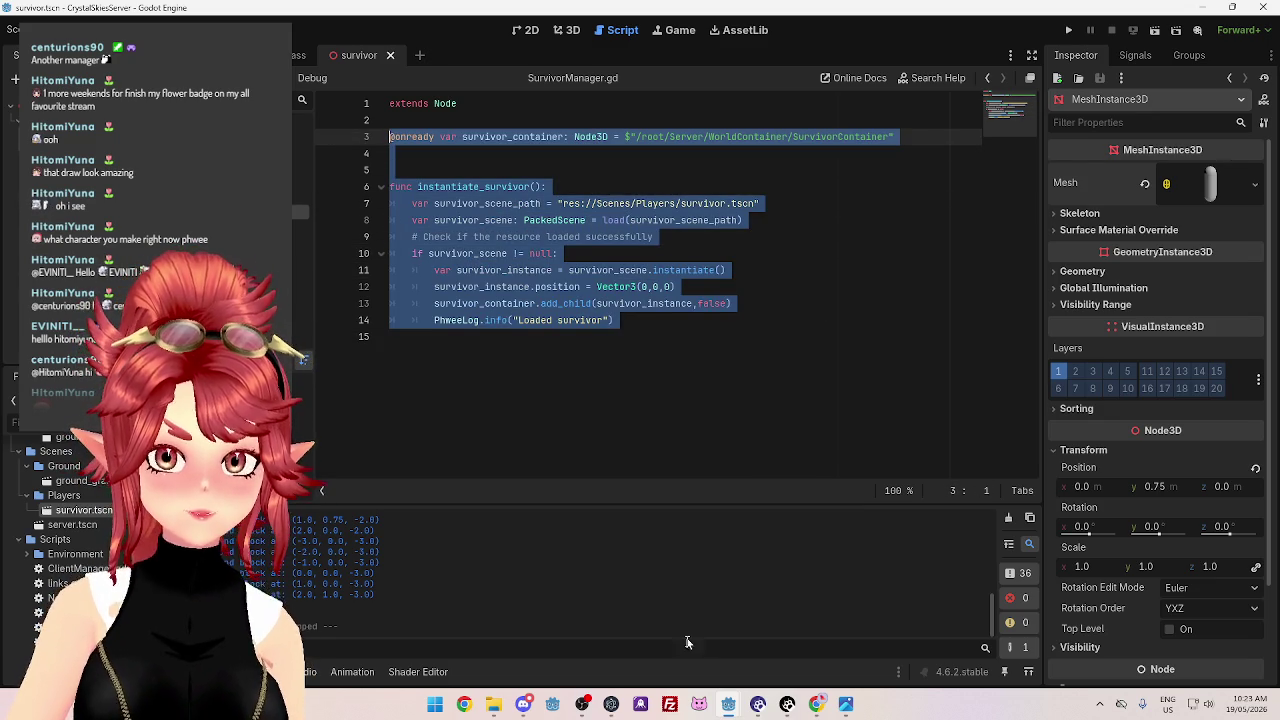
Paste the survivor-loading code below extends Node in the client's SurvivorManager.gd
{"action": "mouse_move", "coordinate": [730, 710]}
{"action": "left_click", "coordinate": [642, 640]}
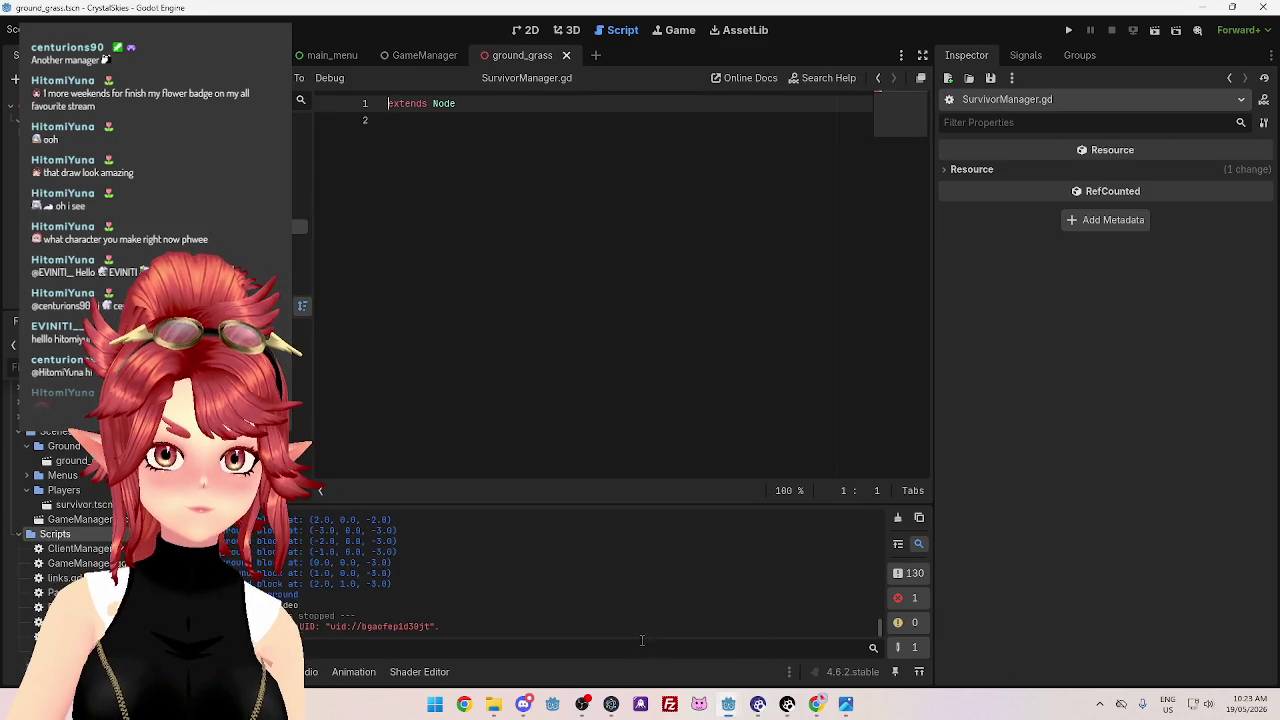
{"action": "left_click", "coordinate": [473, 150]}
{"action": "key", "text": "Return"}
{"action": "key", "text": "ctrl+v"}
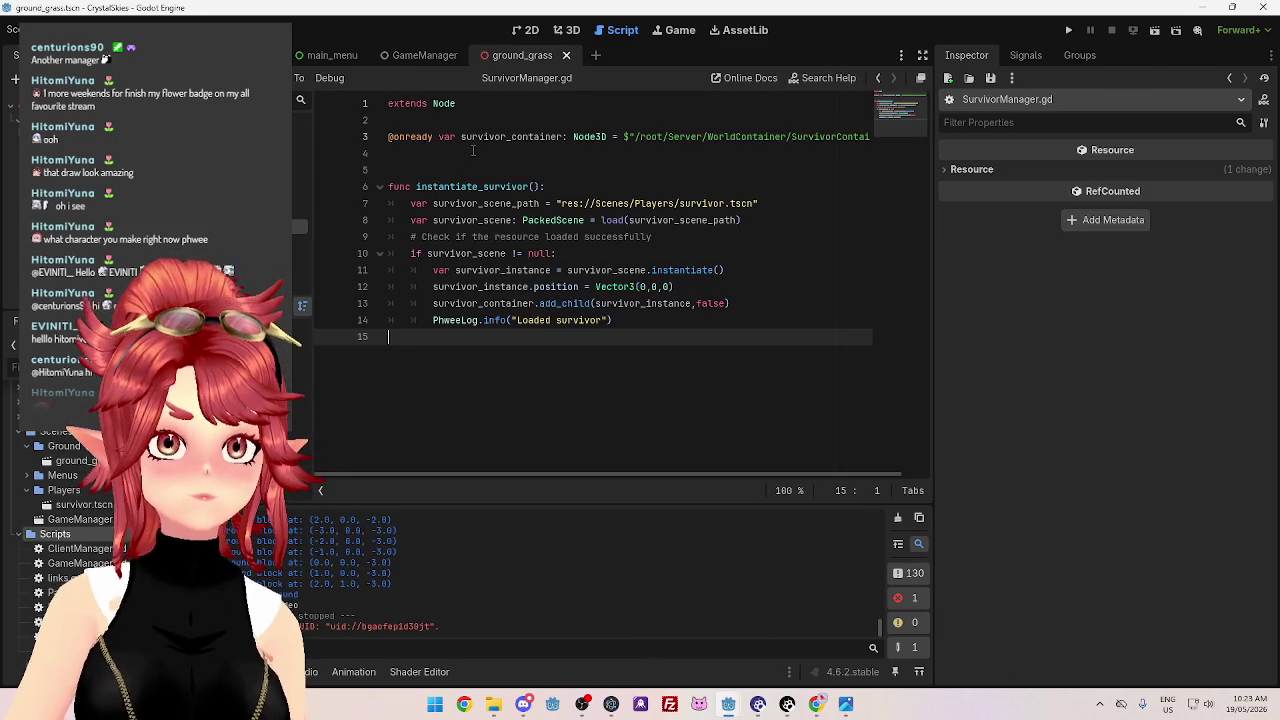
{"action": "left_click", "coordinate": [619, 138]}
{"action": "left_click", "coordinate": [622, 163]}
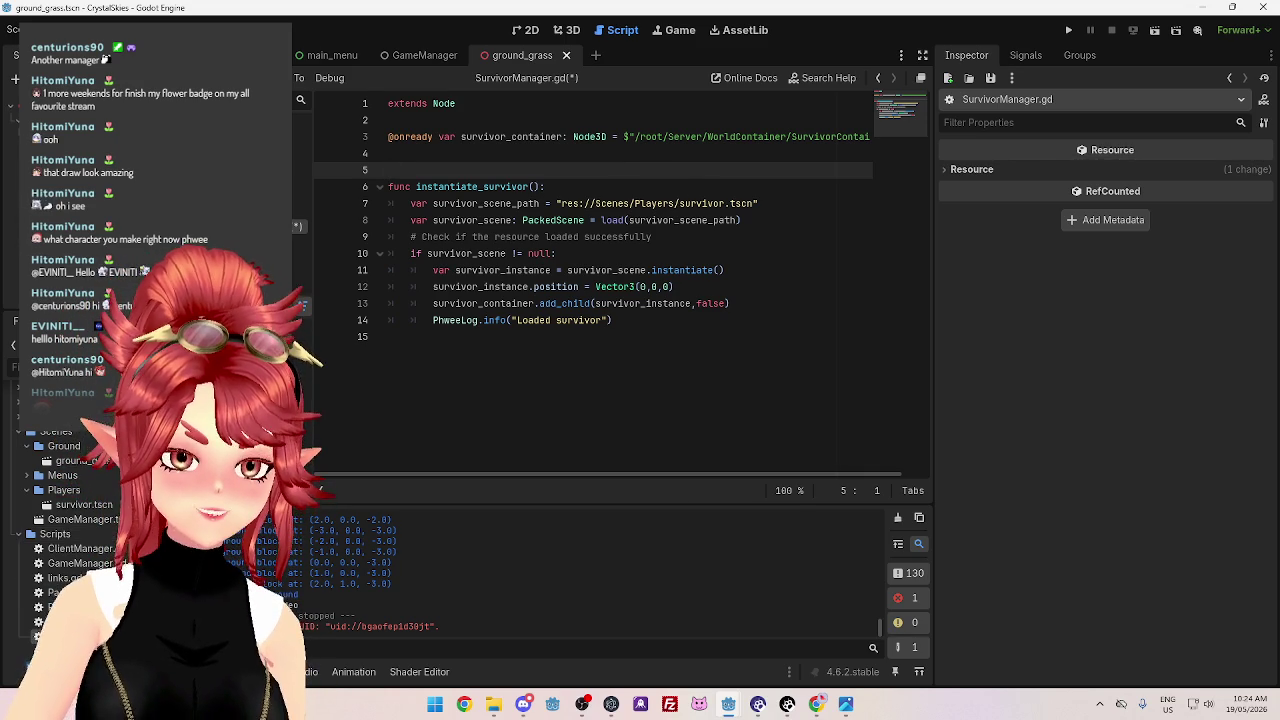
Save the client's SurvivorManager.gd containing the copied instantiate_survivor code
{"action": "left_click", "coordinate": [558, 399]}
{"action": "key", "text": "ctrl+s"}
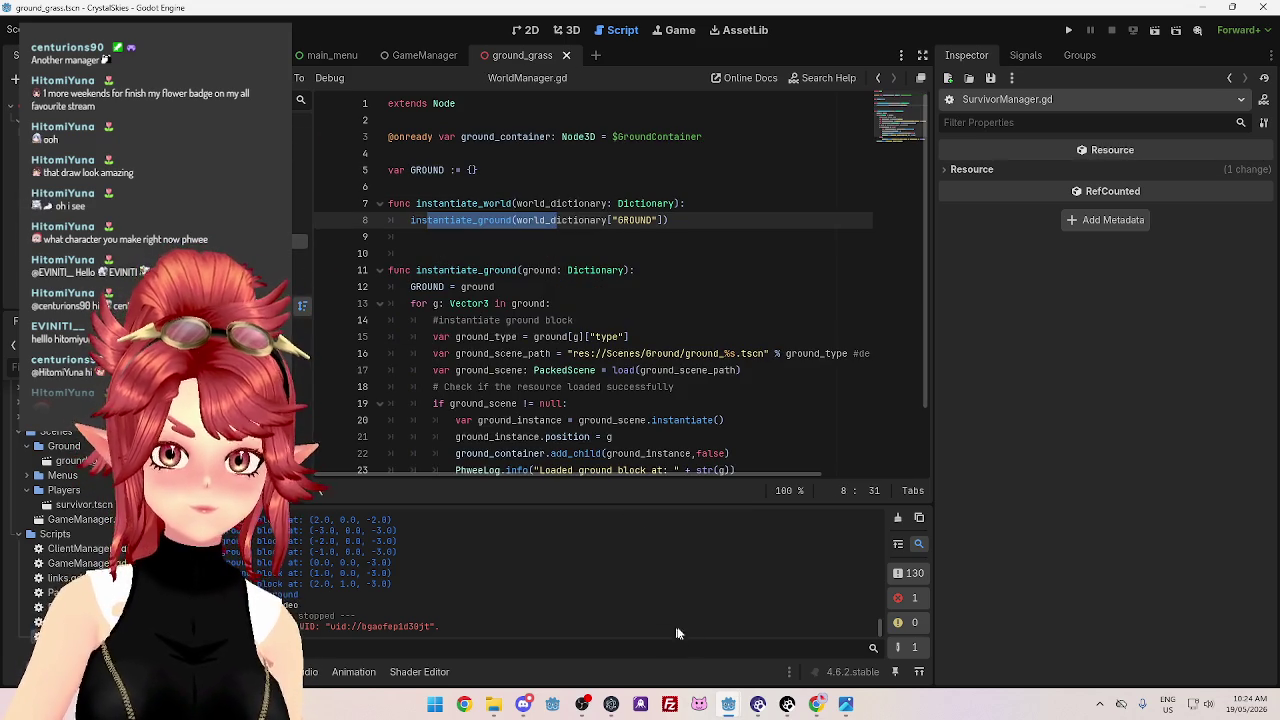
{"action": "left_click", "coordinate": [655, 630]}
Review the server's WorldManager.gd and select the instantiate_world function name
{"action": "key", "text": "alt+Left"}
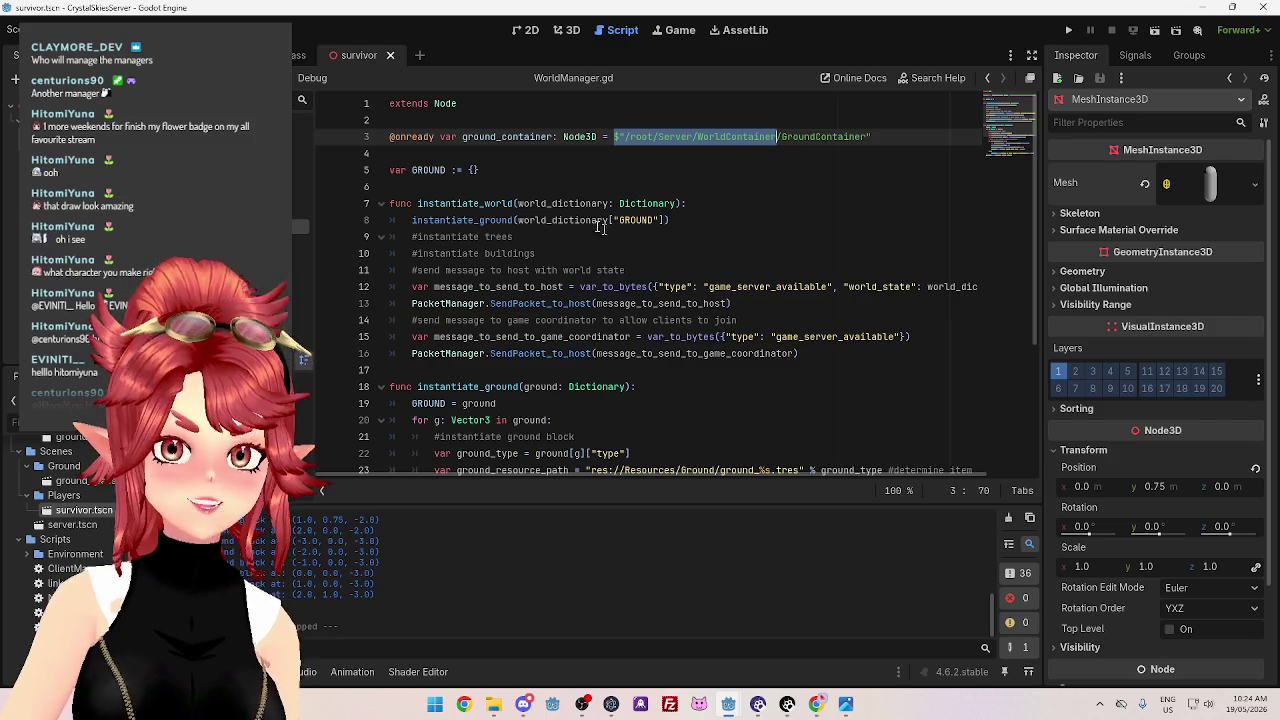
{"action": "scroll", "coordinate": [508, 193], "scroll_direction": "down", "scroll_amount": 1}
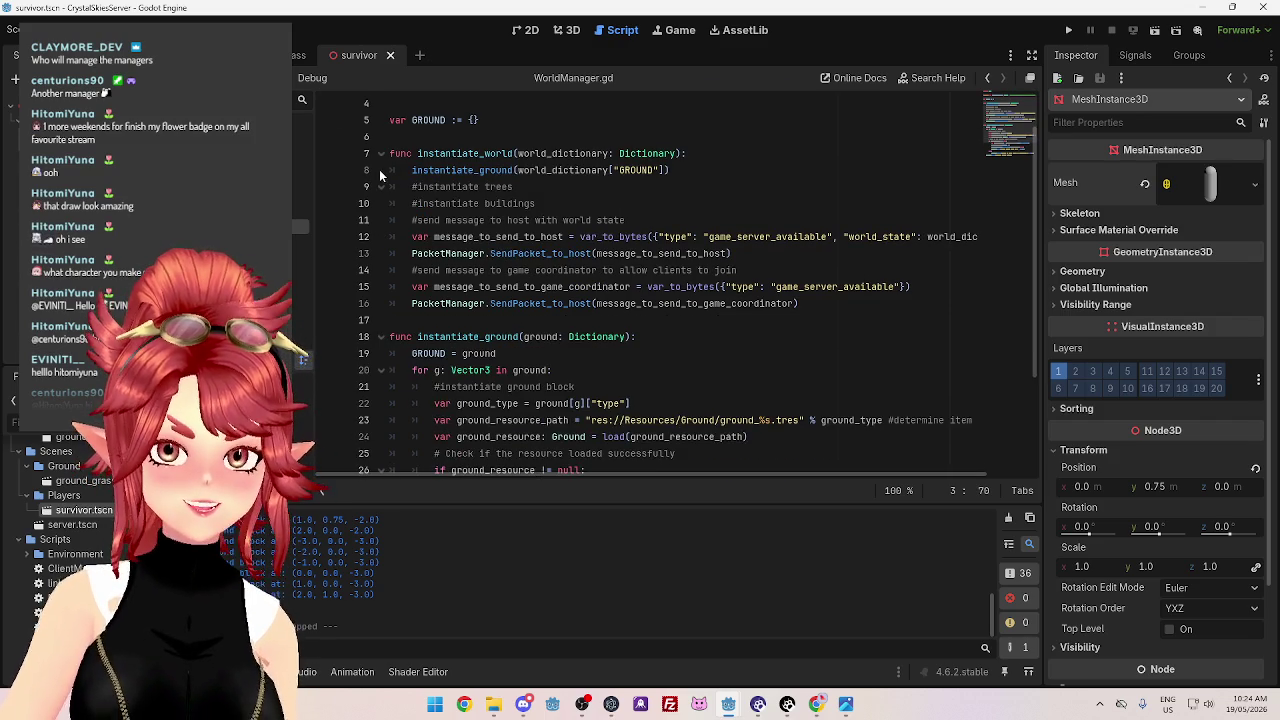
{"action": "left_click", "coordinate": [424, 170]}
{"action": "double_click", "coordinate": [424, 170]}
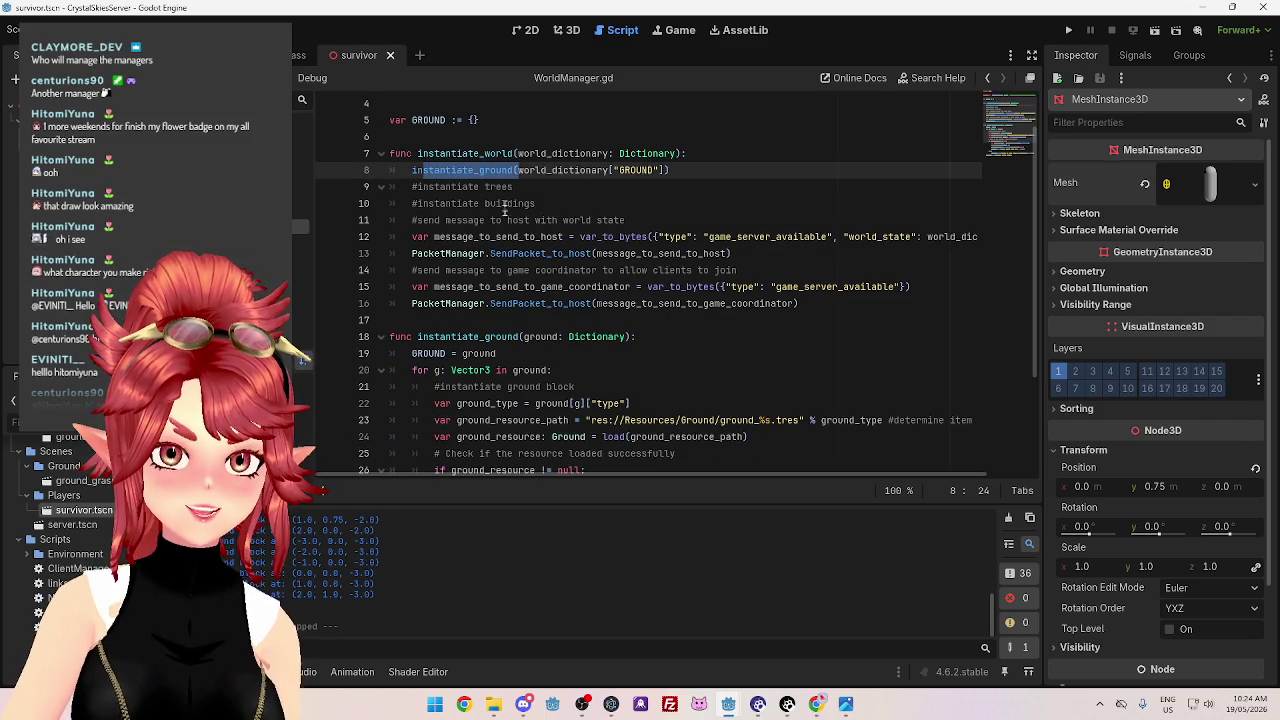
{"action": "scroll", "coordinate": [478, 236], "scroll_direction": "down", "scroll_amount": 2}
{"action": "scroll", "coordinate": [478, 238], "scroll_direction": "down", "scroll_amount": 1}
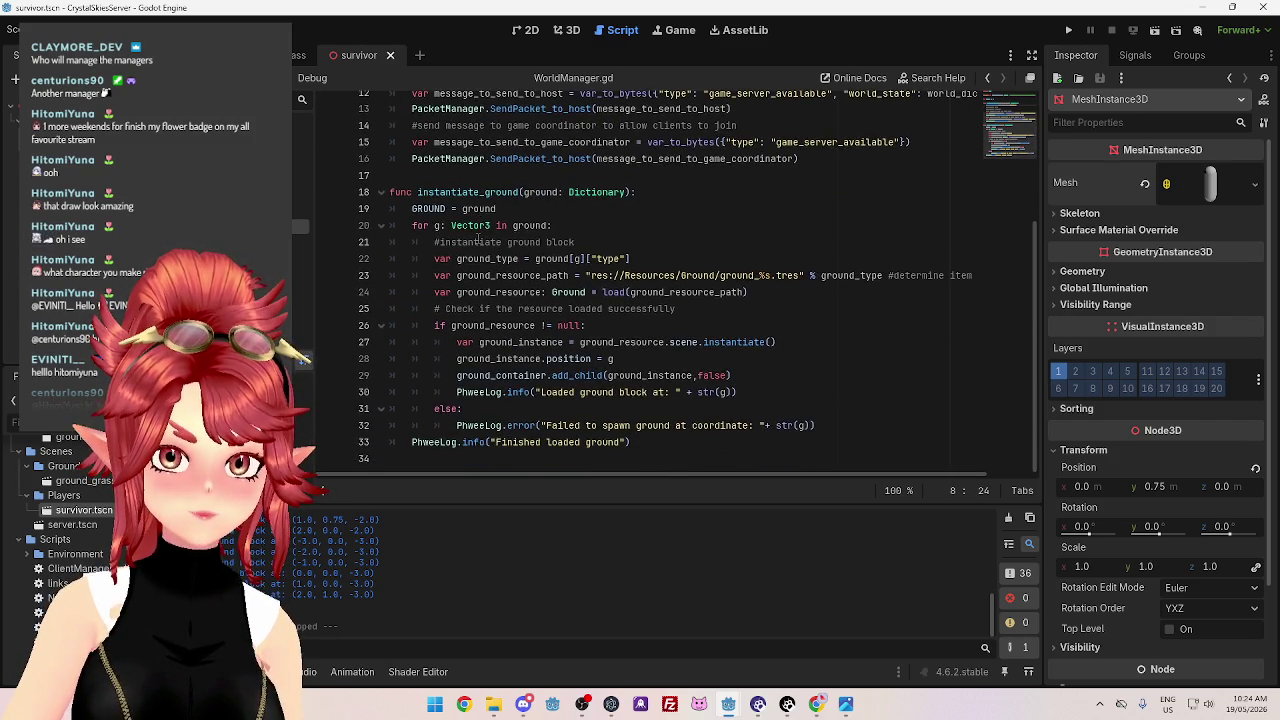
{"action": "scroll", "coordinate": [478, 238], "scroll_direction": "up", "scroll_amount": 4}
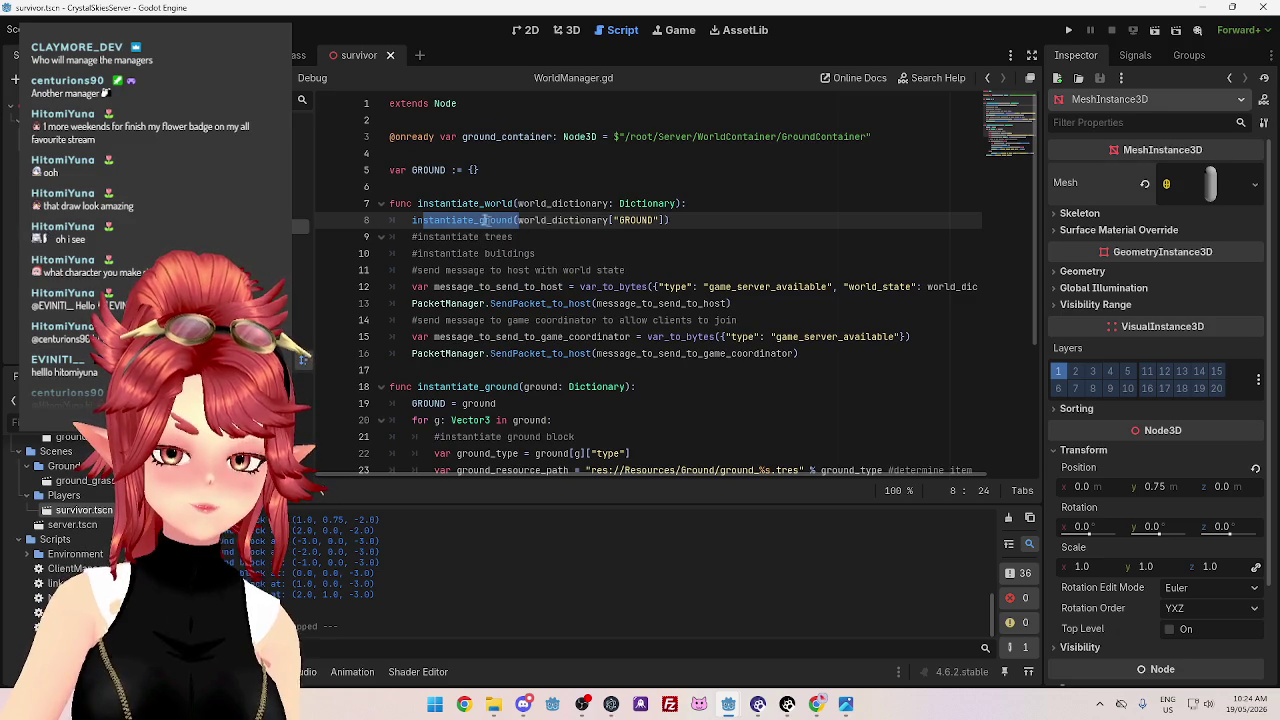
{"action": "left_click", "coordinate": [449, 203]}
{"action": "left_click_drag", "start_coordinate": [416, 203], "coordinate": [513, 203]}
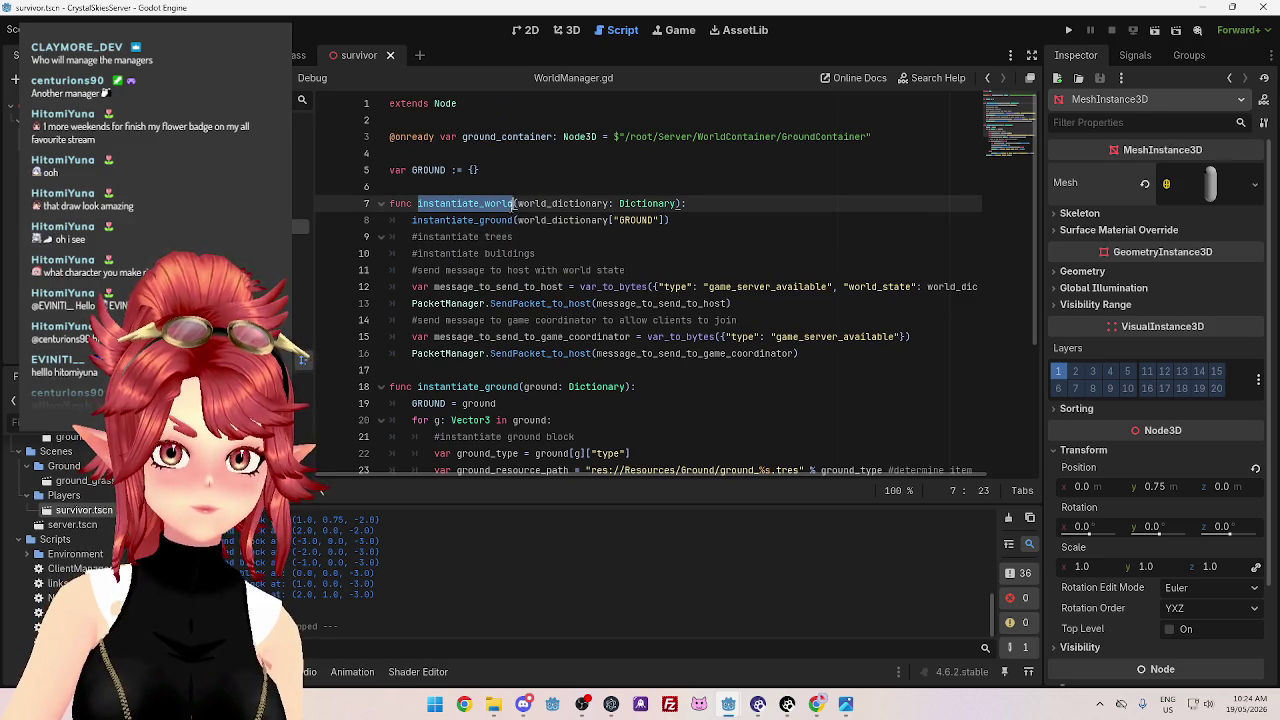
Search the server project for instantiate_world and inspect the instantiate_survivor call in NewCampaign.gd
{"action": "key", "text": "ctrl+shift+f"}
{"action": "key", "text": "Return"}
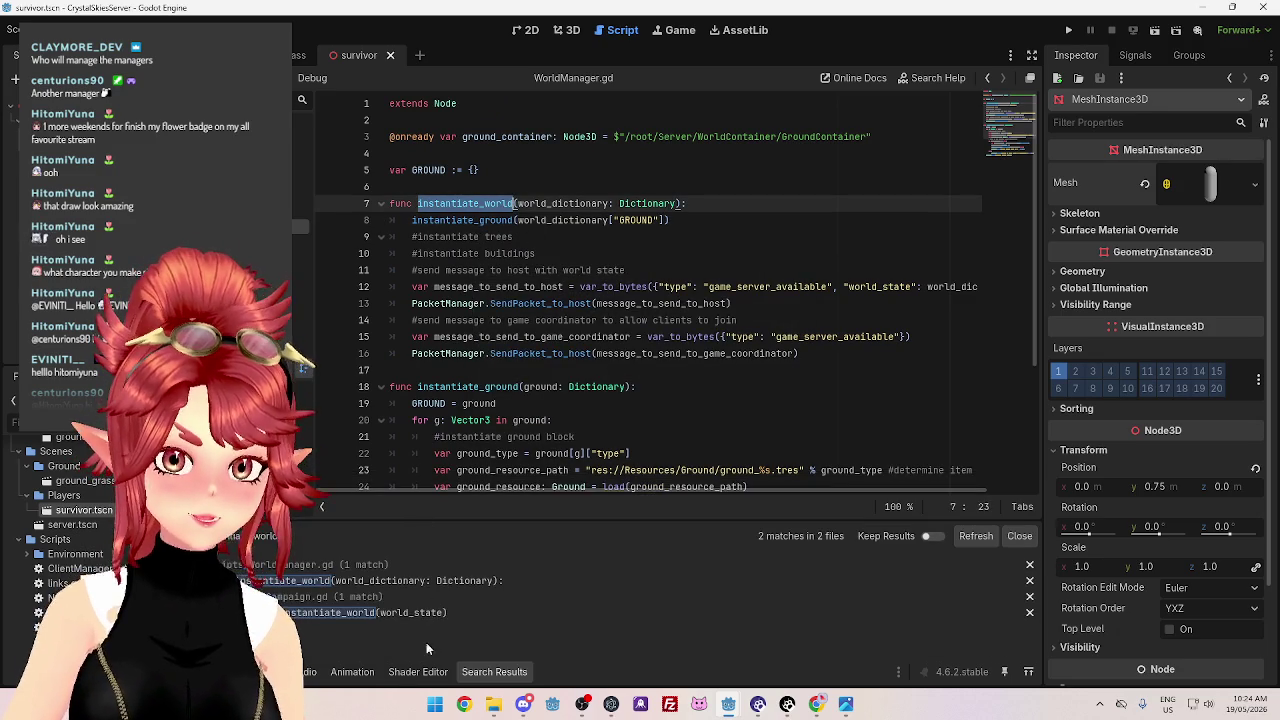
{"action": "left_click", "coordinate": [420, 612]}
{"action": "left_click", "coordinate": [628, 470]}
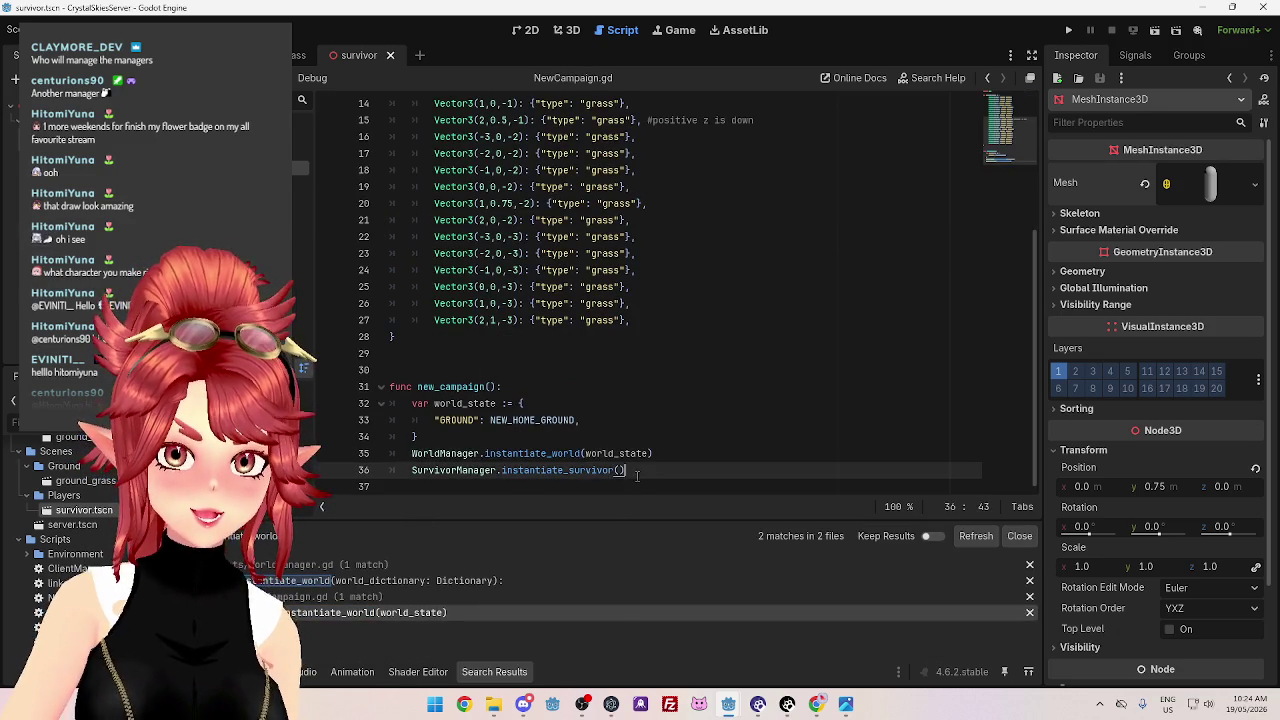
{"action": "mouse_move", "coordinate": [585, 453]}
{"action": "left_mouse_down"}
{"action": "mouse_move", "coordinate": [452, 455]}
{"action": "mouse_move", "coordinate": [560, 470]}
{"action": "left_mouse_up"}
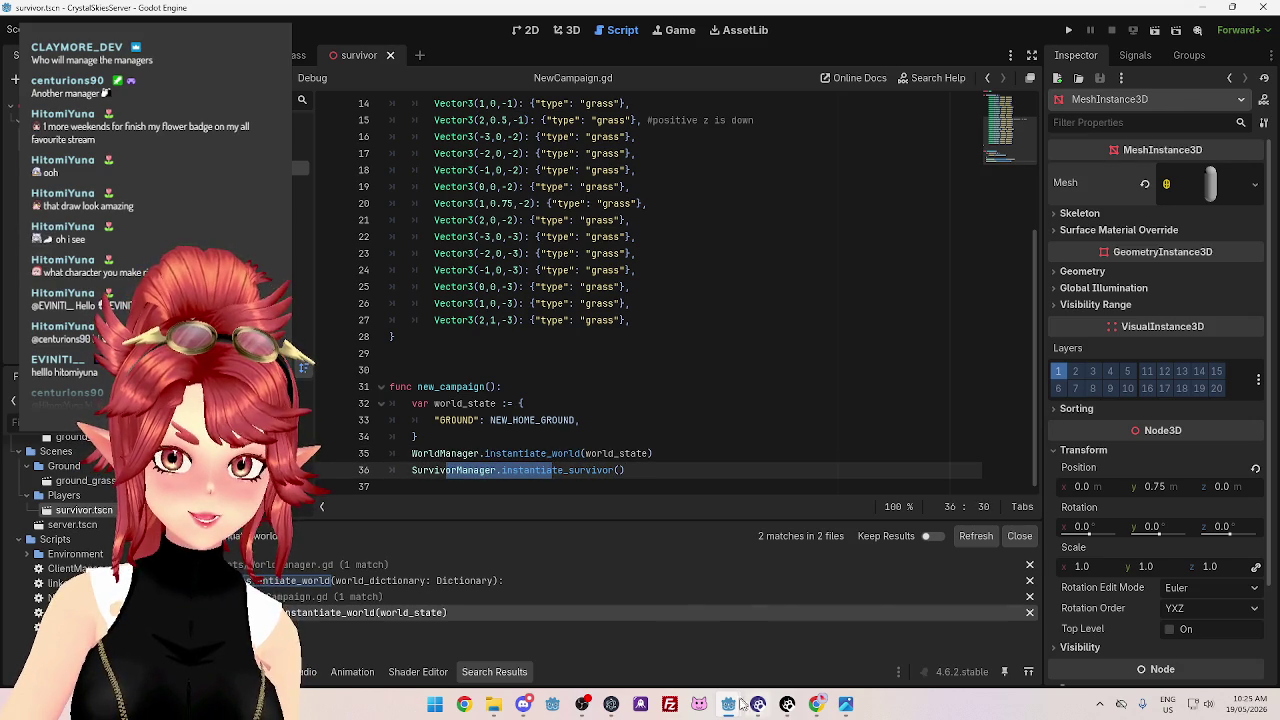
In the client project, search for instantiate_world and open the GameManager.gd match at line 9
{"action": "mouse_move", "coordinate": [755, 704]}
{"action": "left_click", "coordinate": [650, 630]}
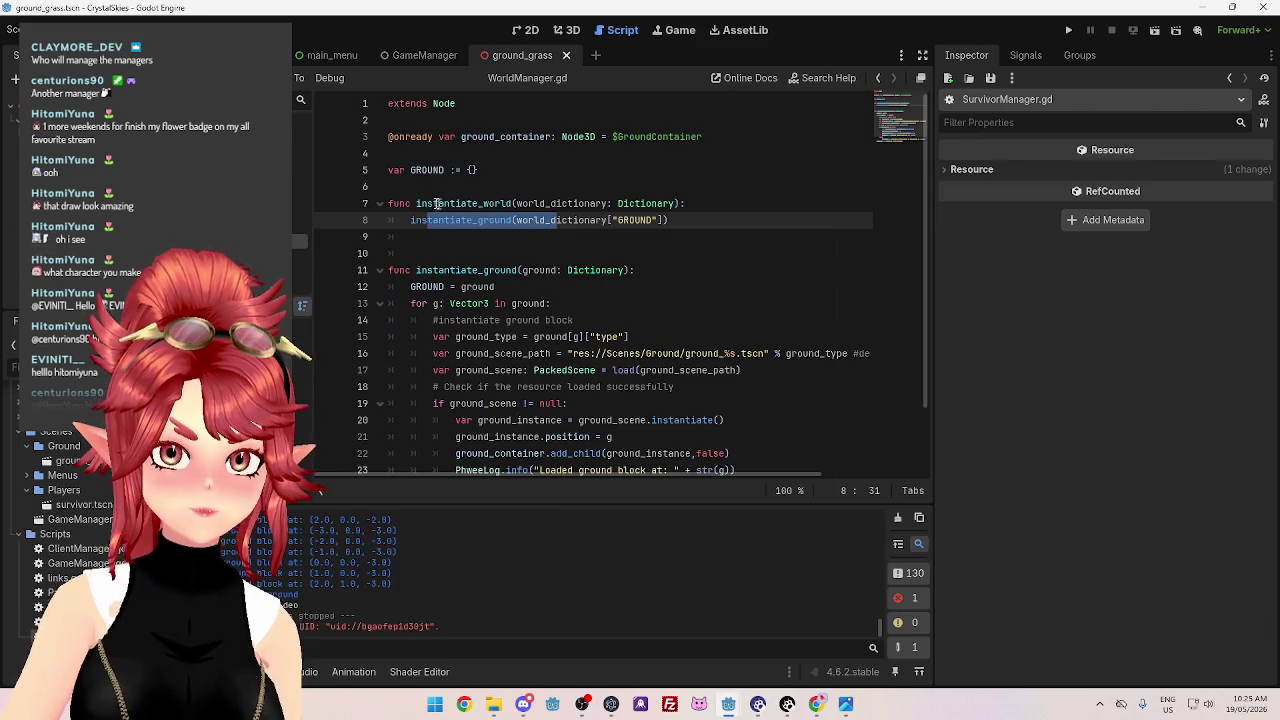
{"action": "left_click_drag", "start_coordinate": [434, 205], "coordinate": [445, 205]}
{"action": "double_click", "coordinate": [478, 205]}
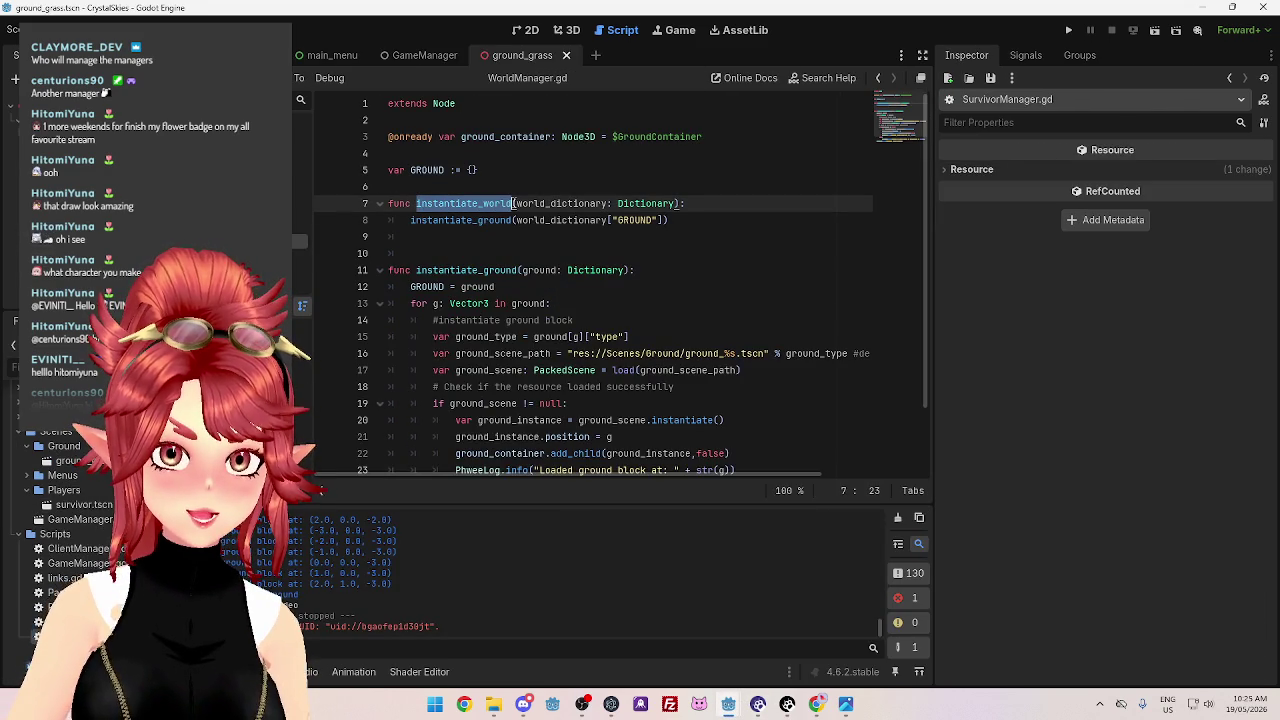
{"action": "key", "text": "ctrl+shift+f"}
{"action": "key", "text": "Return"}
{"action": "left_click", "coordinate": [440, 612]}
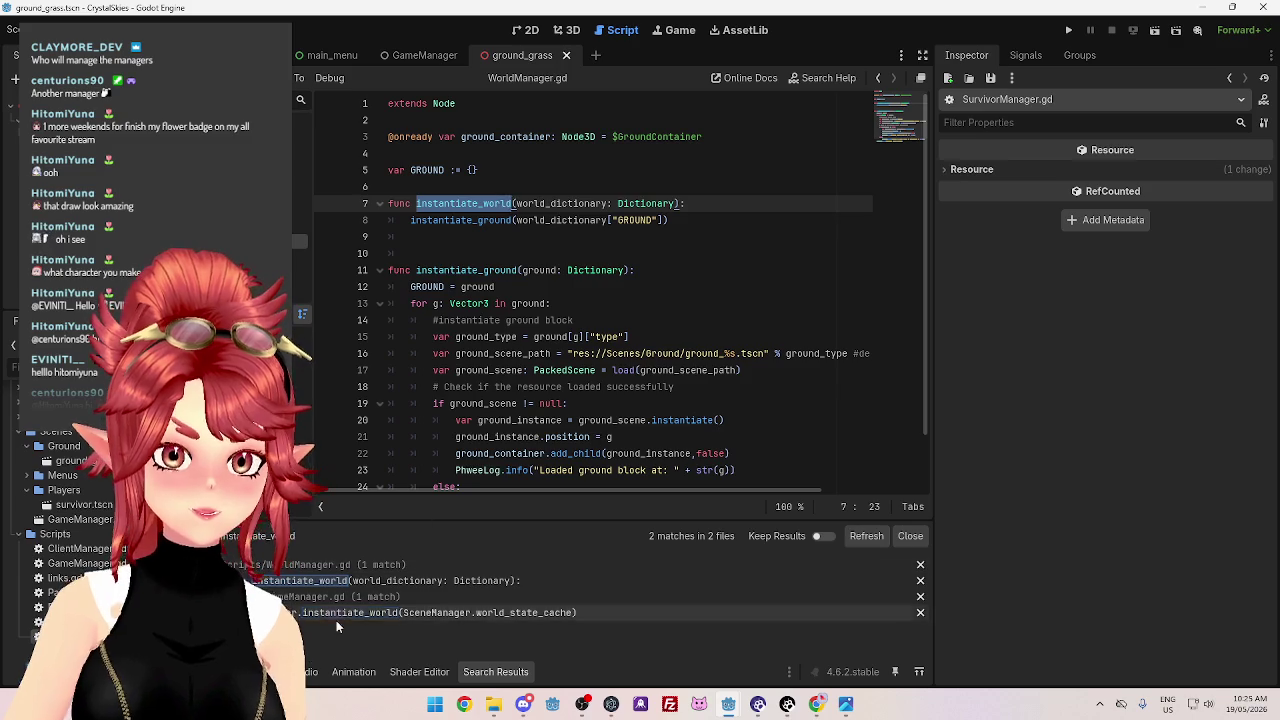
{"action": "left_click", "coordinate": [788, 237]}
Add survivor_manager.instantiate_survivor() after the instantiate_world call in GameManager's _ready function
{"action": "key", "text": "Return"}
{"action": "type", "text": "survivor"}
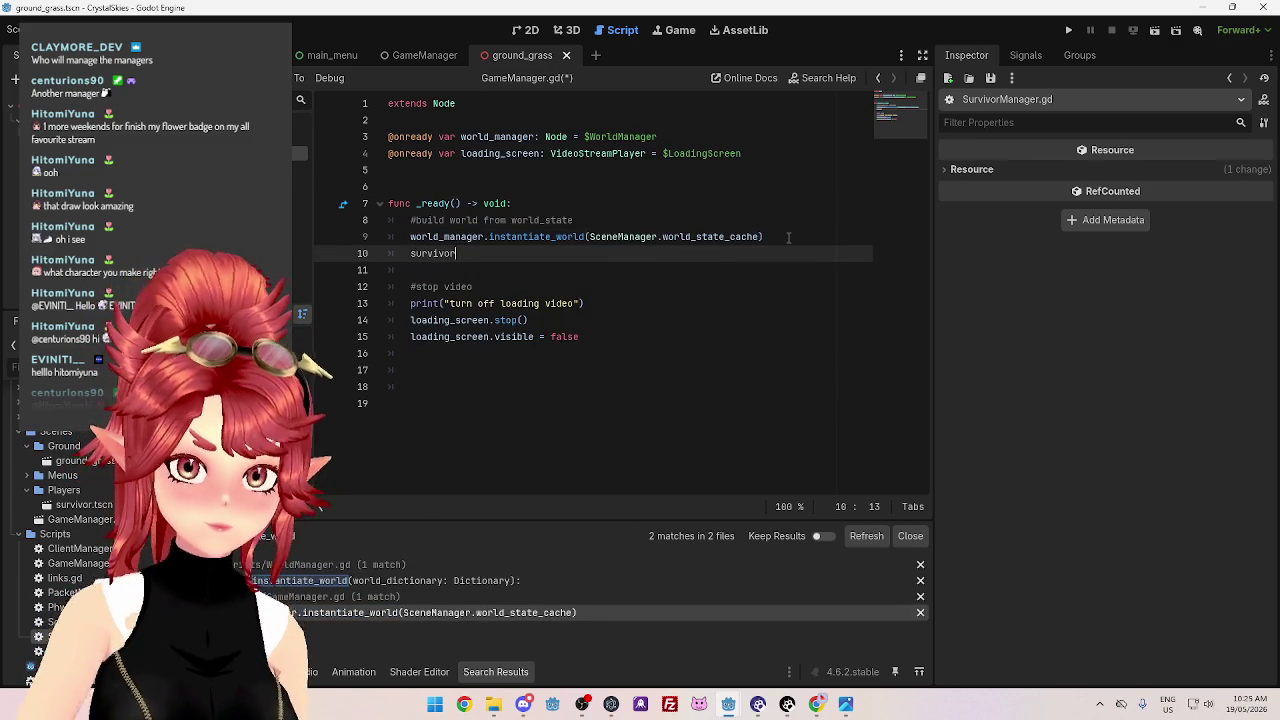
{"action": "type", "text": "_mana"}
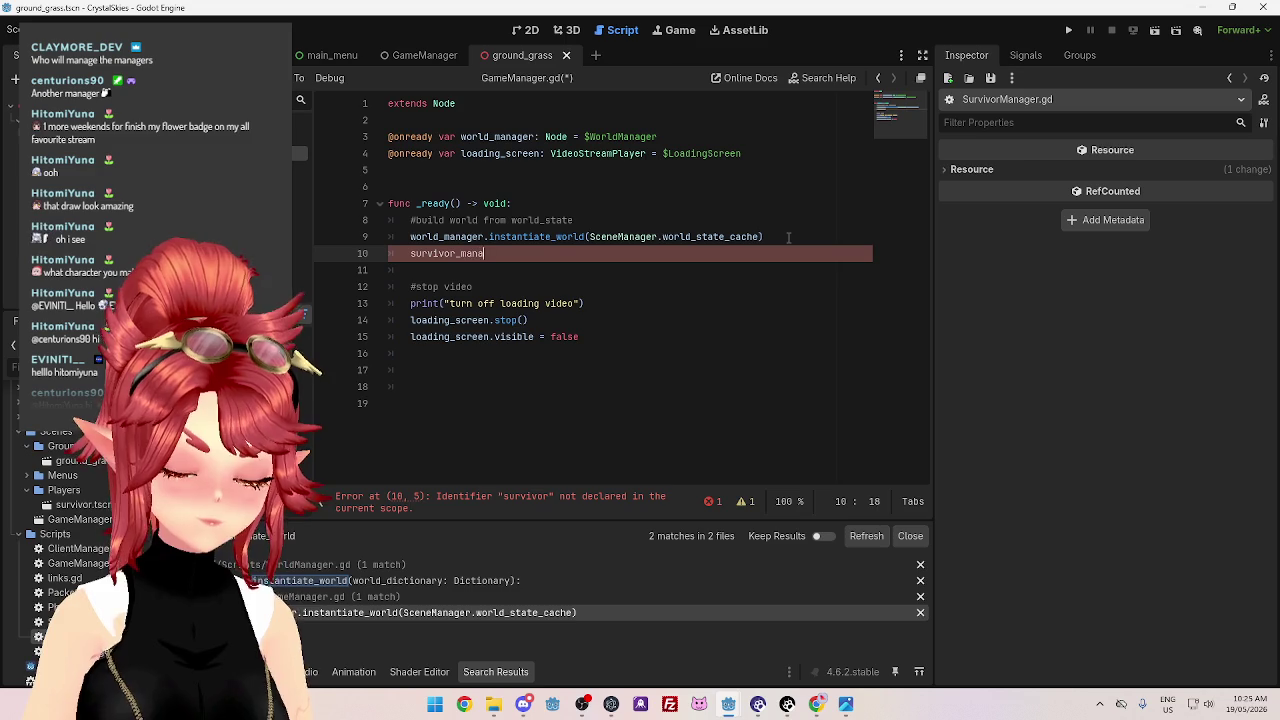
{"action": "type", "text": "ger.in"}
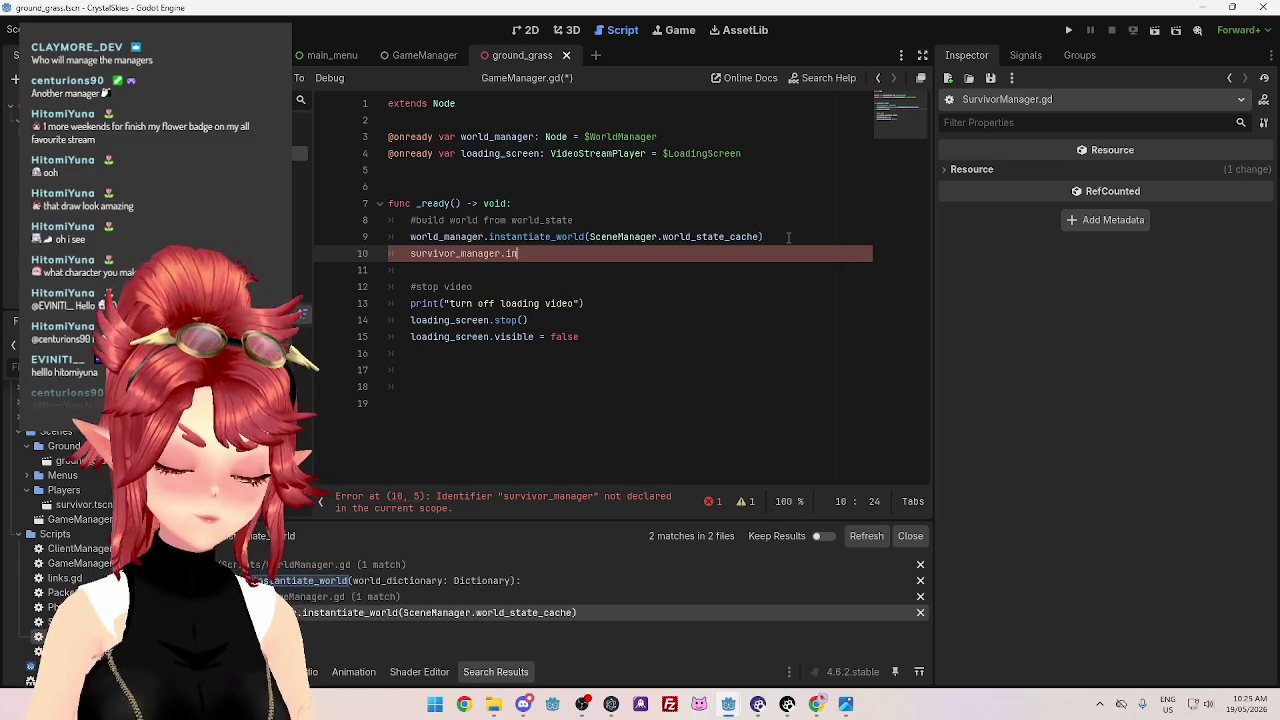
{"action": "type", "text": "stantiat"}
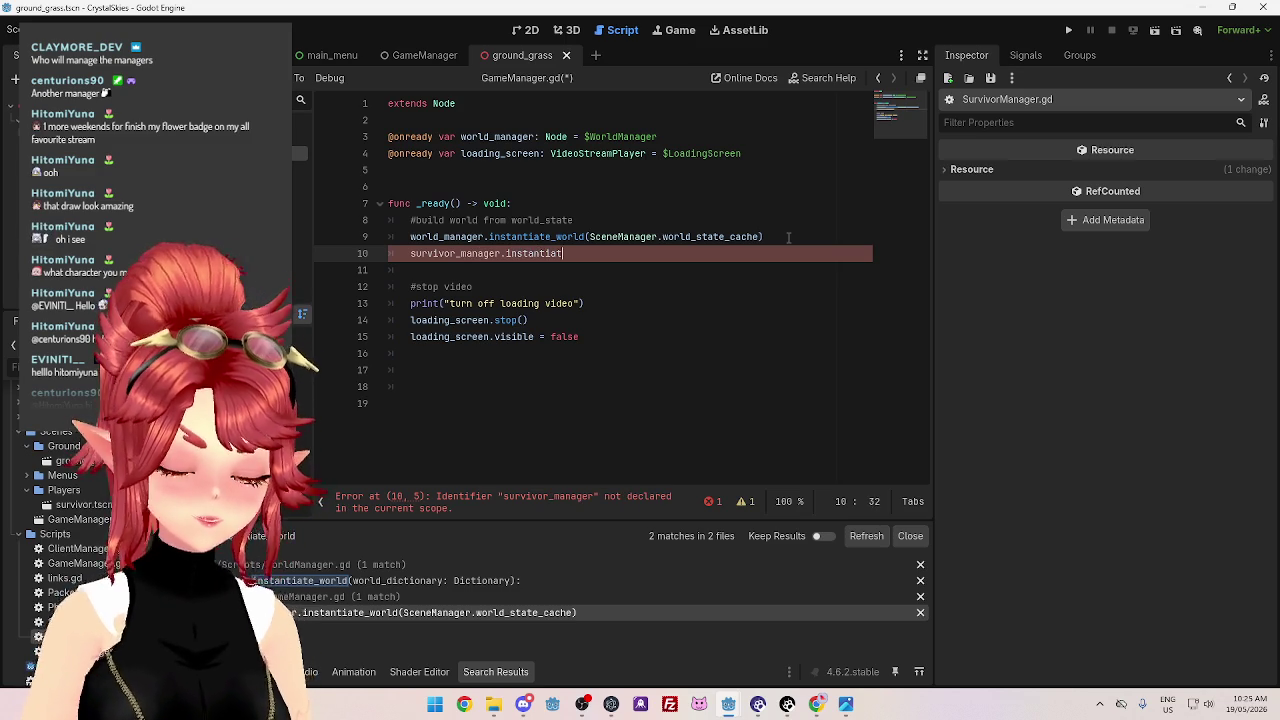
{"action": "type", "text": "e_surv"}
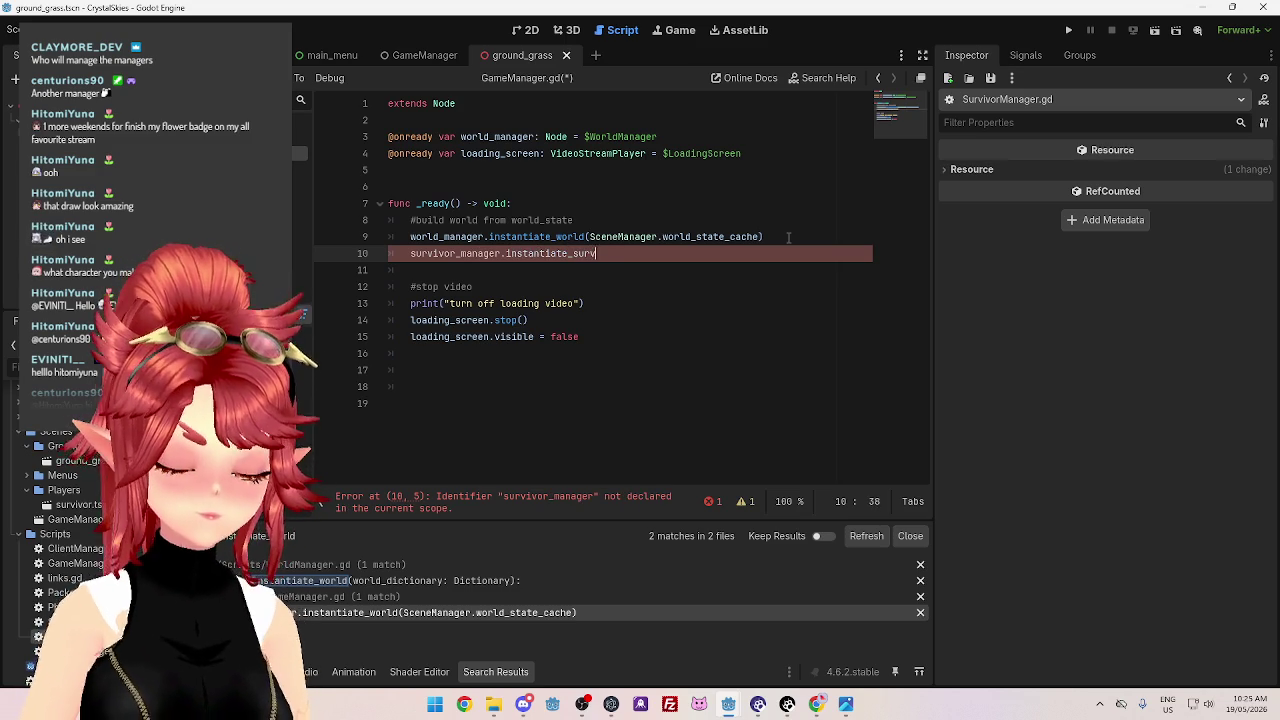
{"action": "type", "text": "ivor()"}
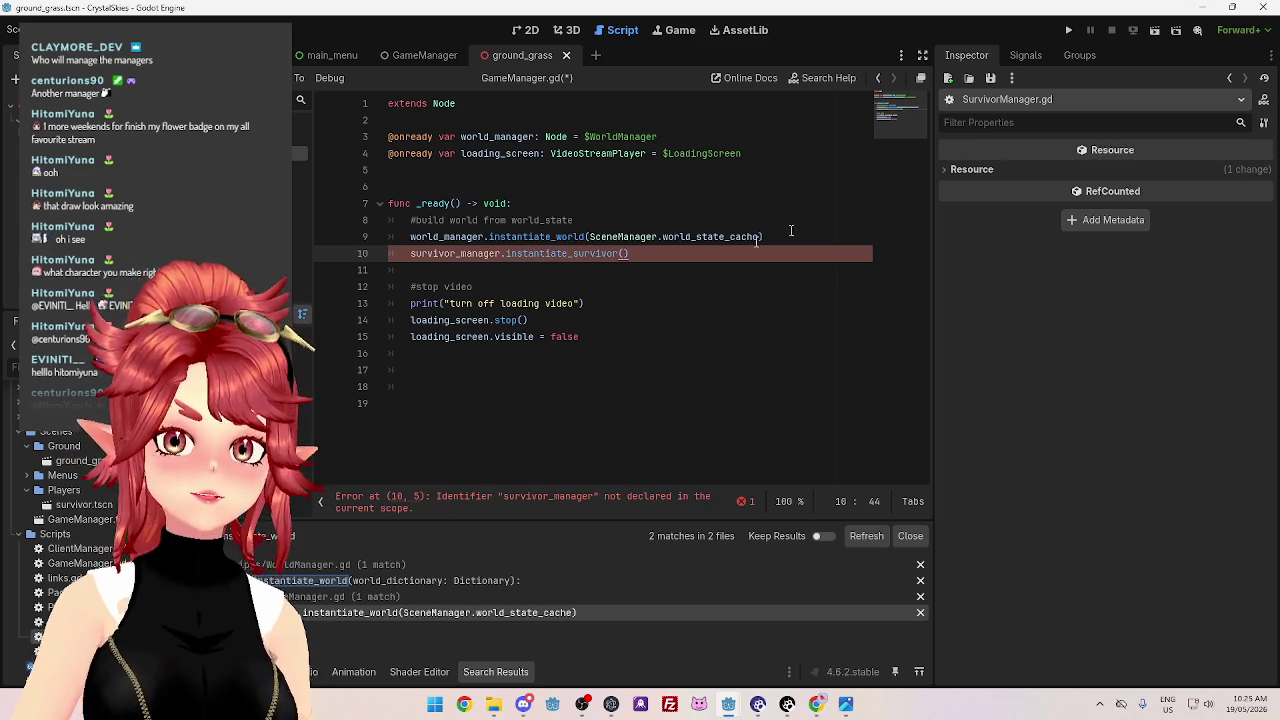
{"action": "key", "text": "Return"}
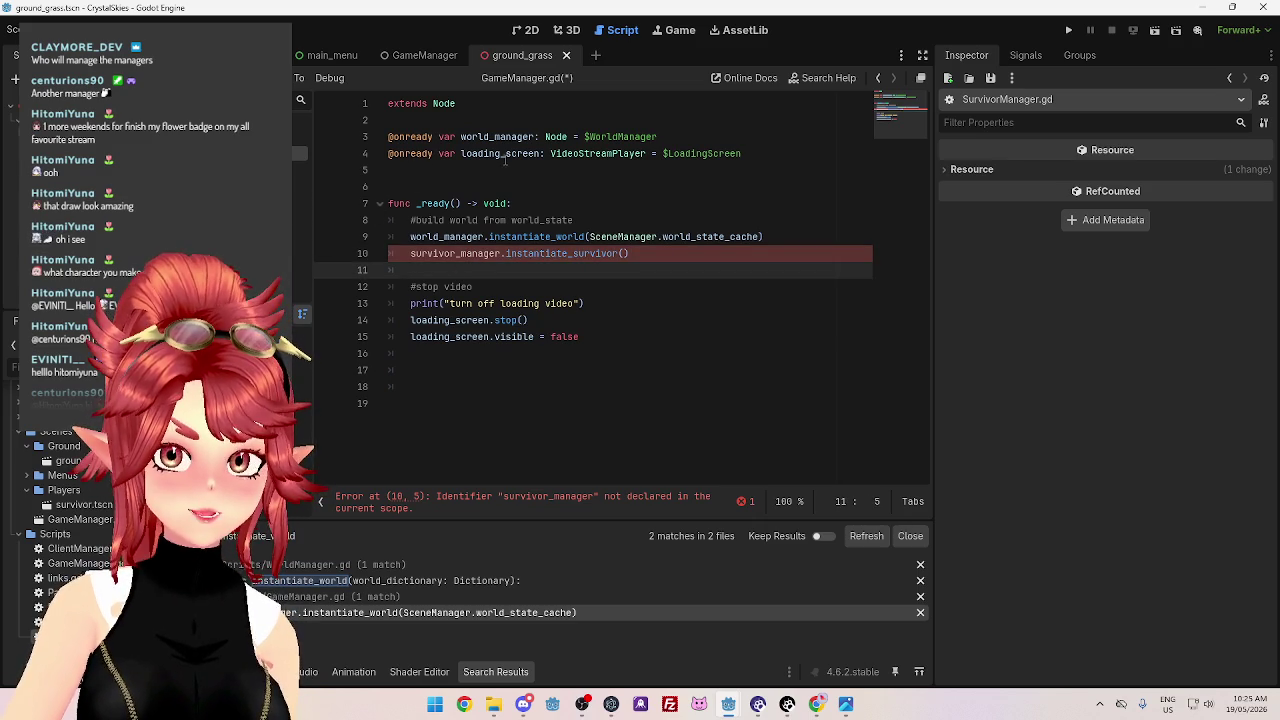
{"action": "left_click", "coordinate": [505, 158]}
{"action": "key", "text": "End"}
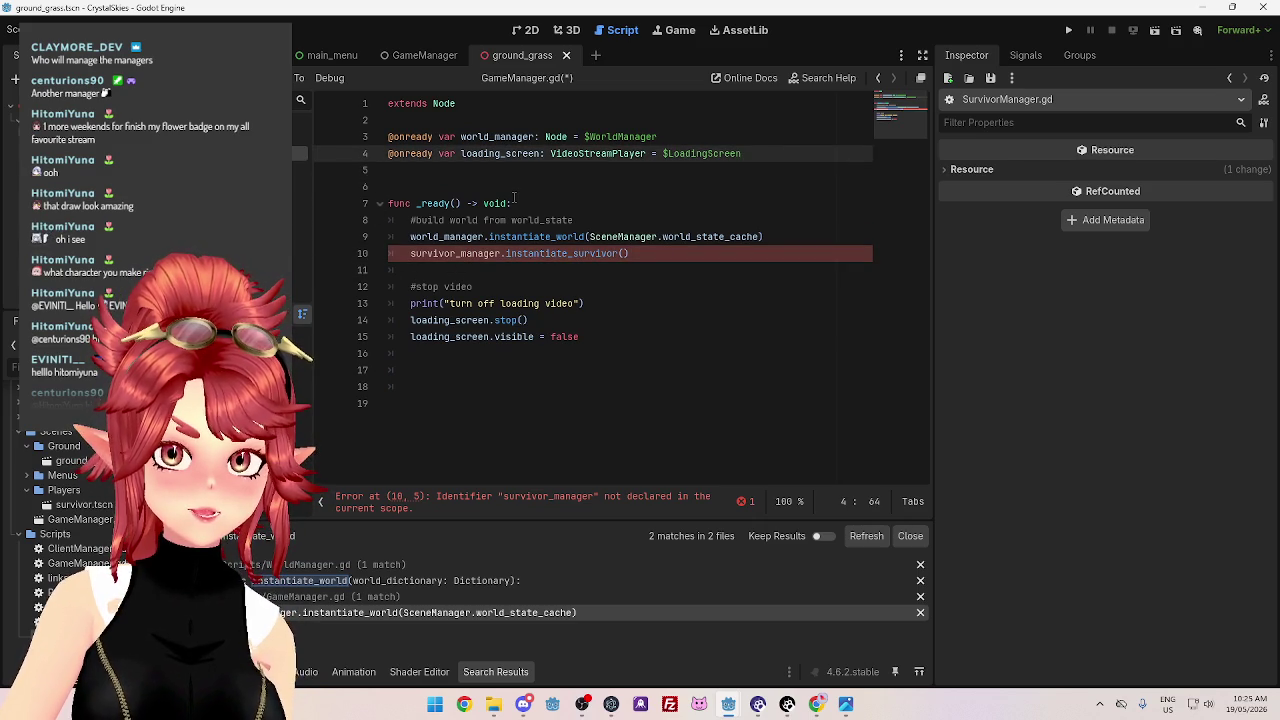
{"action": "left_click", "coordinate": [676, 132]}
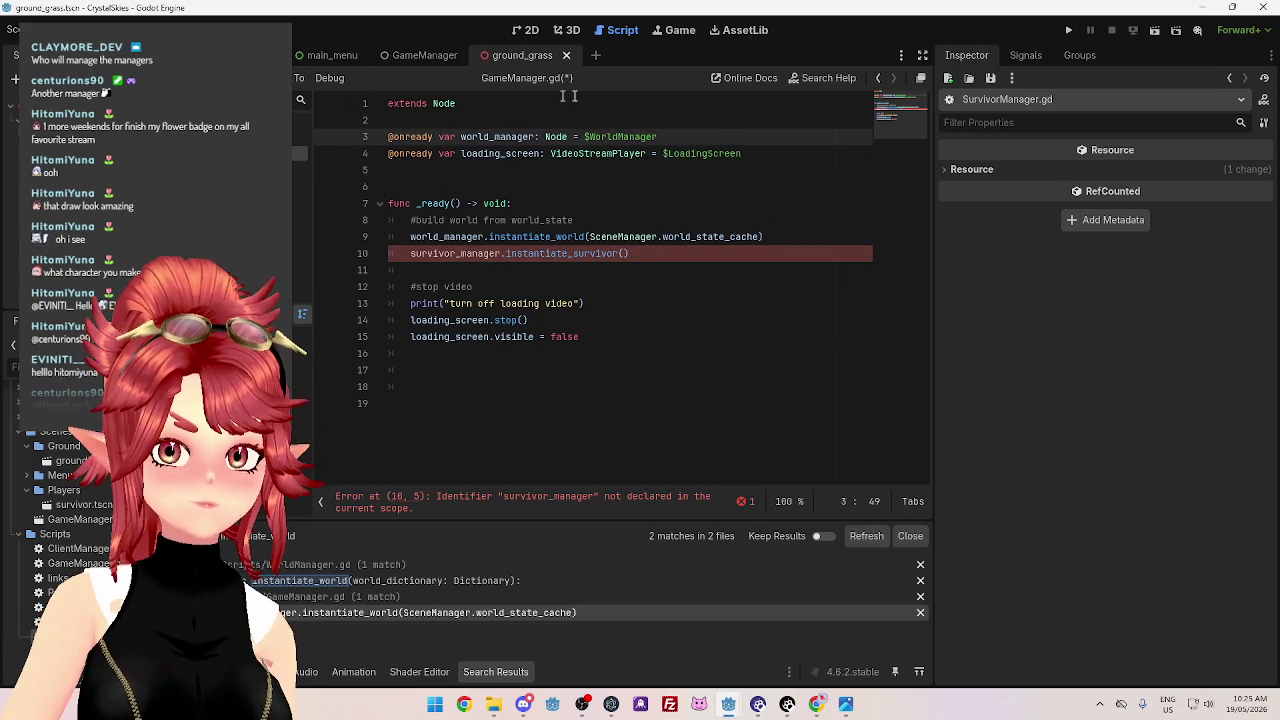
{"action": "key", "text": "shift+Home"}
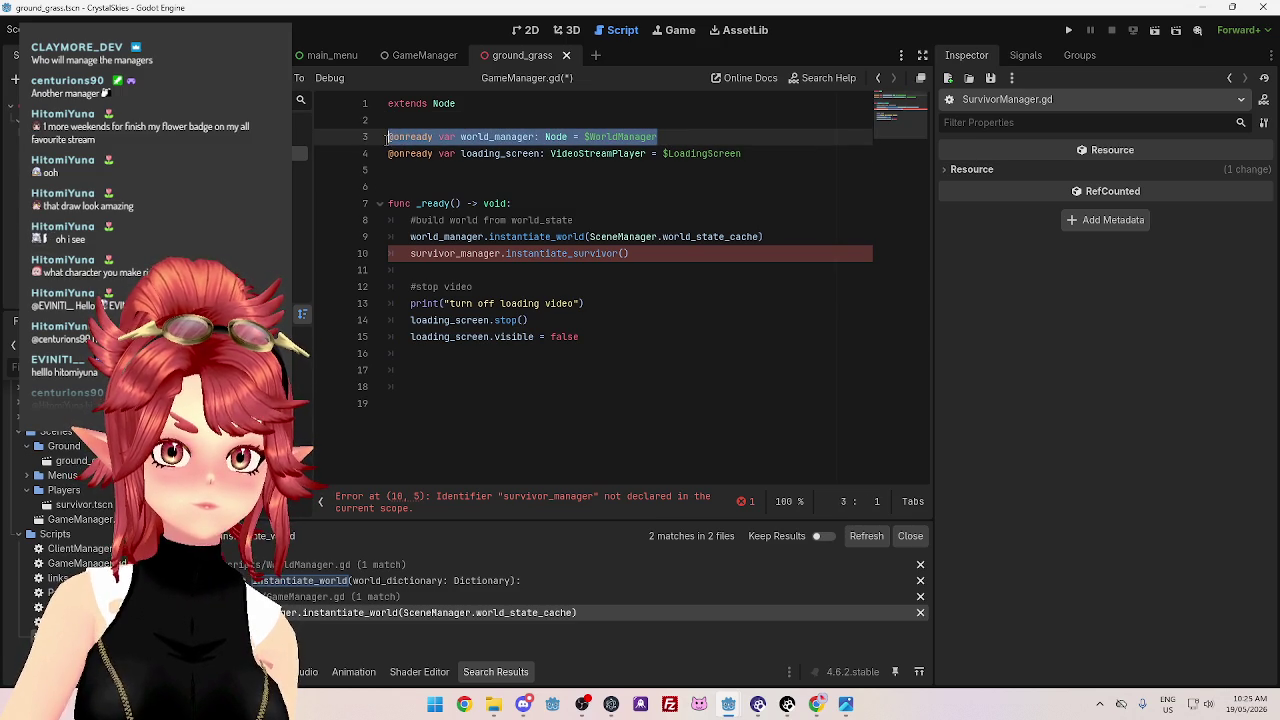
{"action": "left_click", "coordinate": [501, 168]}
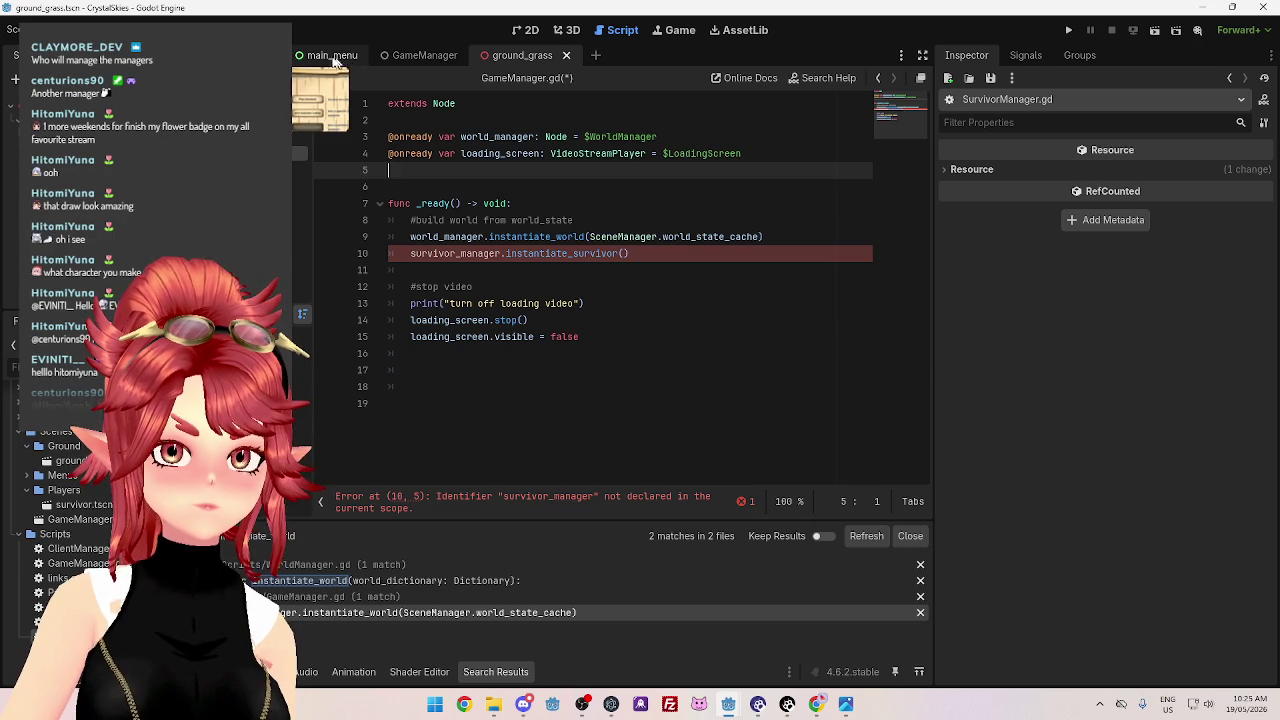
{"action": "left_click", "coordinate": [450, 58]}
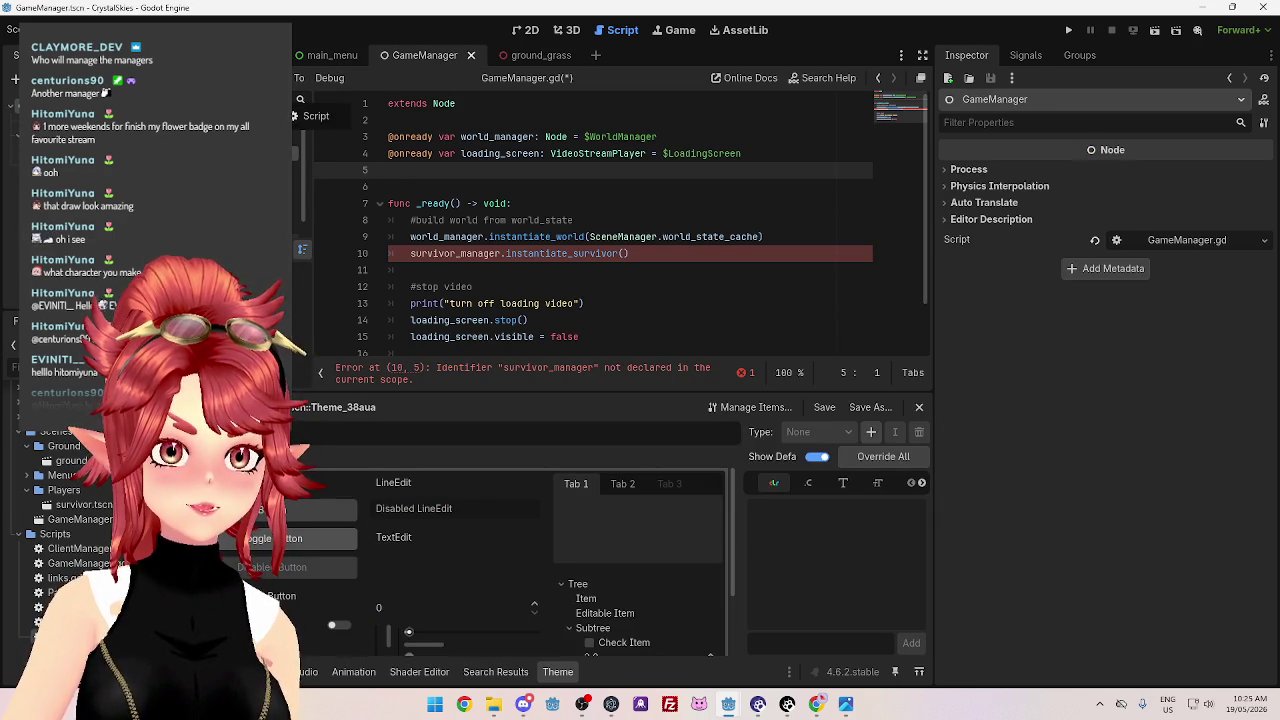
Add a plain Node named SurvivorManager to the GameManager scene
{"action": "key", "text": "ctrl+a"}
{"action": "key", "text": "Return"}
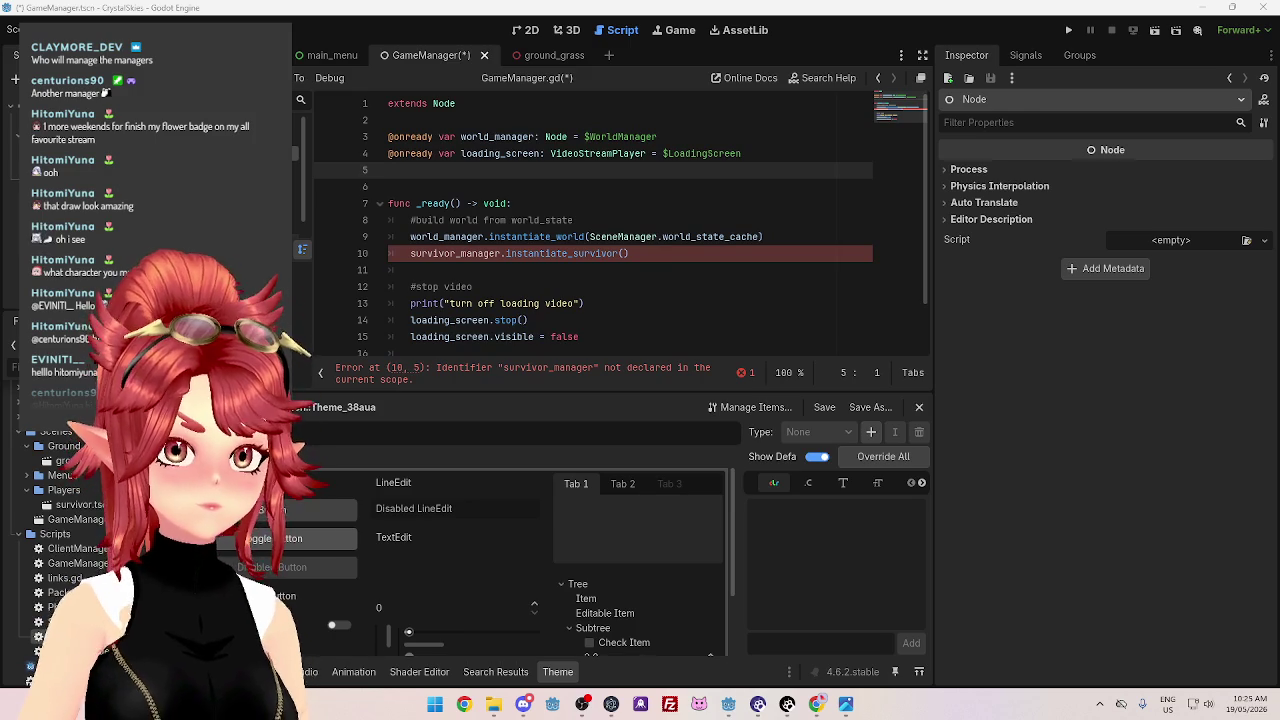
{"action": "key", "text": "Return"}
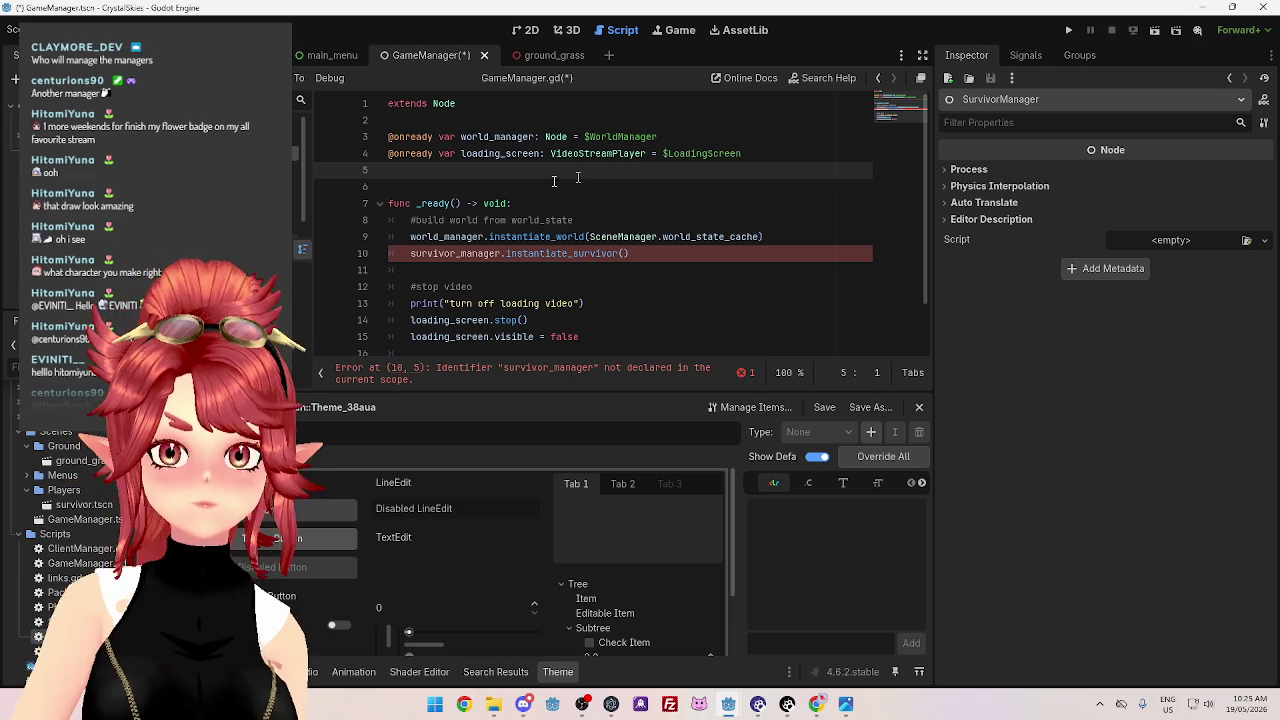
{"action": "left_click", "coordinate": [724, 139]}
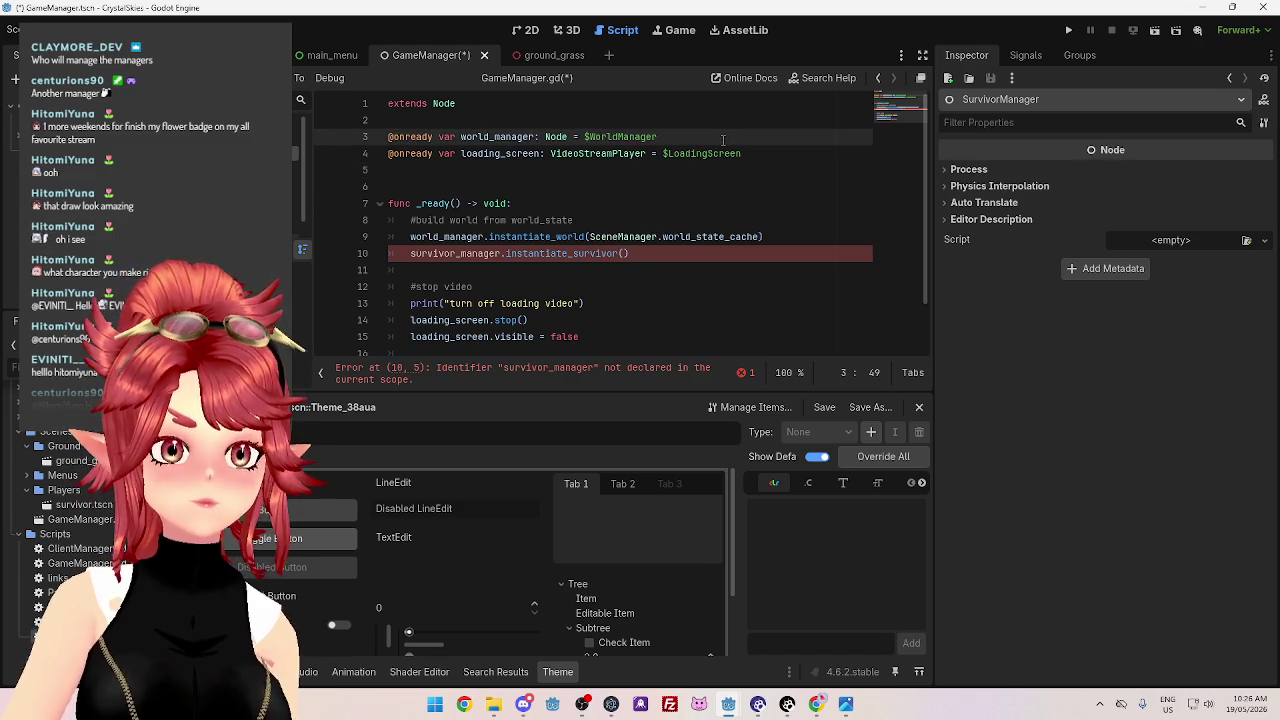
{"action": "key", "text": "Return"}
{"action": "left_click_drag", "start_coordinate": [120, 420], "coordinate": [430, 158]}
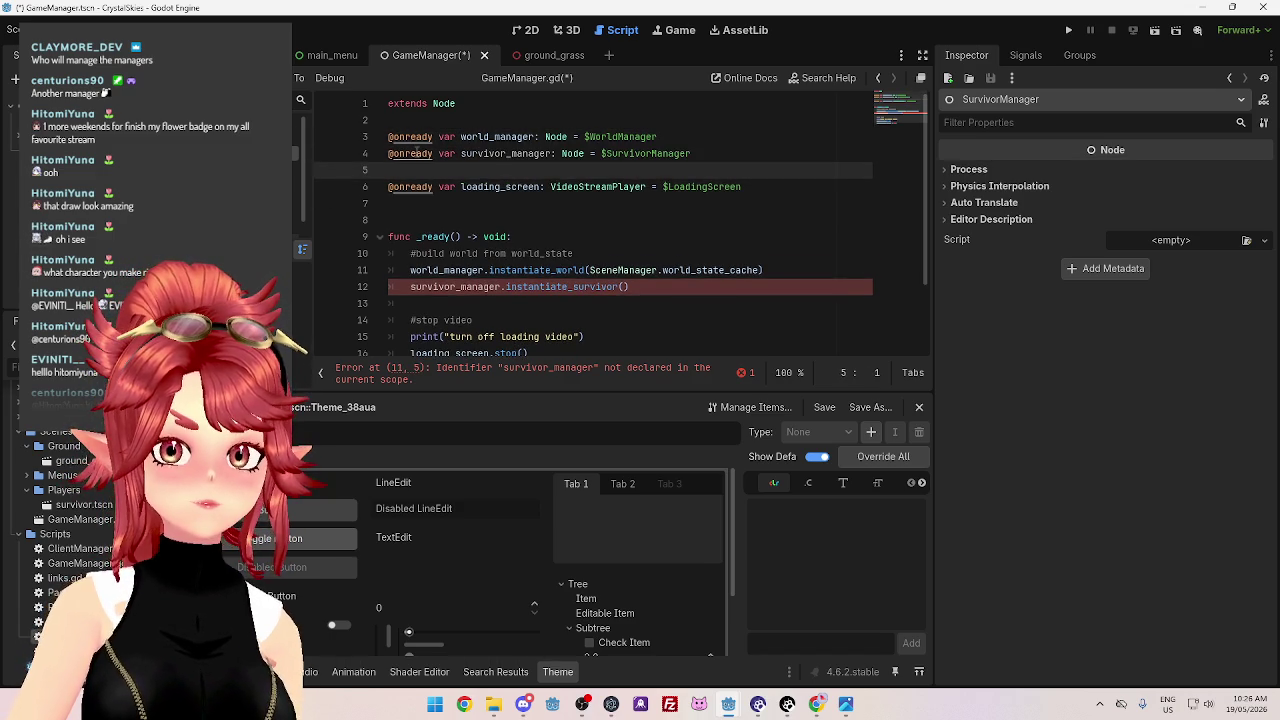
{"action": "key", "text": "BackSpace"}
{"action": "left_click", "coordinate": [498, 205]}
{"action": "scroll", "coordinate": [646, 248], "scroll_direction": "down", "scroll_amount": 2}
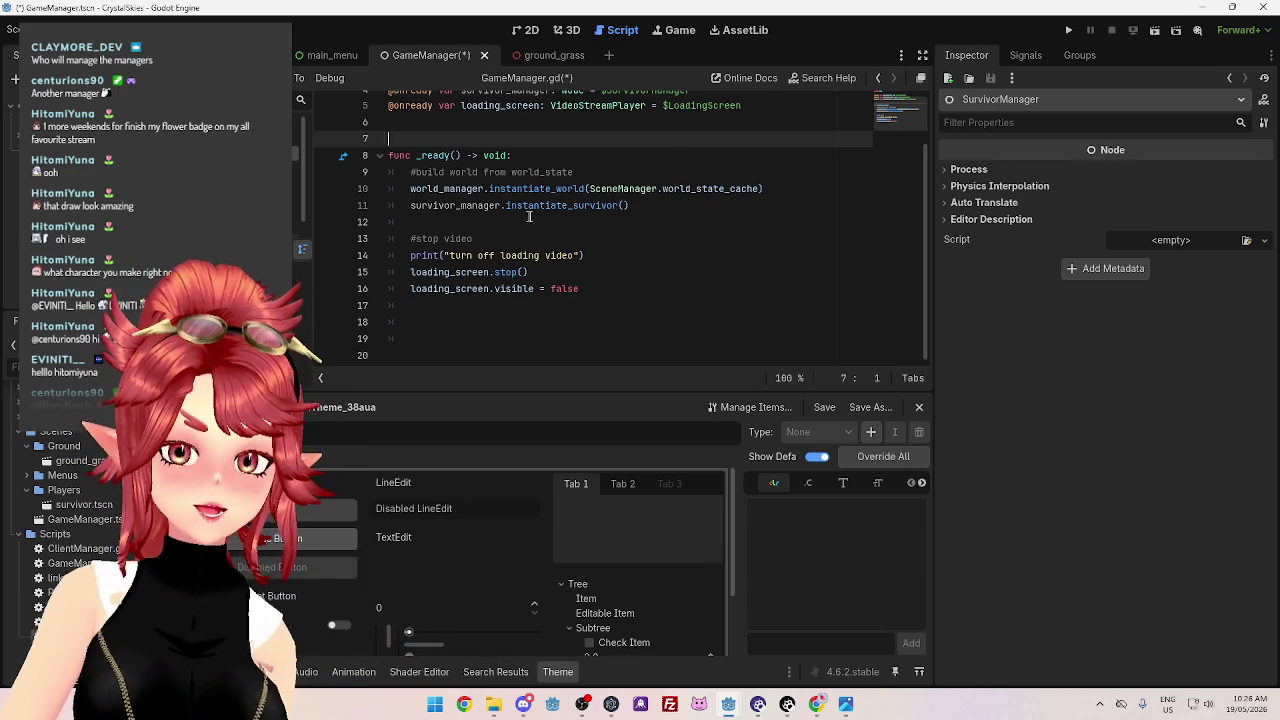
{"action": "left_click", "coordinate": [428, 189]}
{"action": "left_click", "coordinate": [542, 221]}
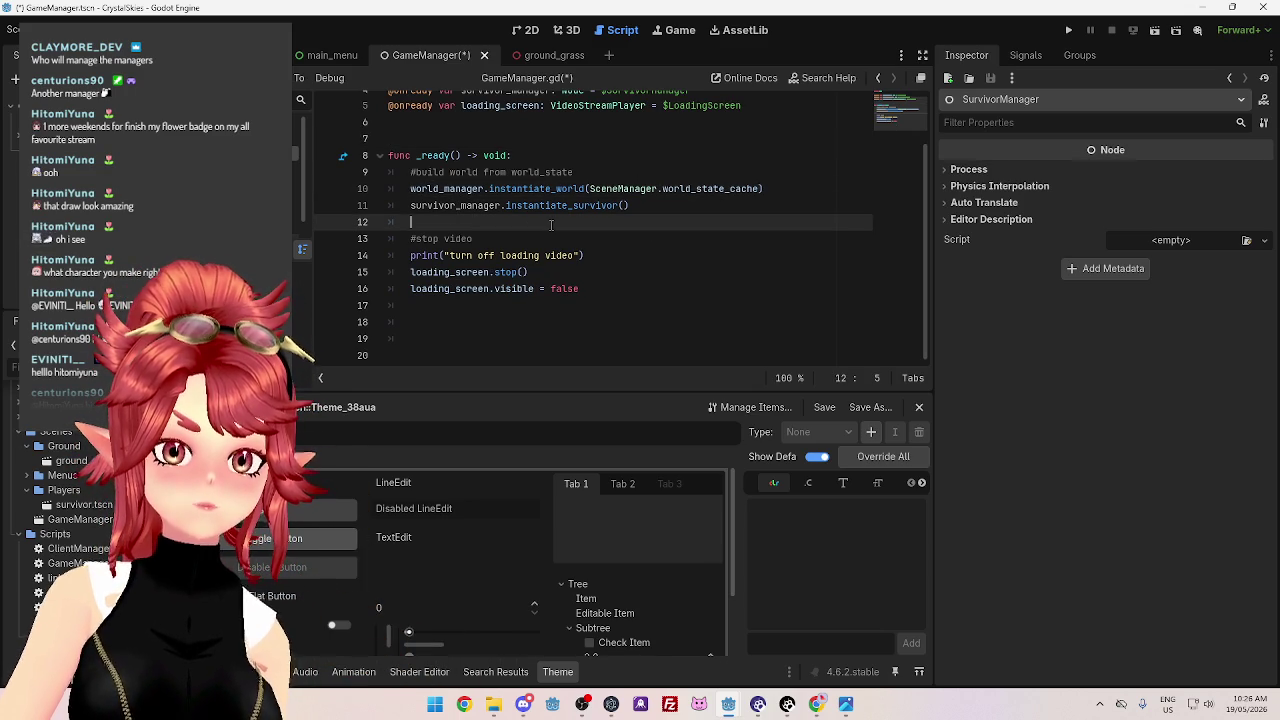
{"action": "key", "text": "ctrl+s"}
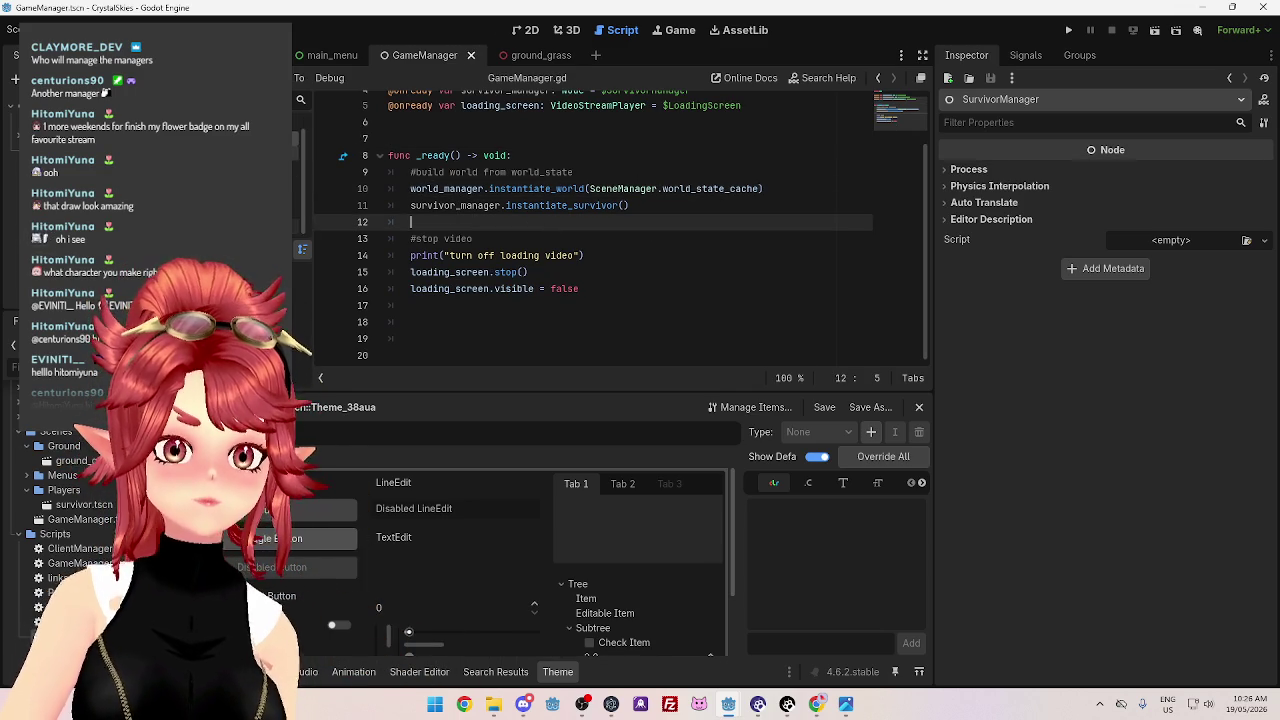
Check the survivor call and the survivor_manager declaration on line 4
{"action": "left_click", "coordinate": [697, 209]}
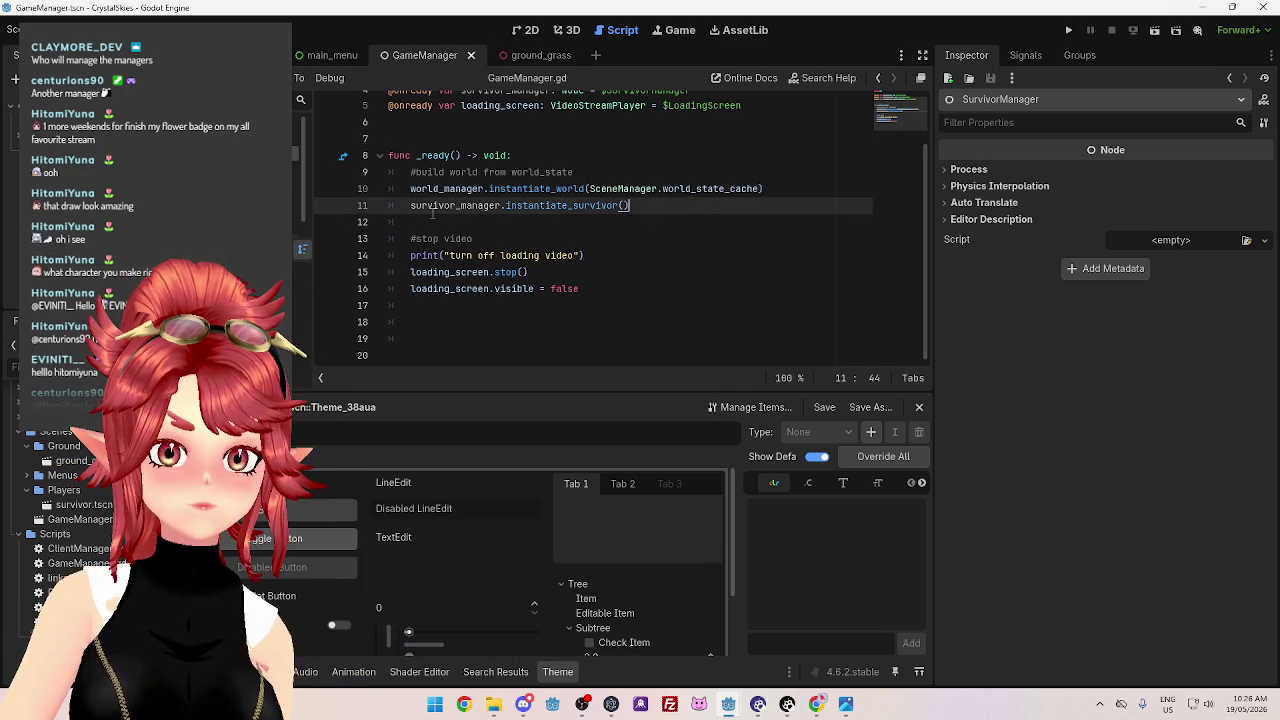
{"action": "scroll", "coordinate": [489, 152], "scroll_direction": "up", "scroll_amount": 2}
{"action": "left_click", "coordinate": [486, 153]}
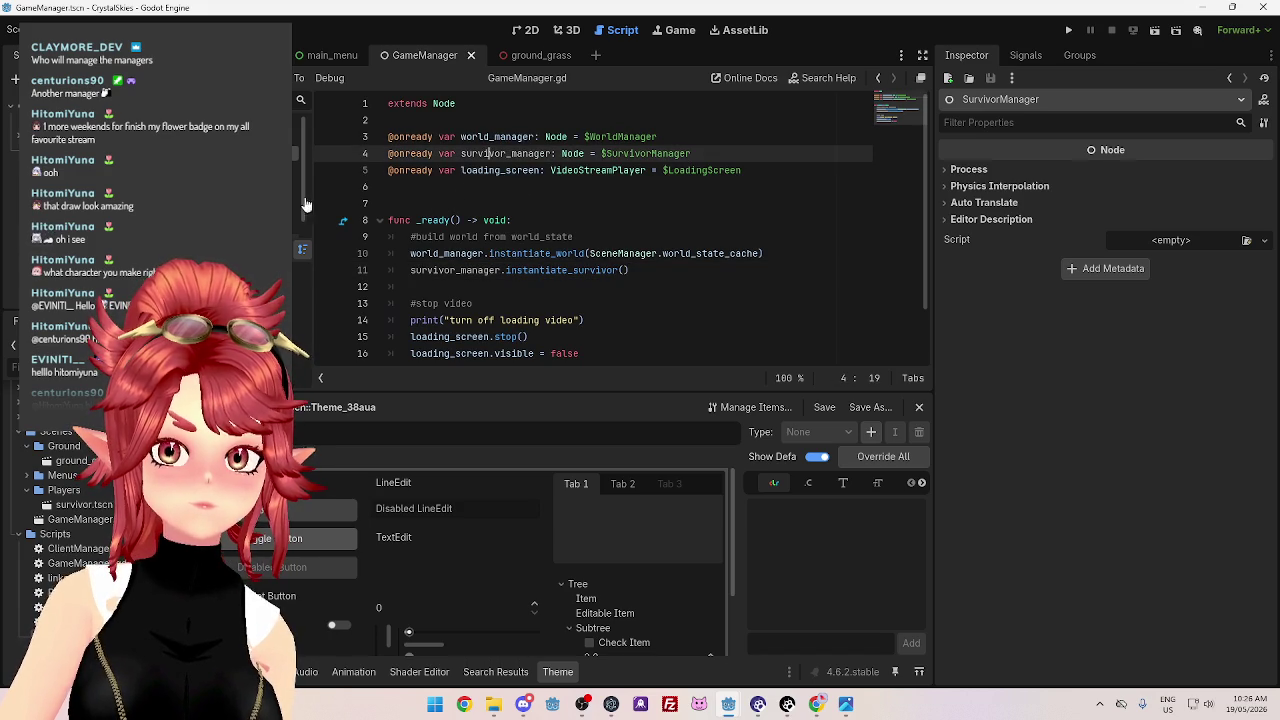
{"action": "right_click", "coordinate": [90, 152]}
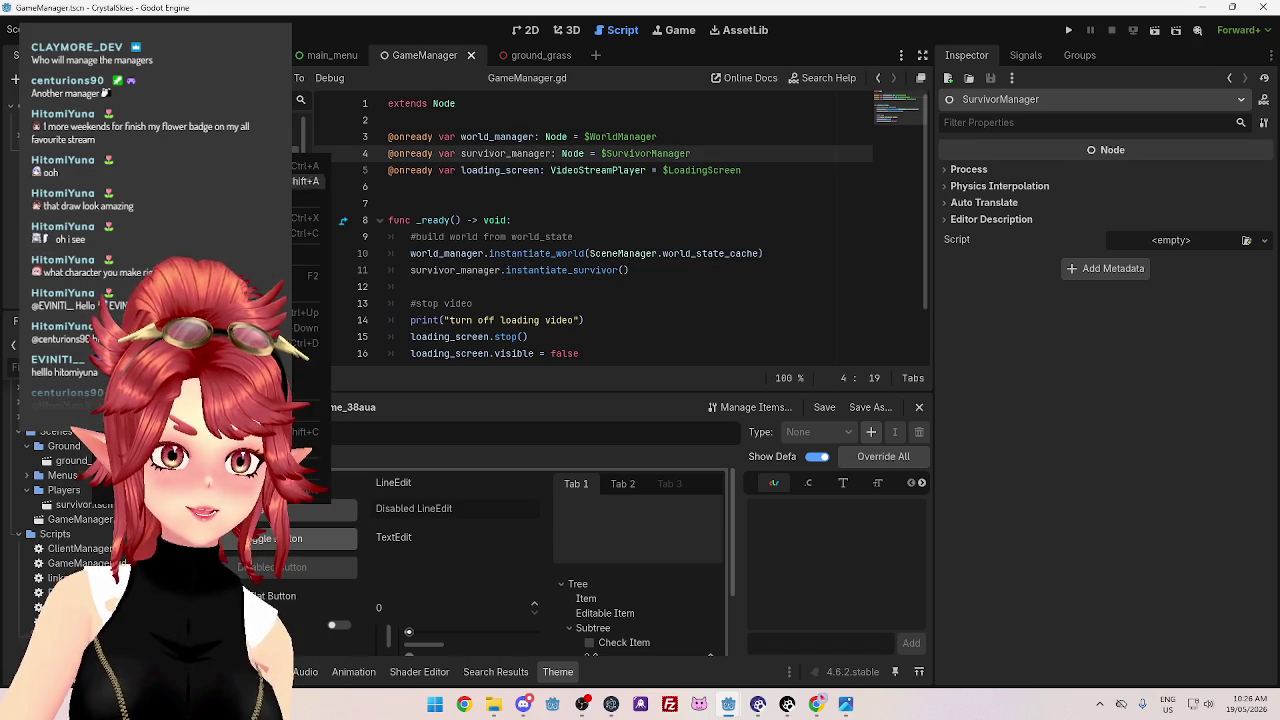
Attach the existing Scripts/SurvivorManager.gd to the SurvivorManager node through the Attach Script dialog
{"action": "left_click", "coordinate": [220, 294]}
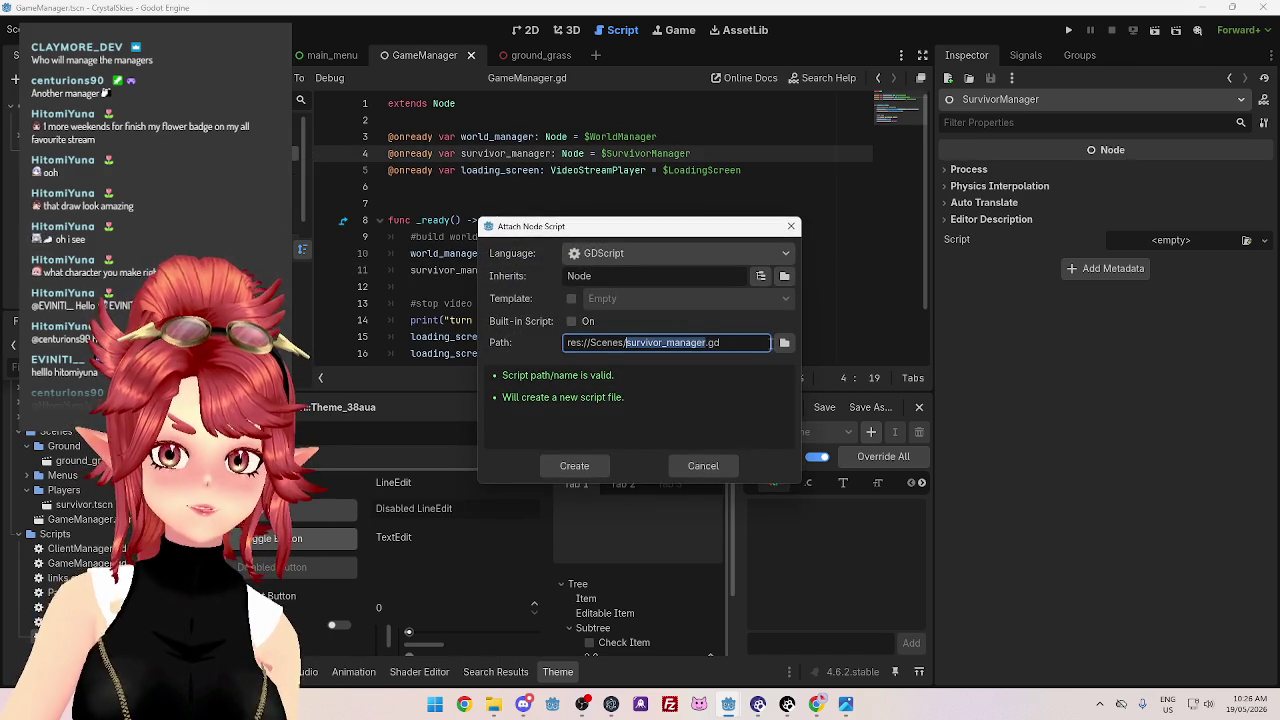
{"action": "left_click", "coordinate": [784, 342]}
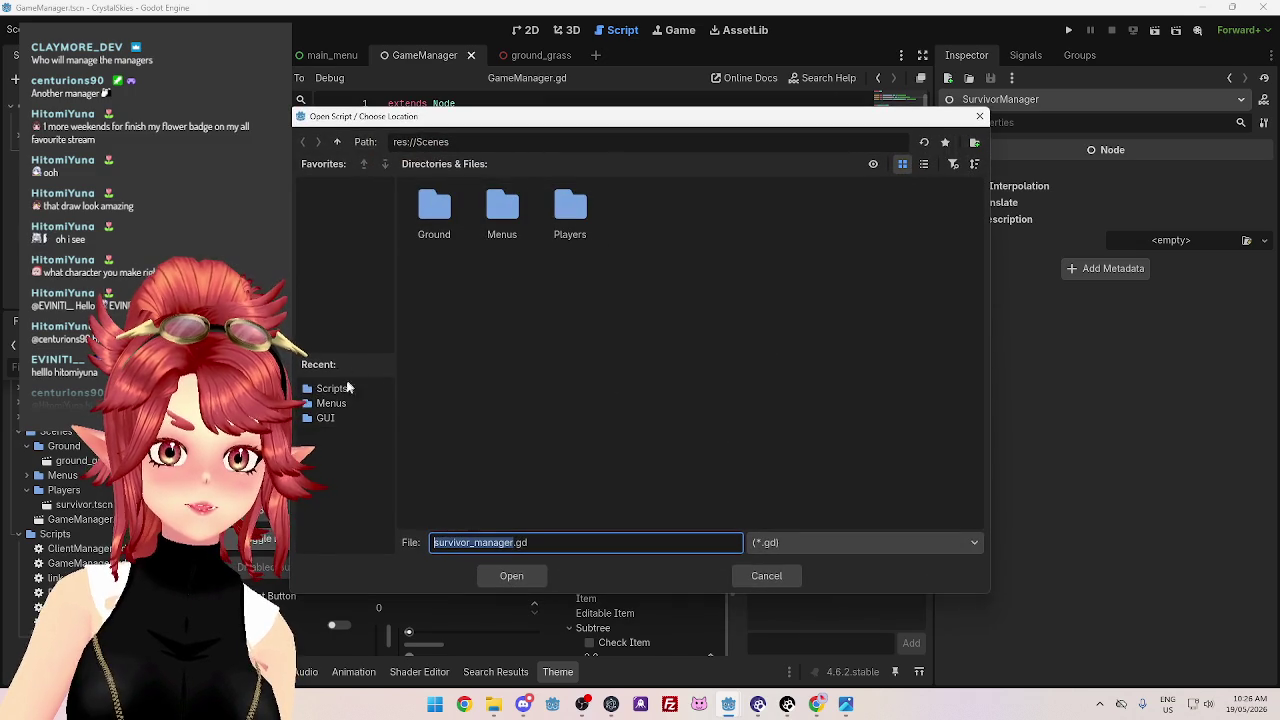
{"action": "left_click", "coordinate": [335, 388]}
{"action": "left_click", "coordinate": [842, 212]}
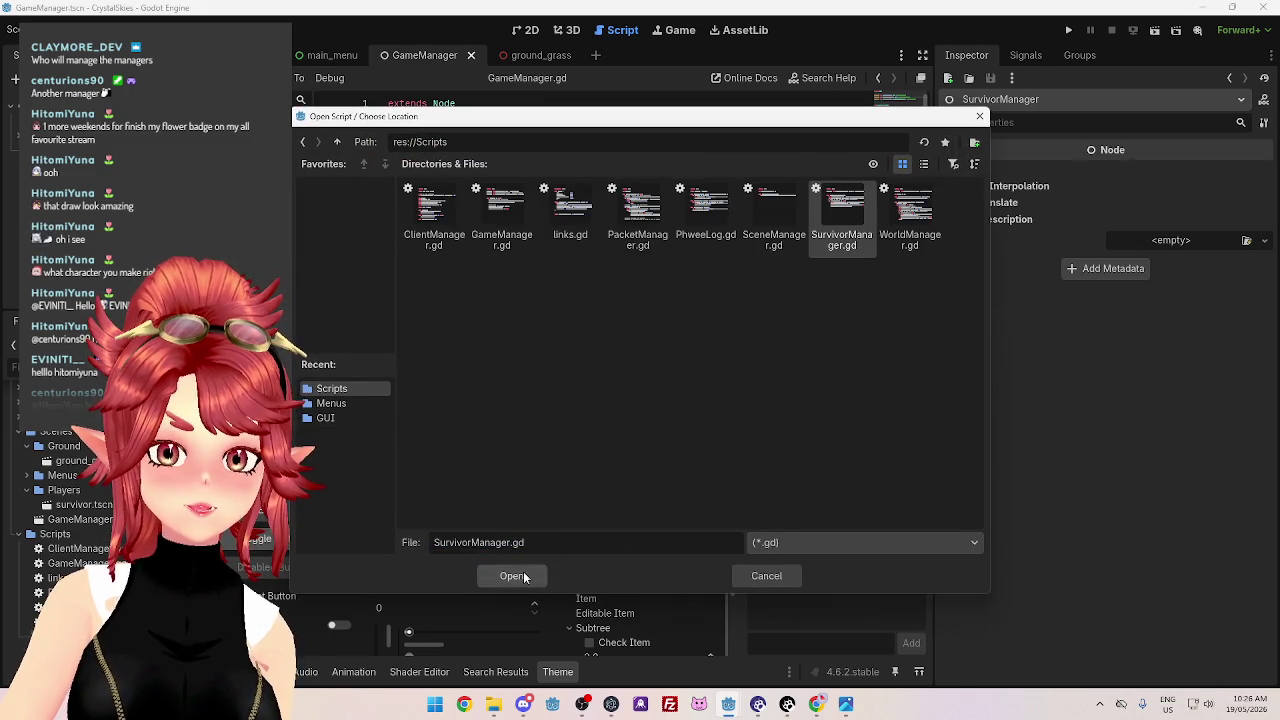
{"action": "left_click", "coordinate": [520, 574]}
{"action": "left_click", "coordinate": [574, 465]}
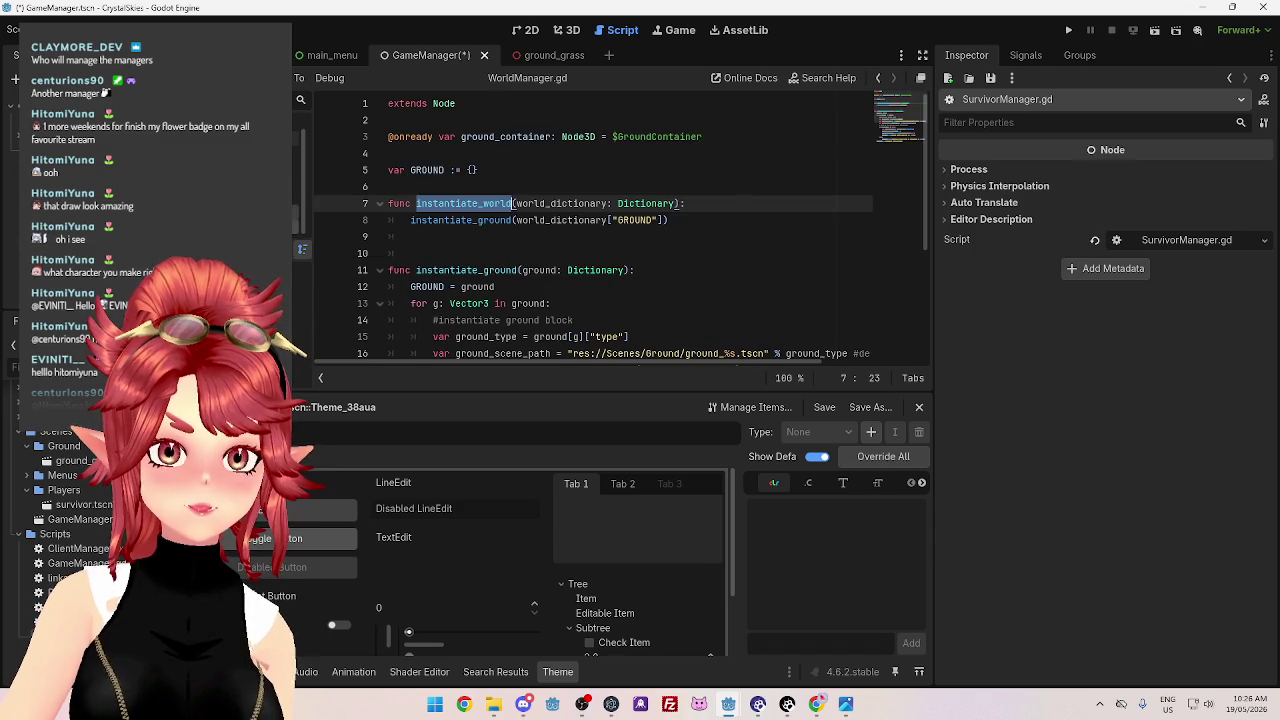
Save the GameManager scene from GameManager.gd, then bring SurvivorManager.gd back up in the editor
{"action": "left_click", "coordinate": [296, 146]}
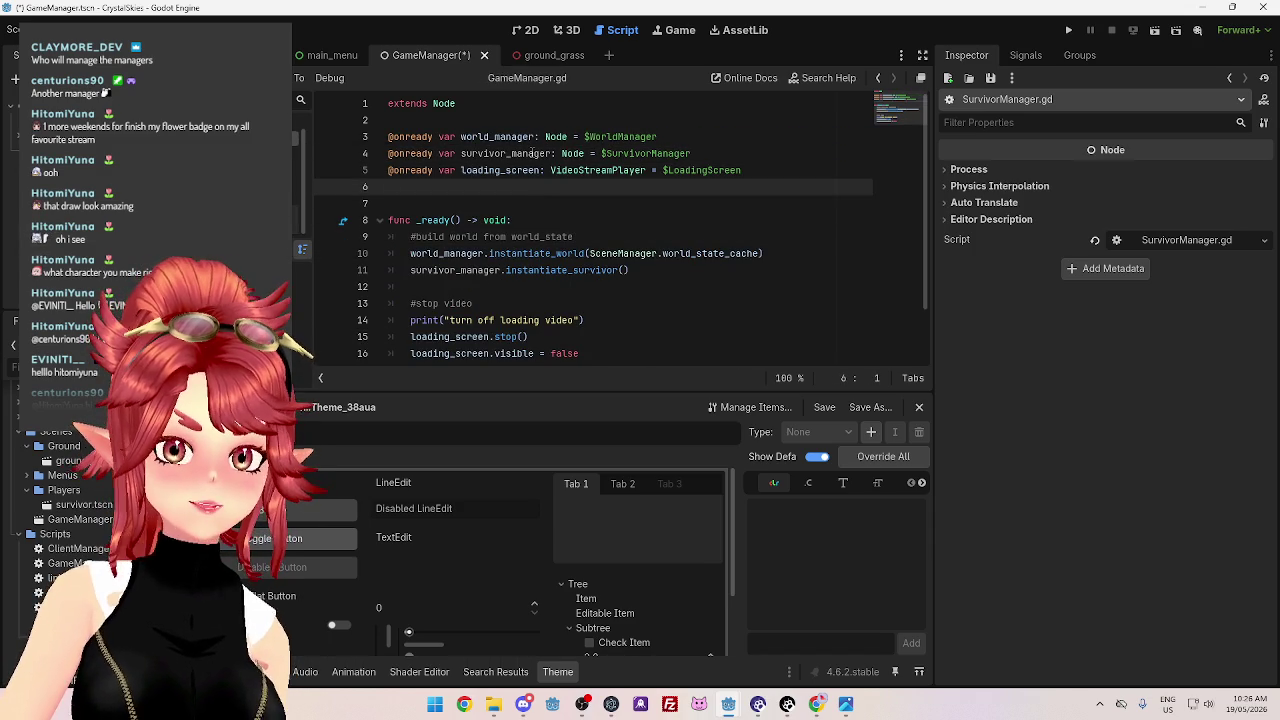
{"action": "left_click", "coordinate": [527, 153]}
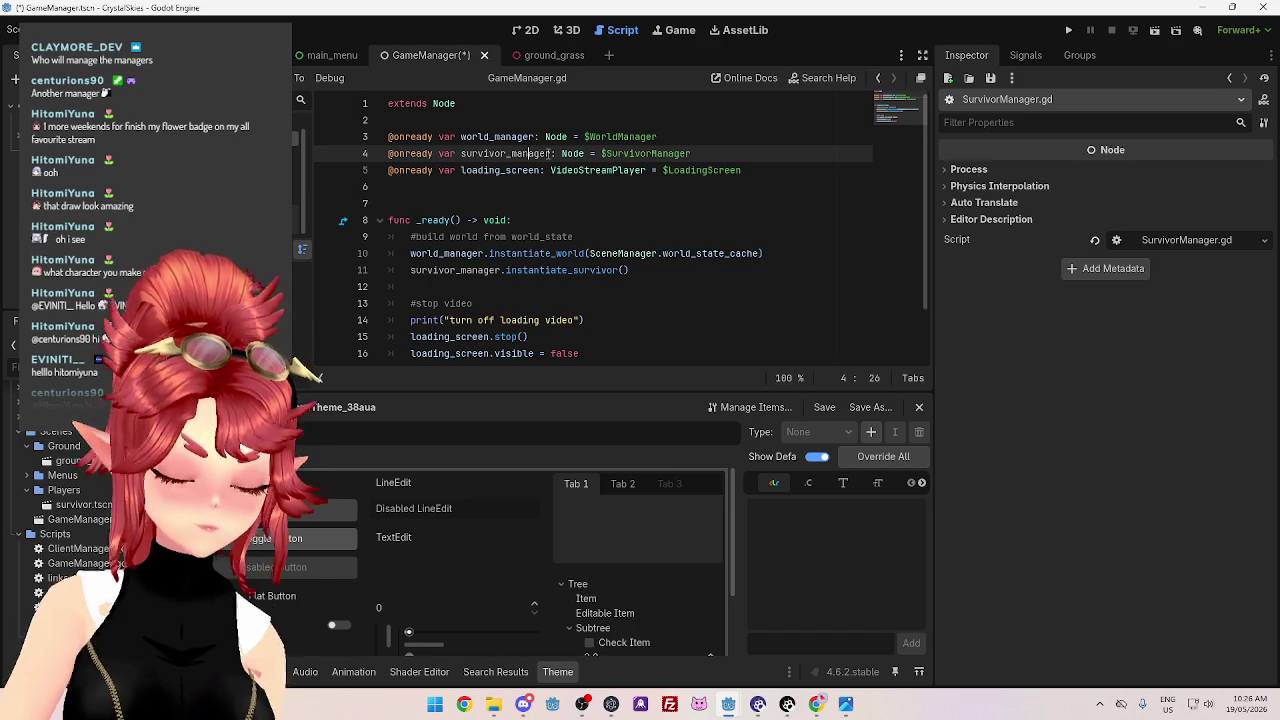
{"action": "key", "text": "ctrl+s"}
{"action": "left_click", "coordinate": [560, 192]}
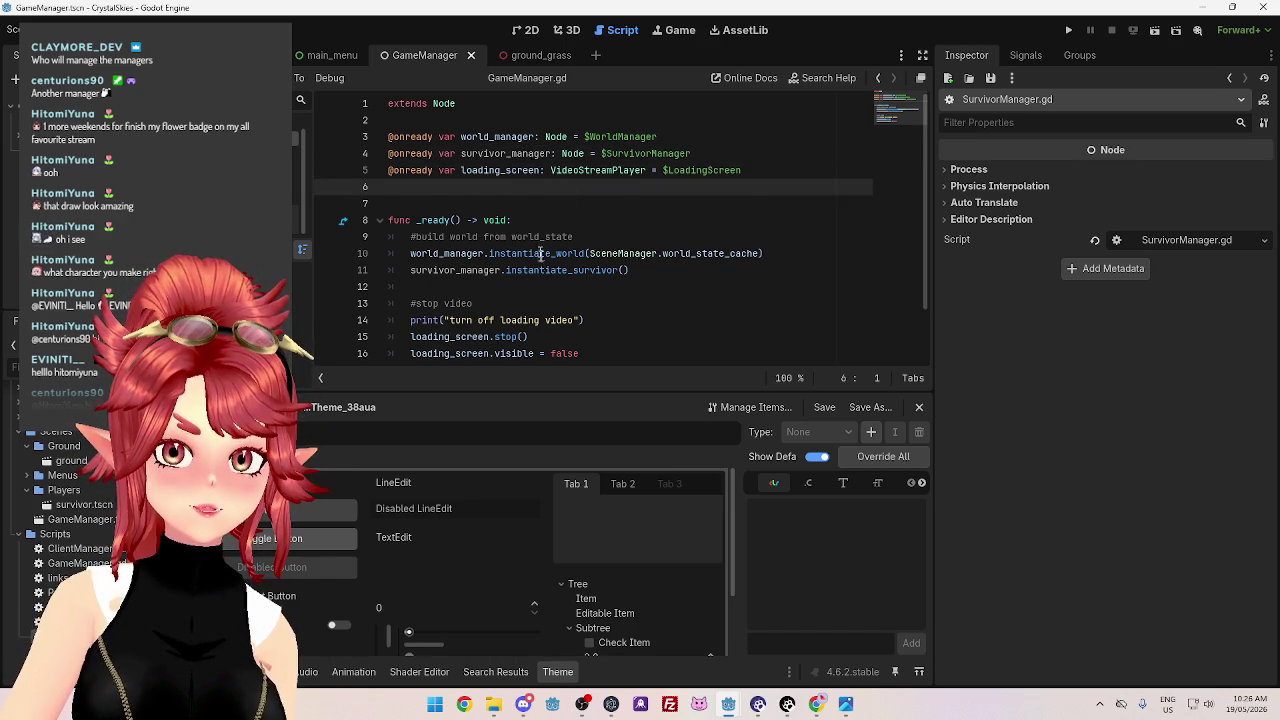
{"action": "scroll", "coordinate": [543, 271], "scroll_direction": "down", "scroll_amount": 2}
{"action": "scroll", "coordinate": [620, 250], "scroll_direction": "up", "scroll_amount": 2}
{"action": "left_click", "coordinate": [529, 203]}
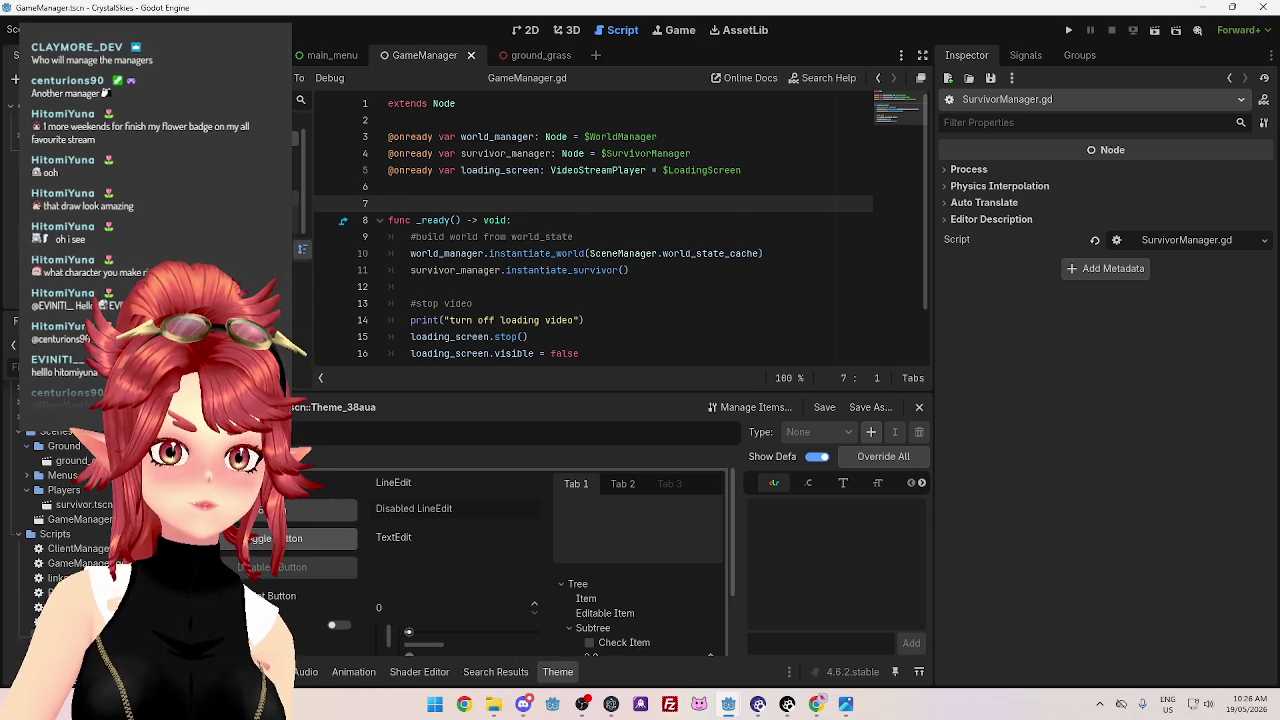
{"action": "left_click", "coordinate": [296, 213]}
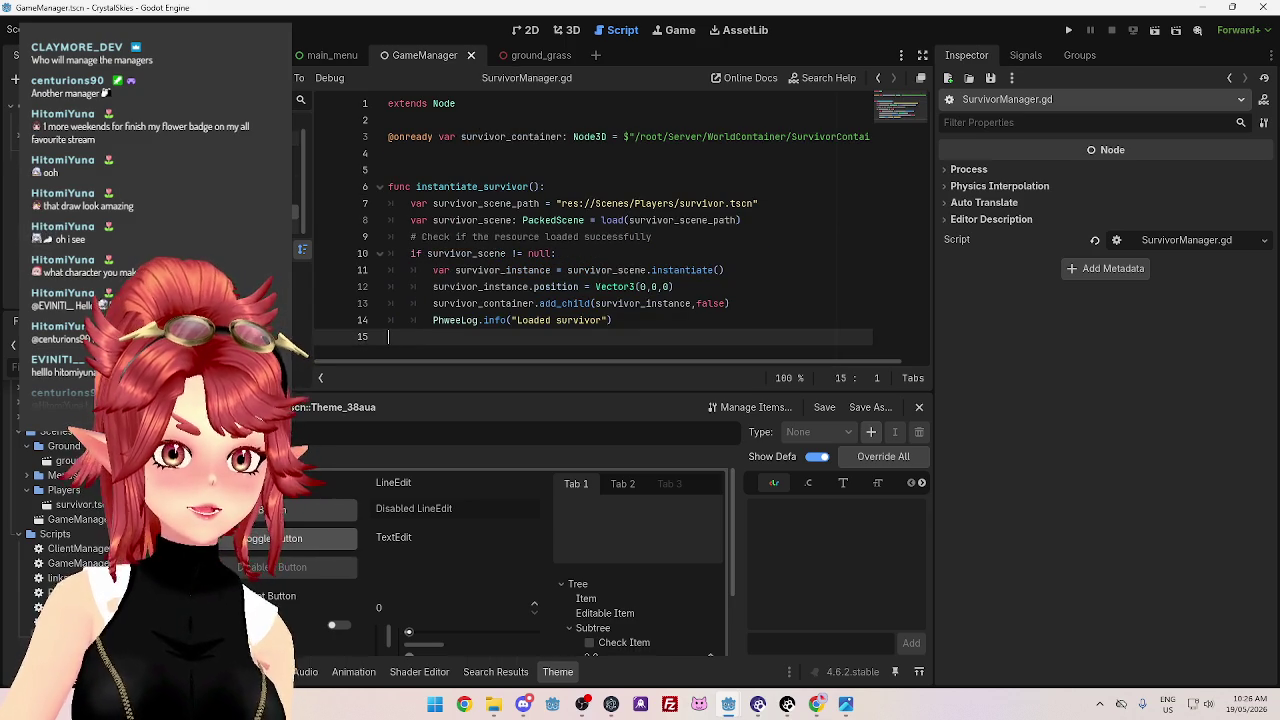
Add a Node3D child named SurvivorContainer under the SurvivorManager node
{"action": "left_click", "coordinate": [64, 446]}
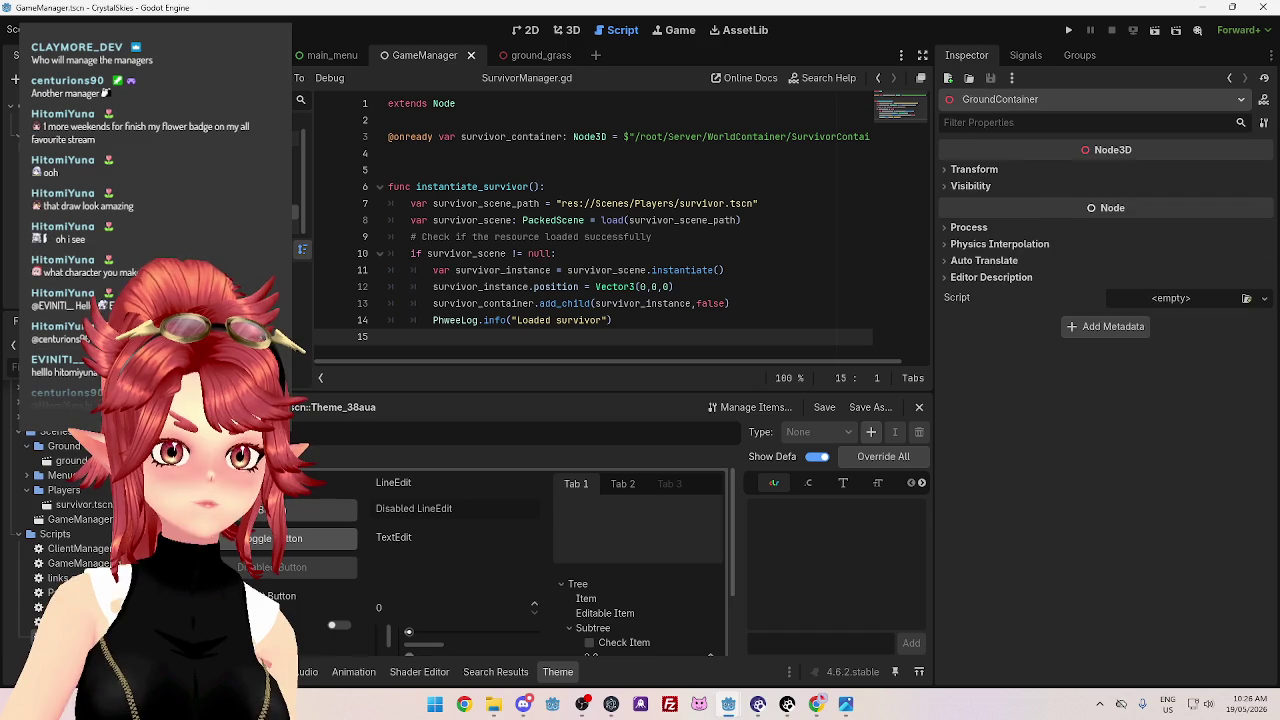
{"action": "right_click", "coordinate": [120, 167]}
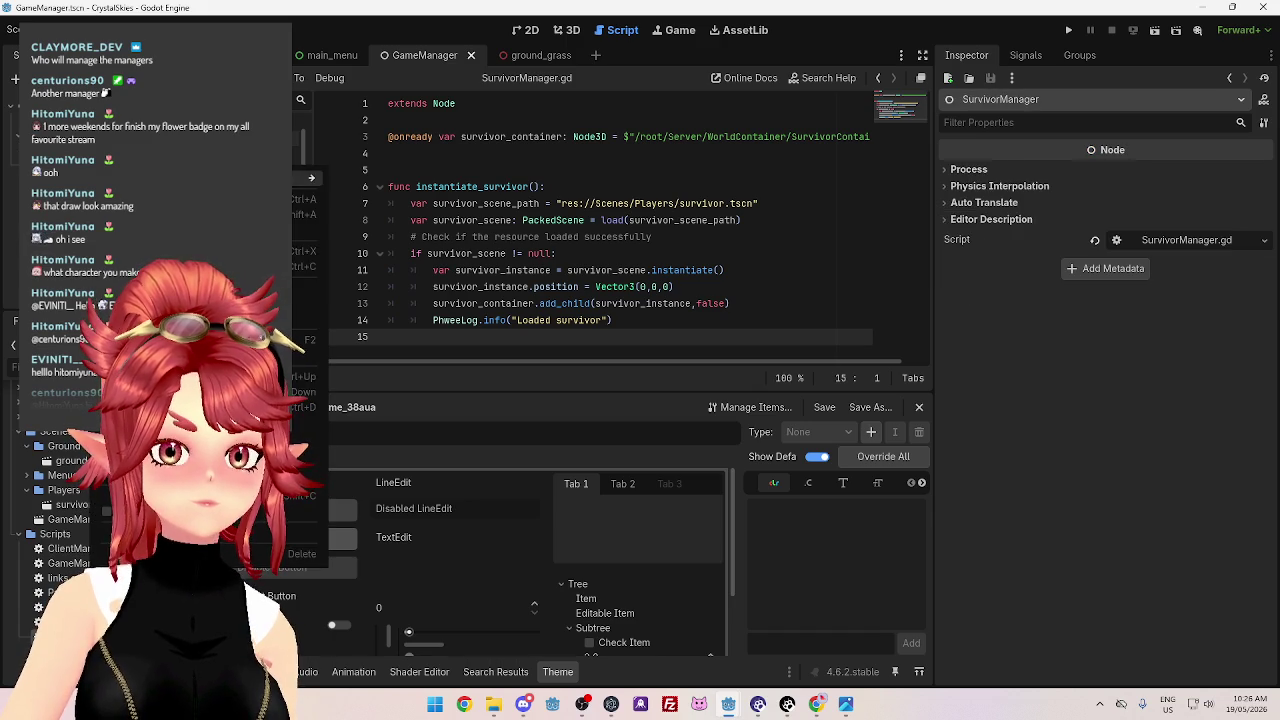
{"action": "left_click", "coordinate": [200, 199]}
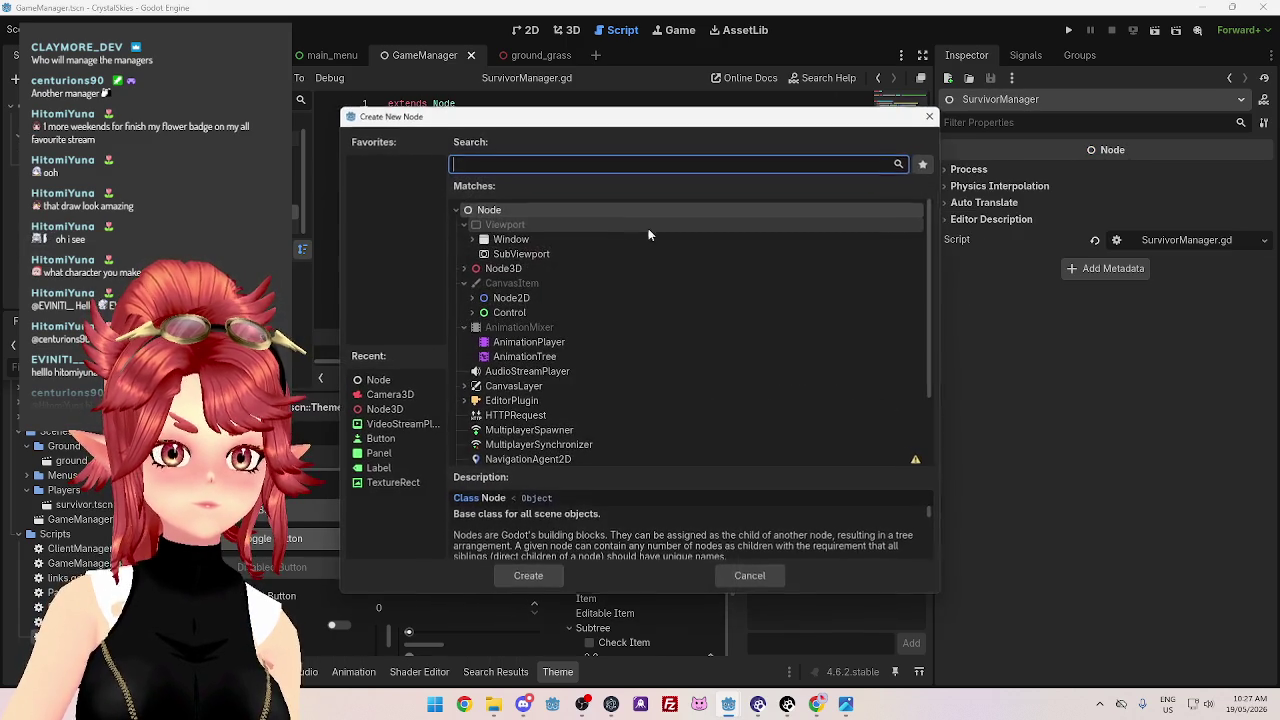
{"action": "left_click", "coordinate": [512, 270]}
{"action": "double_click", "coordinate": [512, 270]}
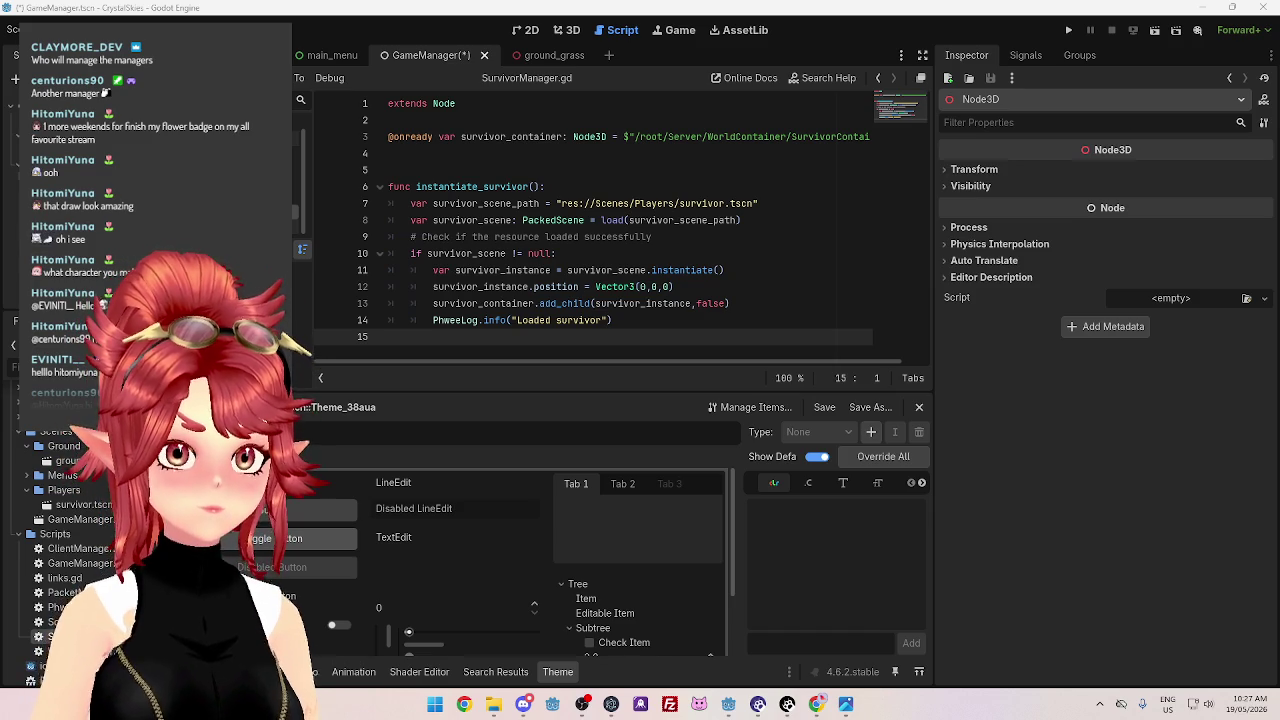
{"action": "key", "text": "Return"}
{"action": "left_click", "coordinate": [461, 153]}
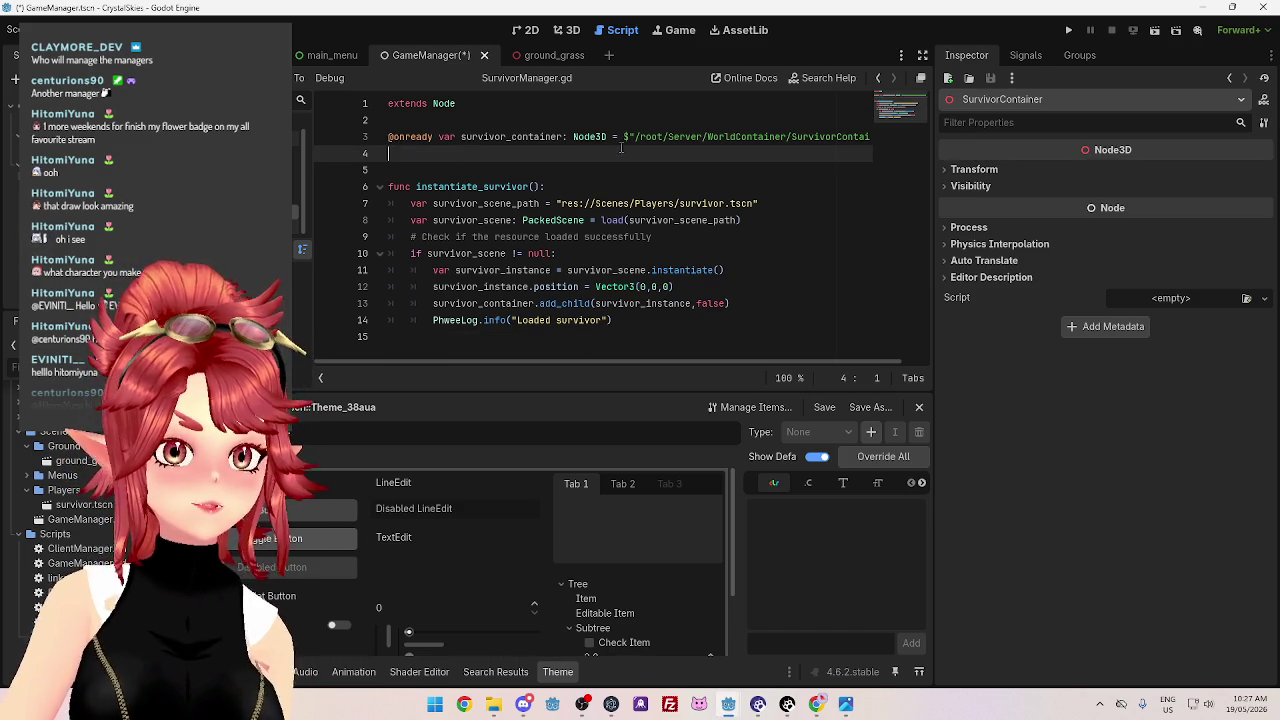
{"action": "left_click_drag", "start_coordinate": [594, 363], "coordinate": [741, 370]}
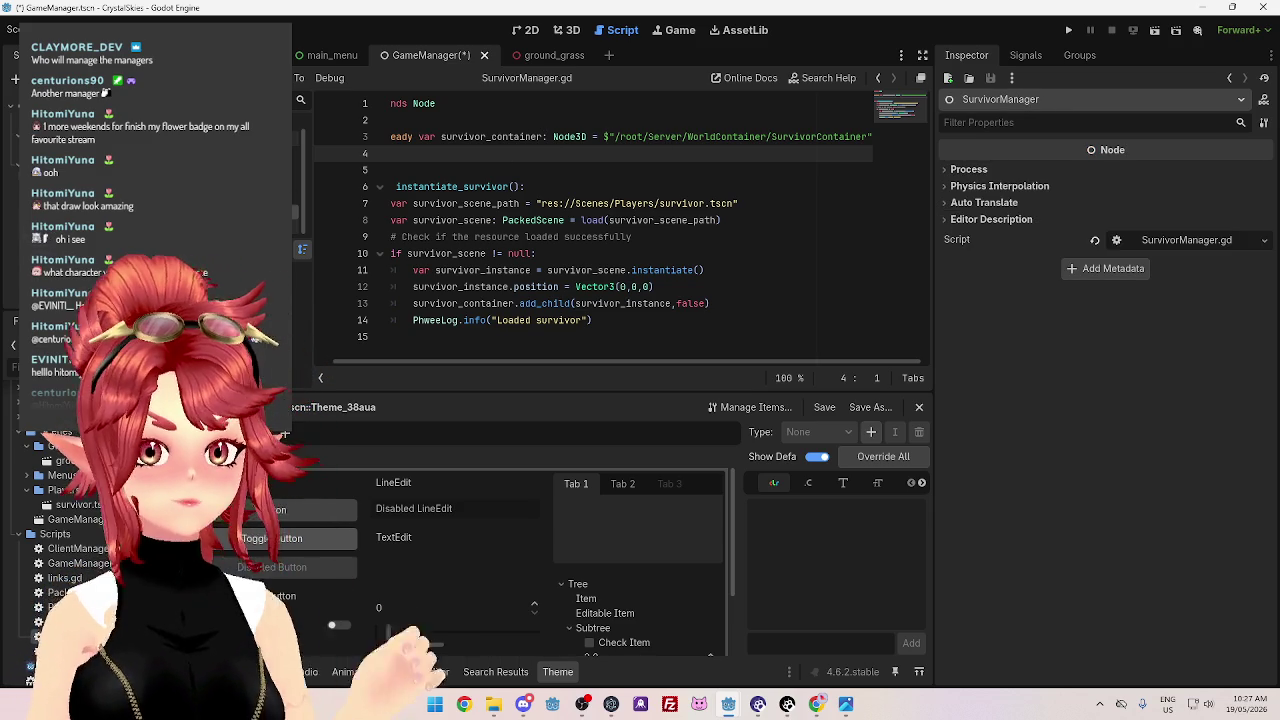
{"action": "mouse_move", "coordinate": [90, 150]}
{"action": "left_mouse_down"}
{"action": "mouse_move", "coordinate": [325, 206]}
{"action": "mouse_move", "coordinate": [420, 155]}
{"action": "left_mouse_up"}
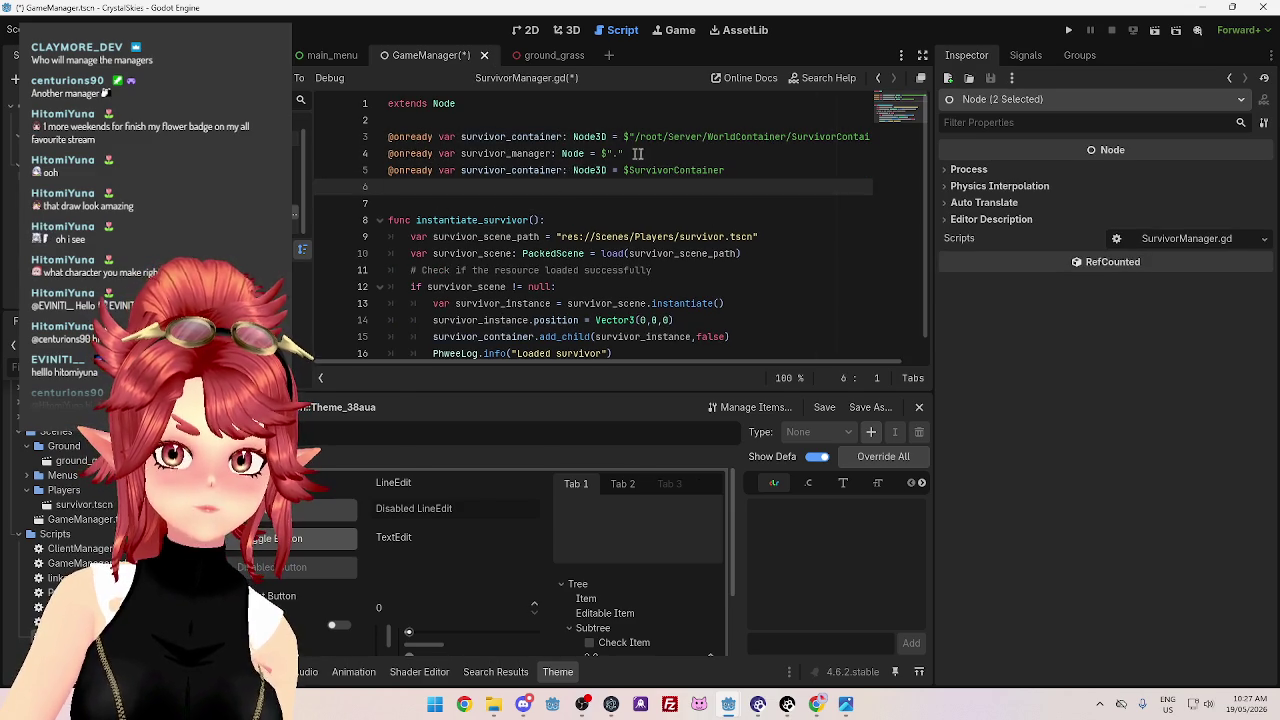
{"action": "mouse_move", "coordinate": [629, 154]}
{"action": "left_mouse_down"}
{"action": "mouse_move", "coordinate": [438, 154]}
{"action": "mouse_move", "coordinate": [388, 137]}
{"action": "left_mouse_up"}
{"action": "key", "text": "BackSpace"}
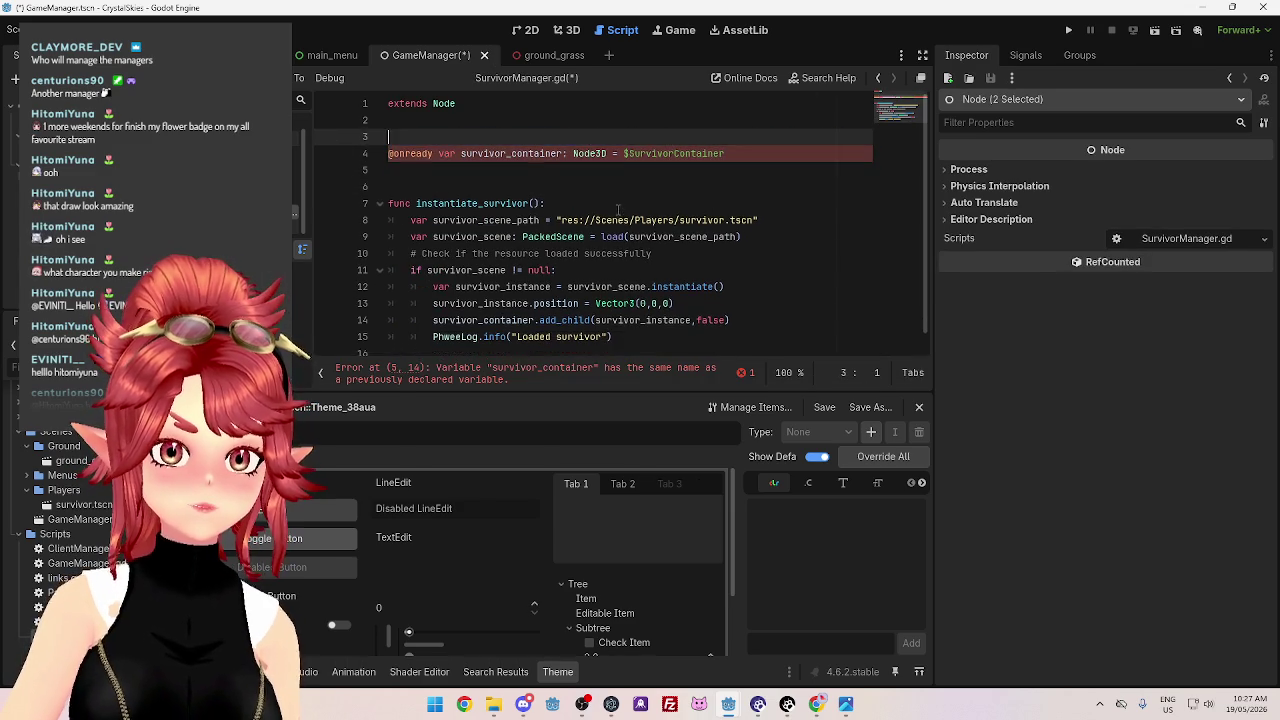
{"action": "key", "text": "BackSpace"}
{"action": "left_click", "coordinate": [536, 166]}
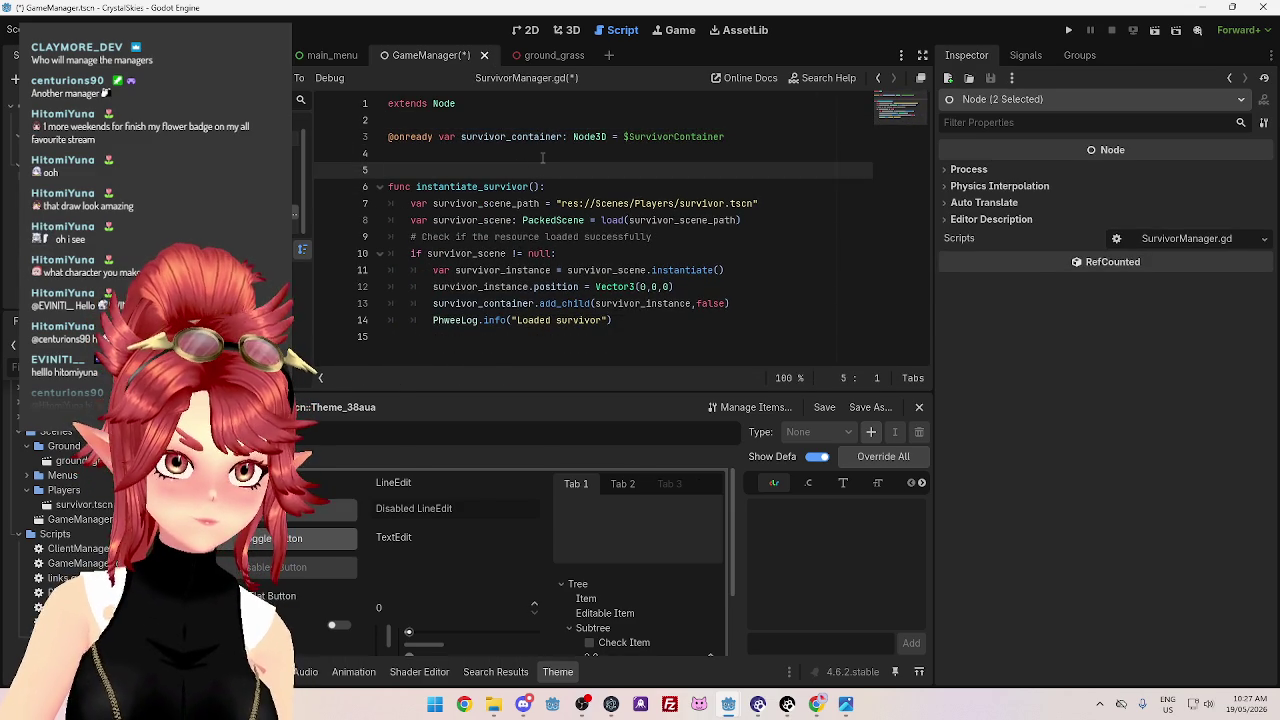
{"action": "key", "text": "ctrl+s"}
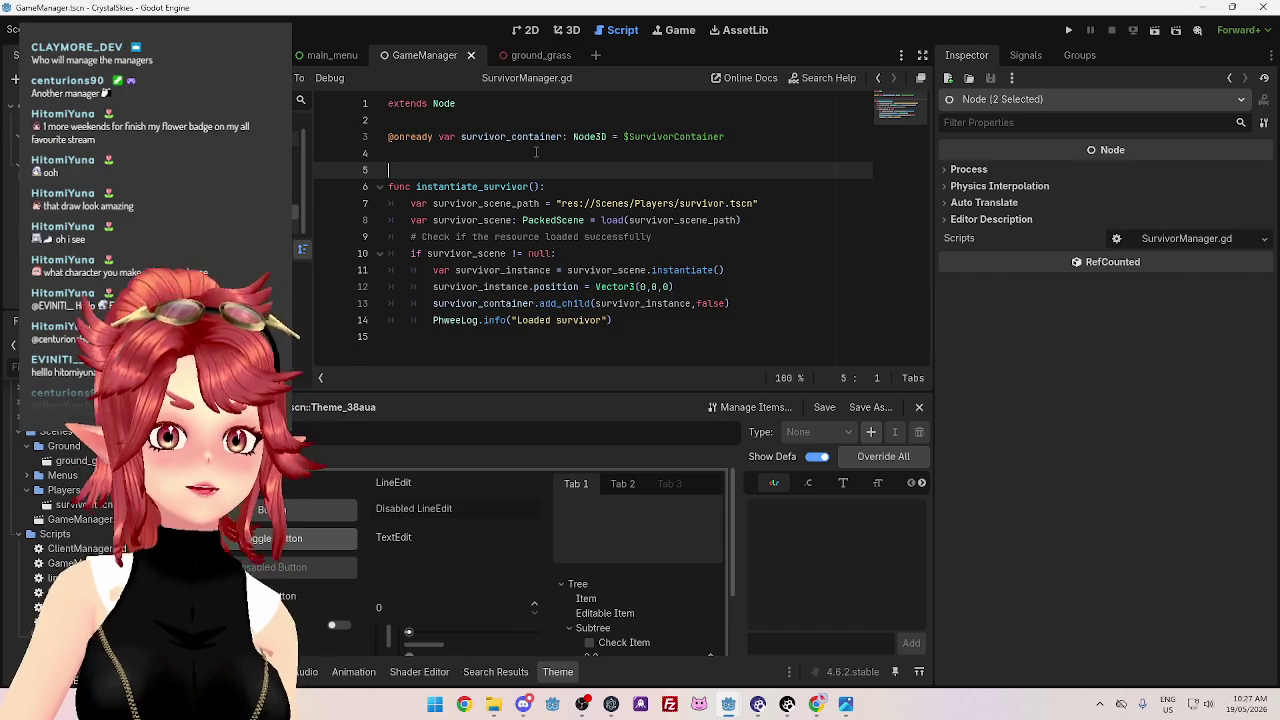
Navigate back through WorldManager.gd to the survivor_manager line in GameManager.gd
{"action": "key", "text": "alt+Left"}
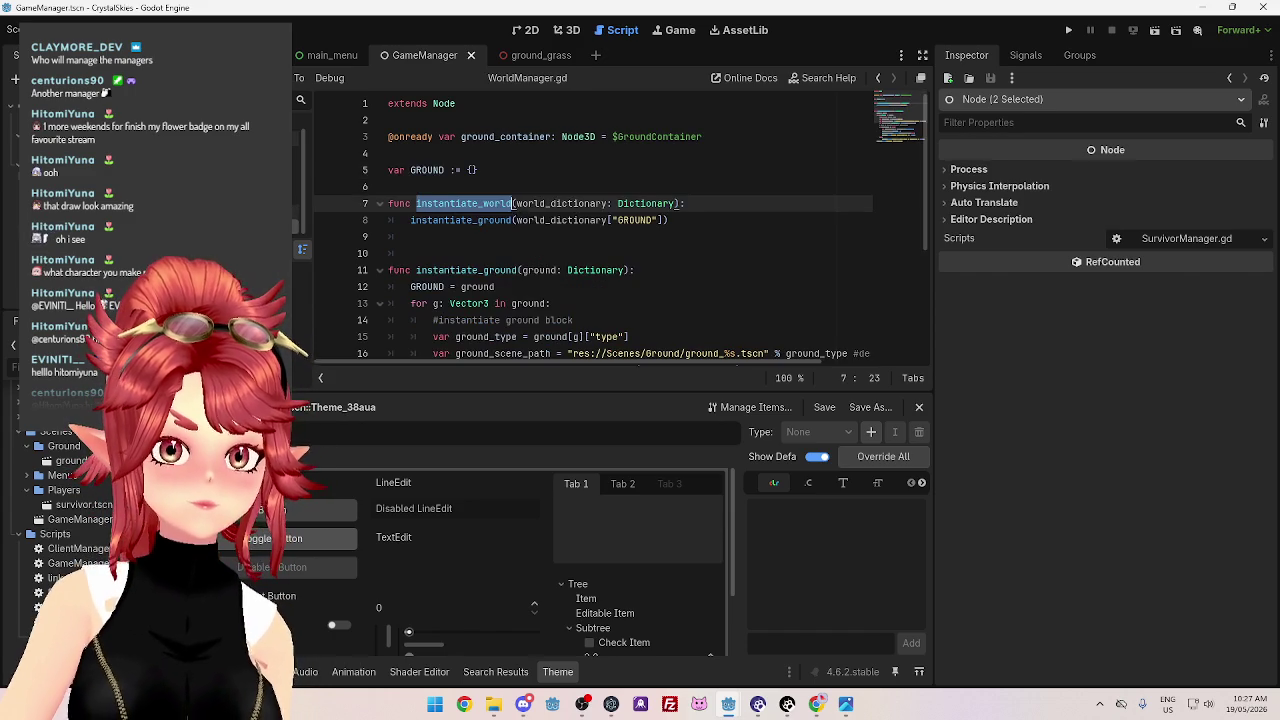
{"action": "key", "text": "alt+Left"}
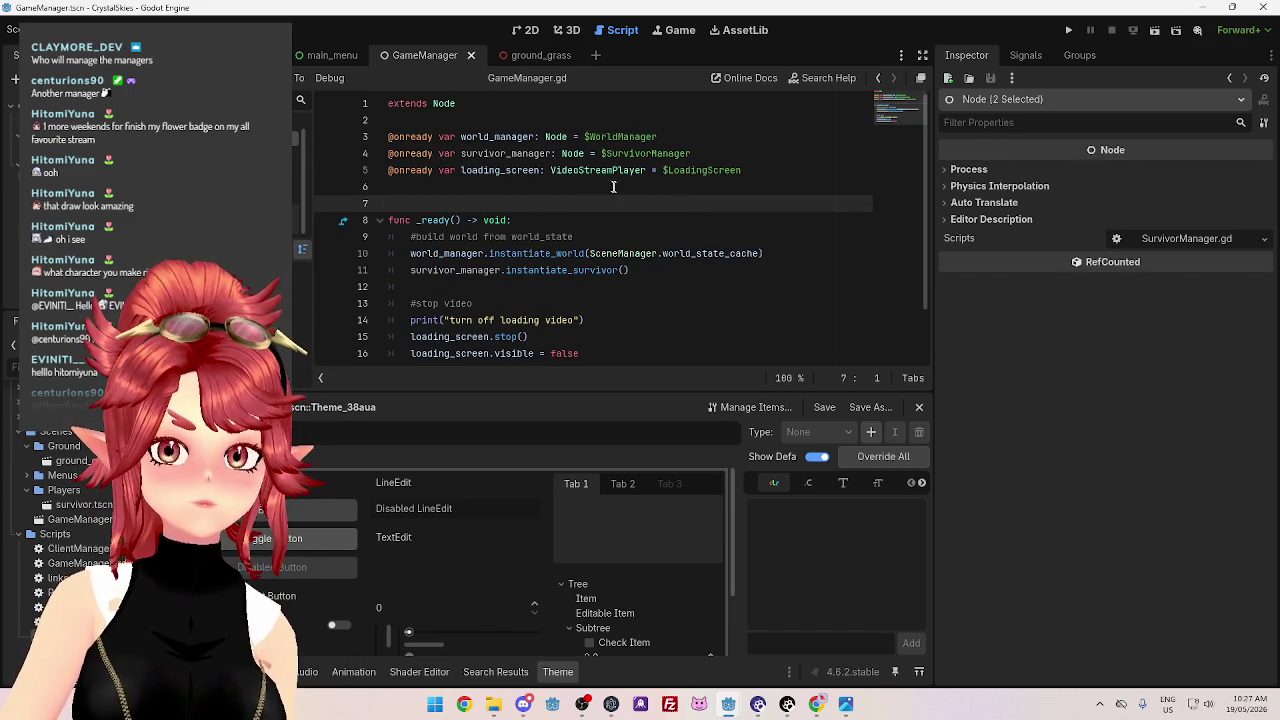
{"action": "left_click", "coordinate": [506, 153]}
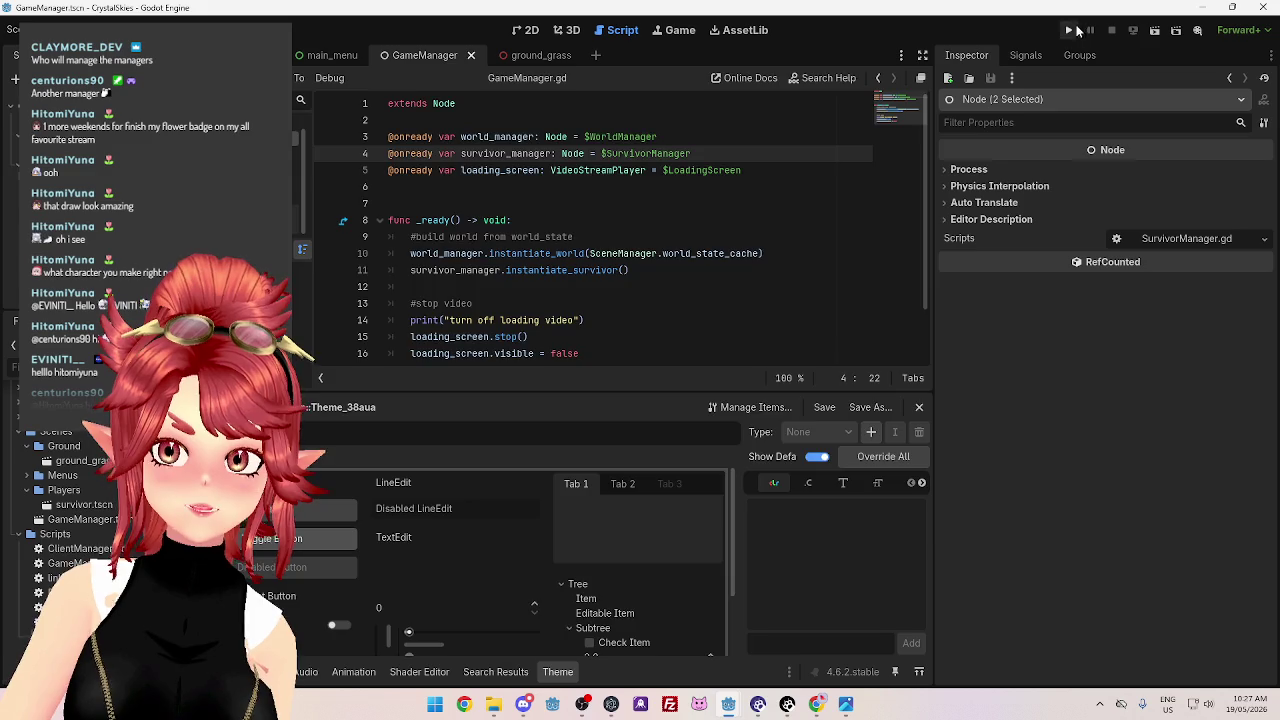
Run the client project and the server project, then return to the client GameManager editor
{"action": "left_click", "coordinate": [1078, 30]}
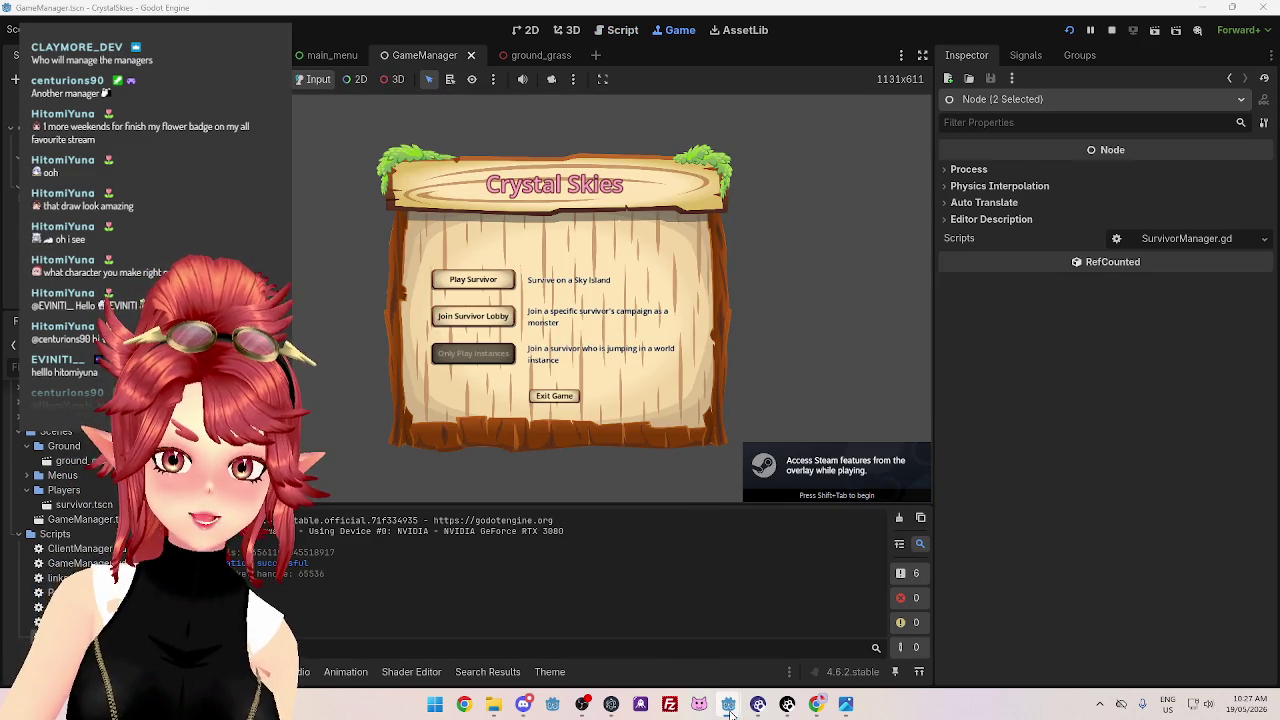
{"action": "mouse_move", "coordinate": [729, 706]}
{"action": "left_click", "coordinate": [800, 643]}
{"action": "key", "text": "F5"}
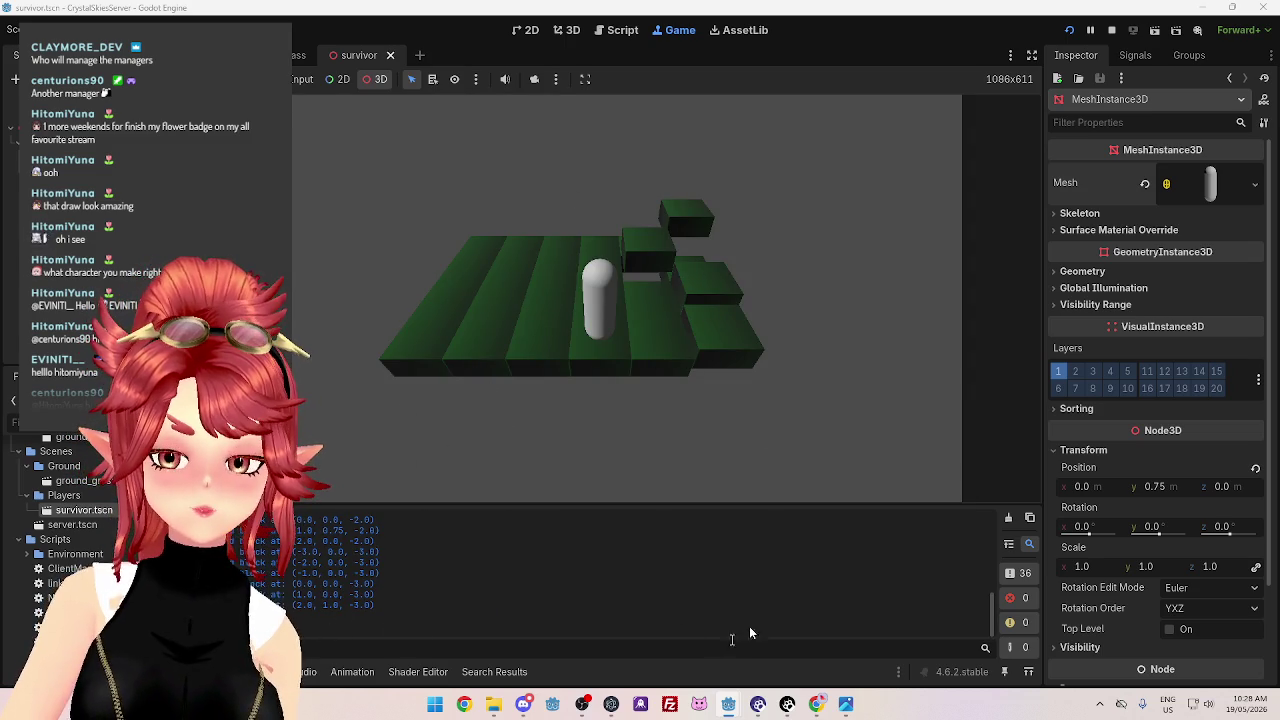
{"action": "mouse_move", "coordinate": [728, 704]}
{"action": "left_click", "coordinate": [670, 629]}
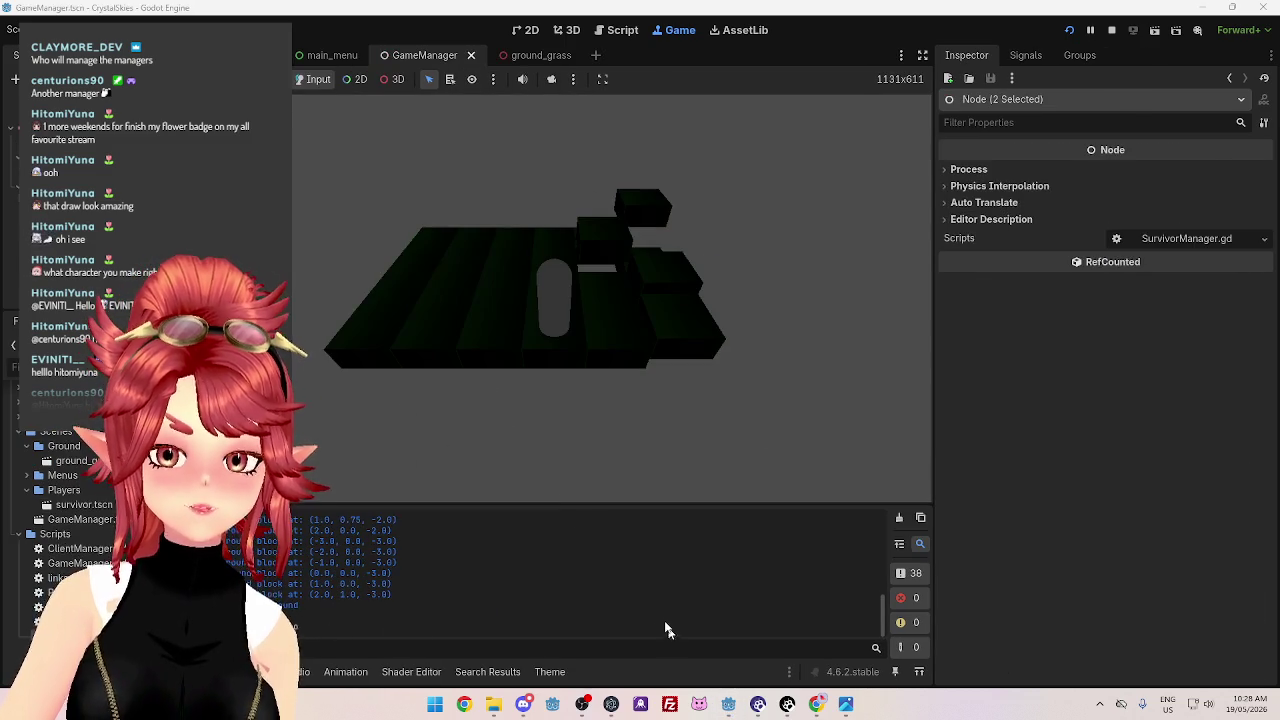
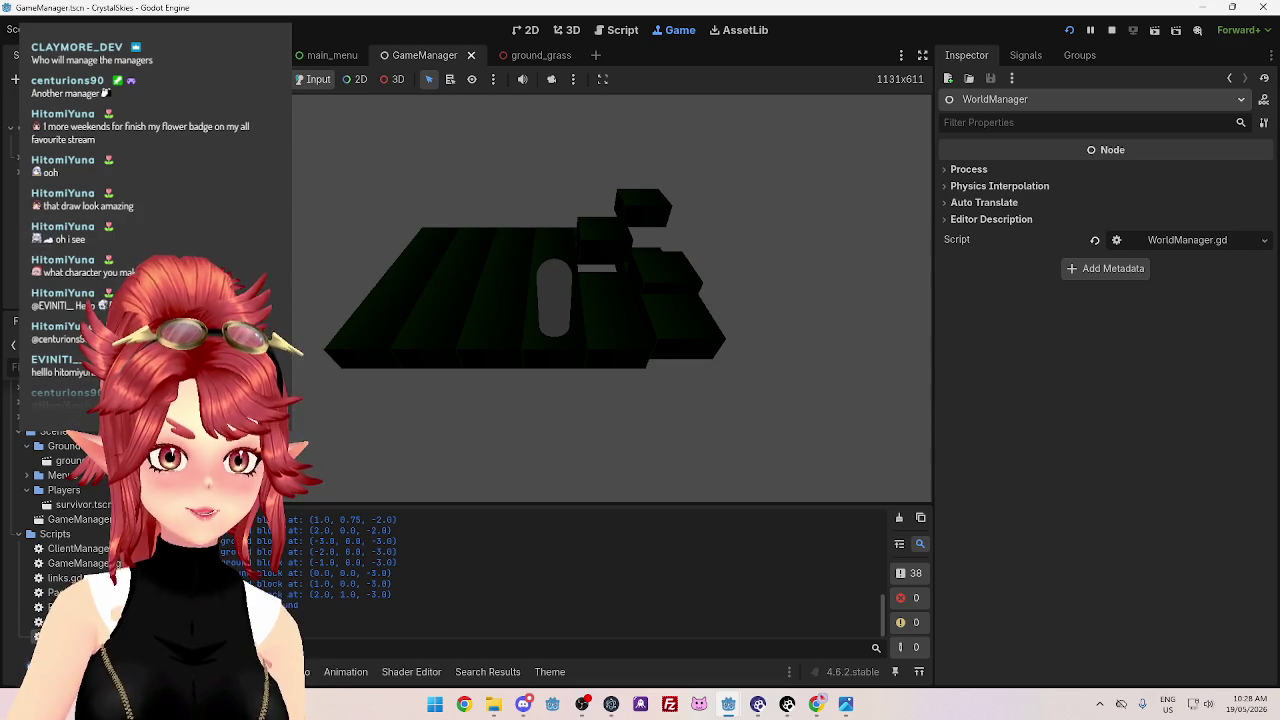
Add a WorldEnvironment node to GameManager and assign env_blue_sunset.tres as its Environment
{"action": "key", "text": "ctrl+a"}
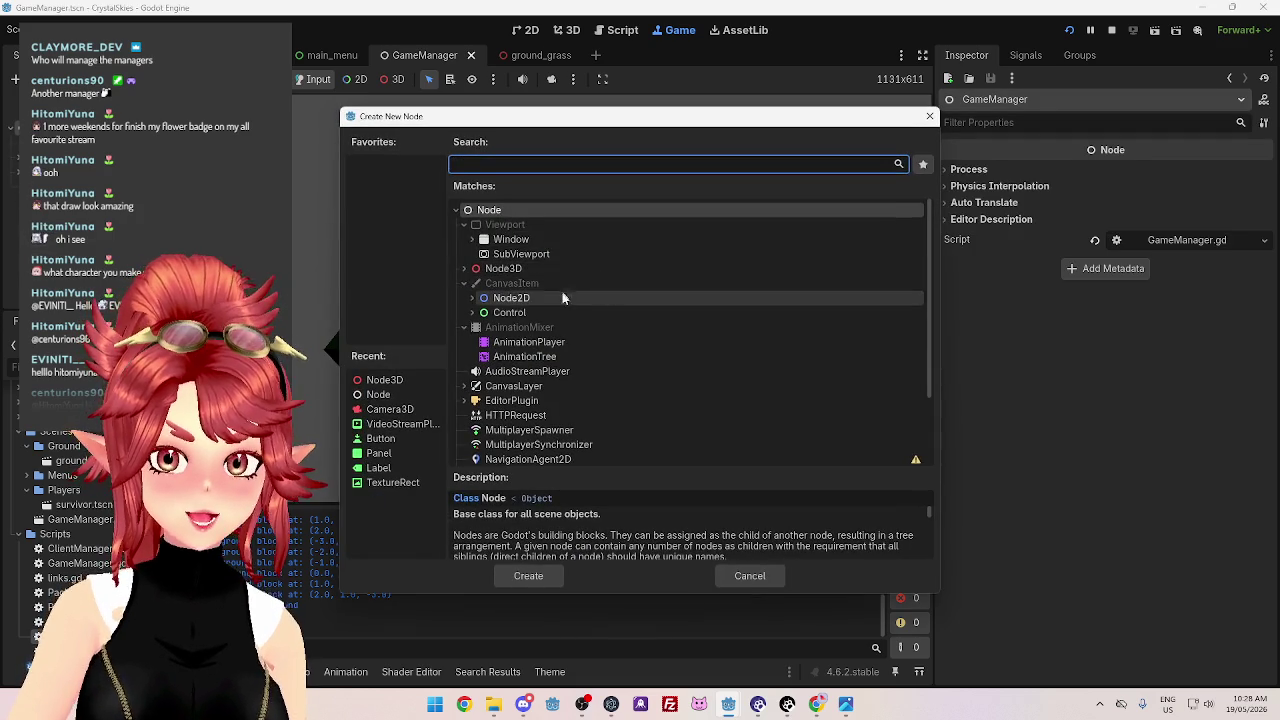
{"action": "type", "text": "envi"}
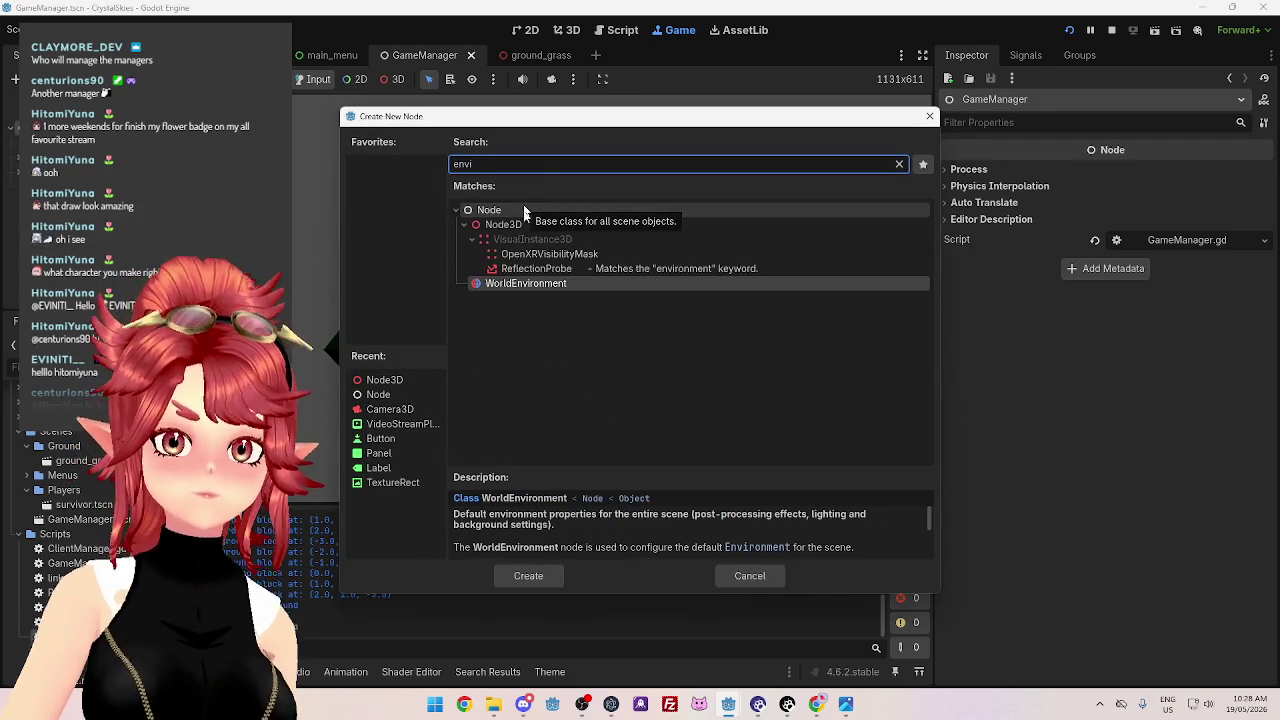
{"action": "double_click", "coordinate": [534, 284]}
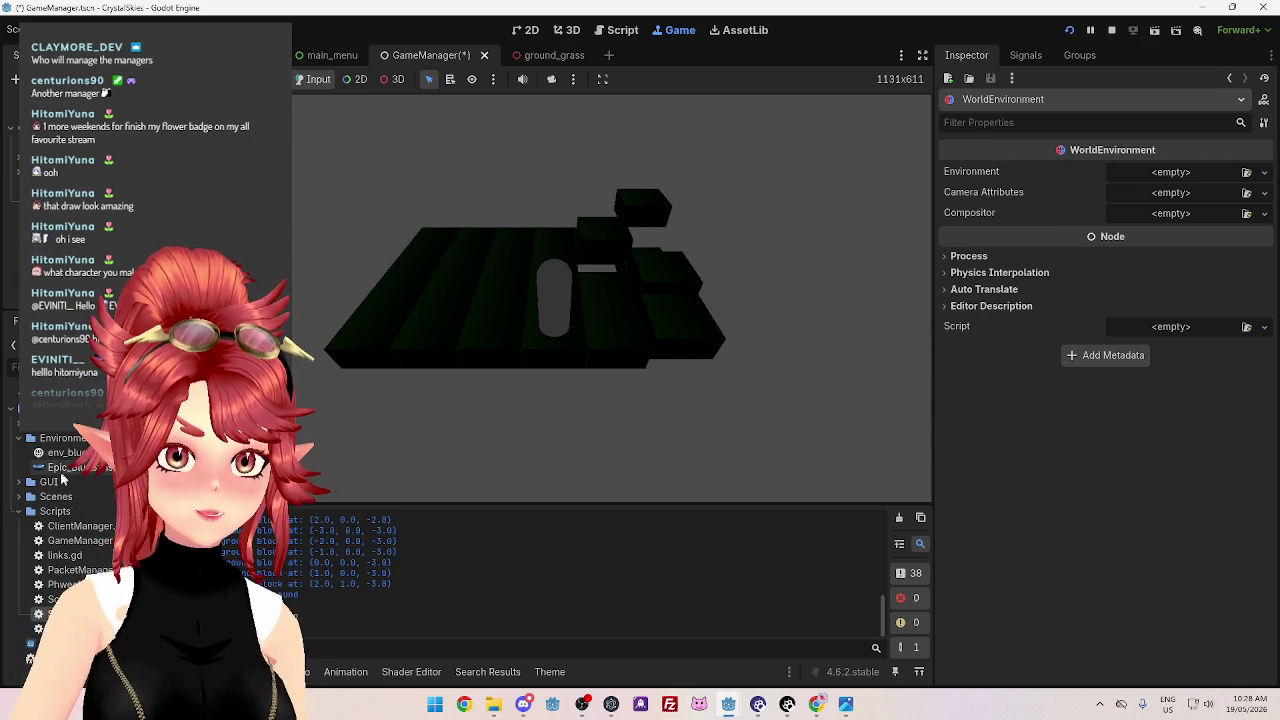
{"action": "left_click_drag", "start_coordinate": [1125, 207], "coordinate": [1160, 172]}
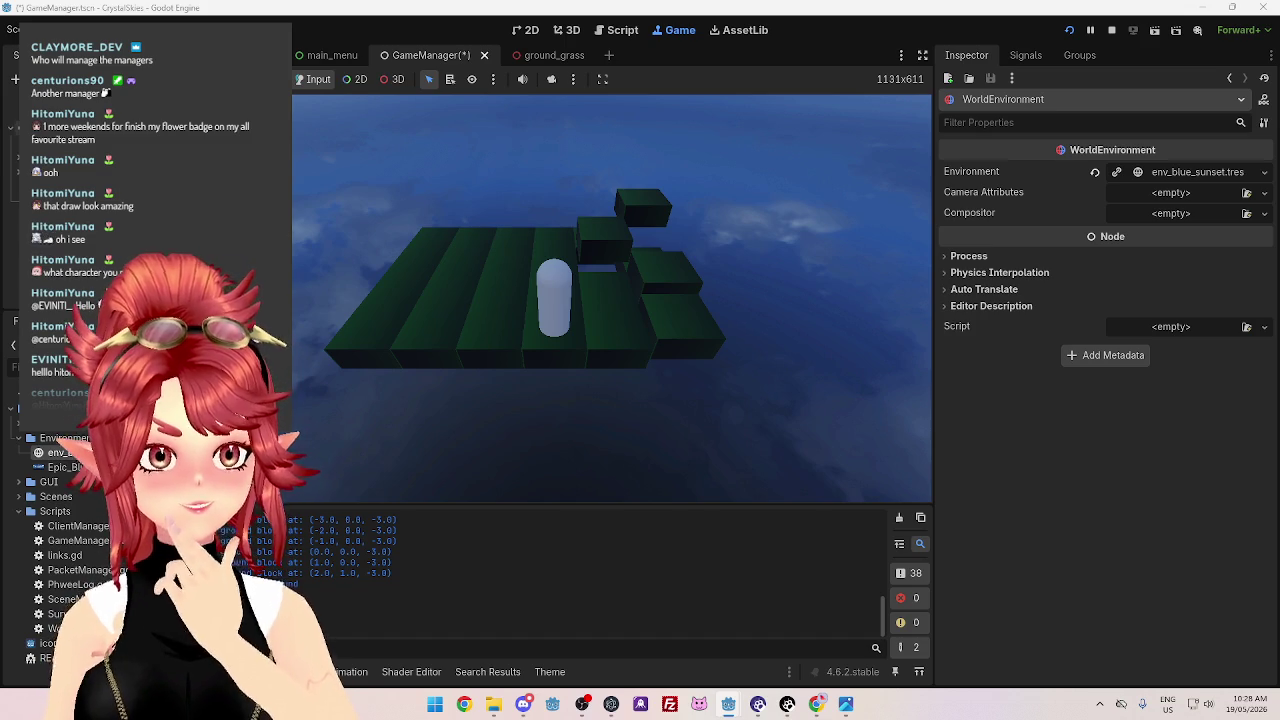
{"action": "left_click", "coordinate": [60, 100]}
{"action": "left_click", "coordinate": [15, 79]}
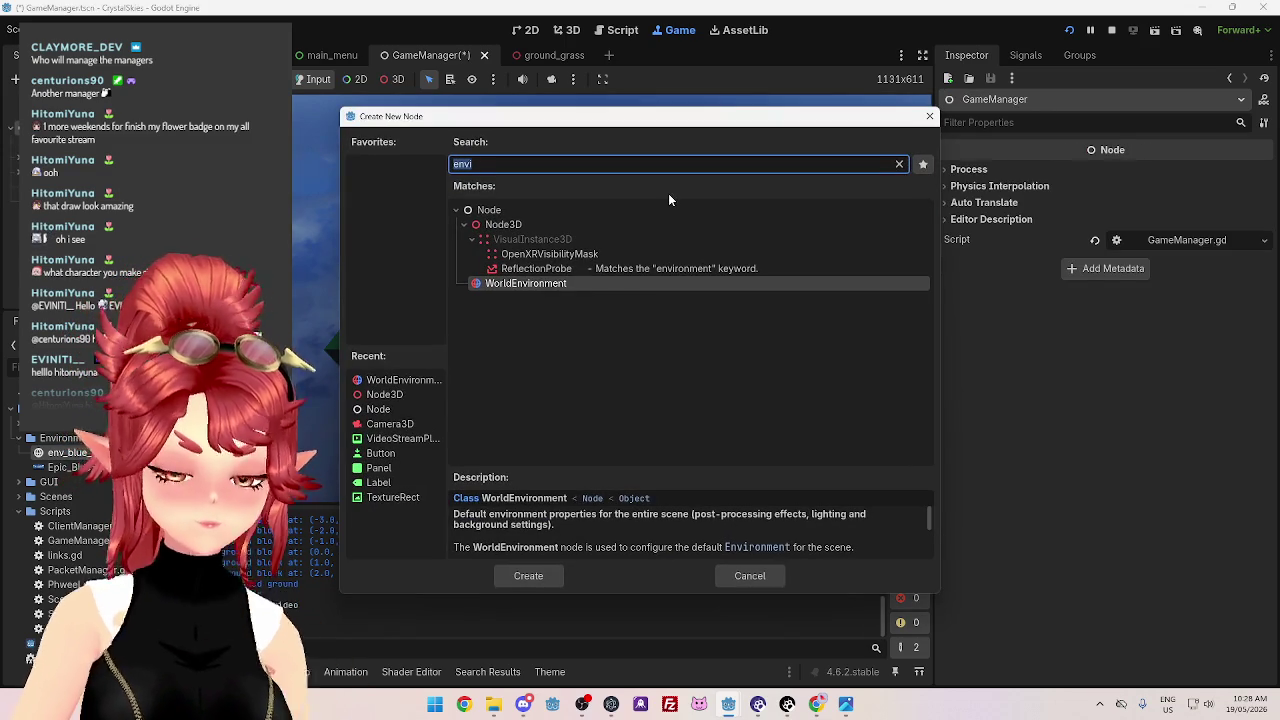
Add a DirectionalLight3D, free-look the running game's sky and green platforms, then stop it
{"action": "type", "text": "light"}
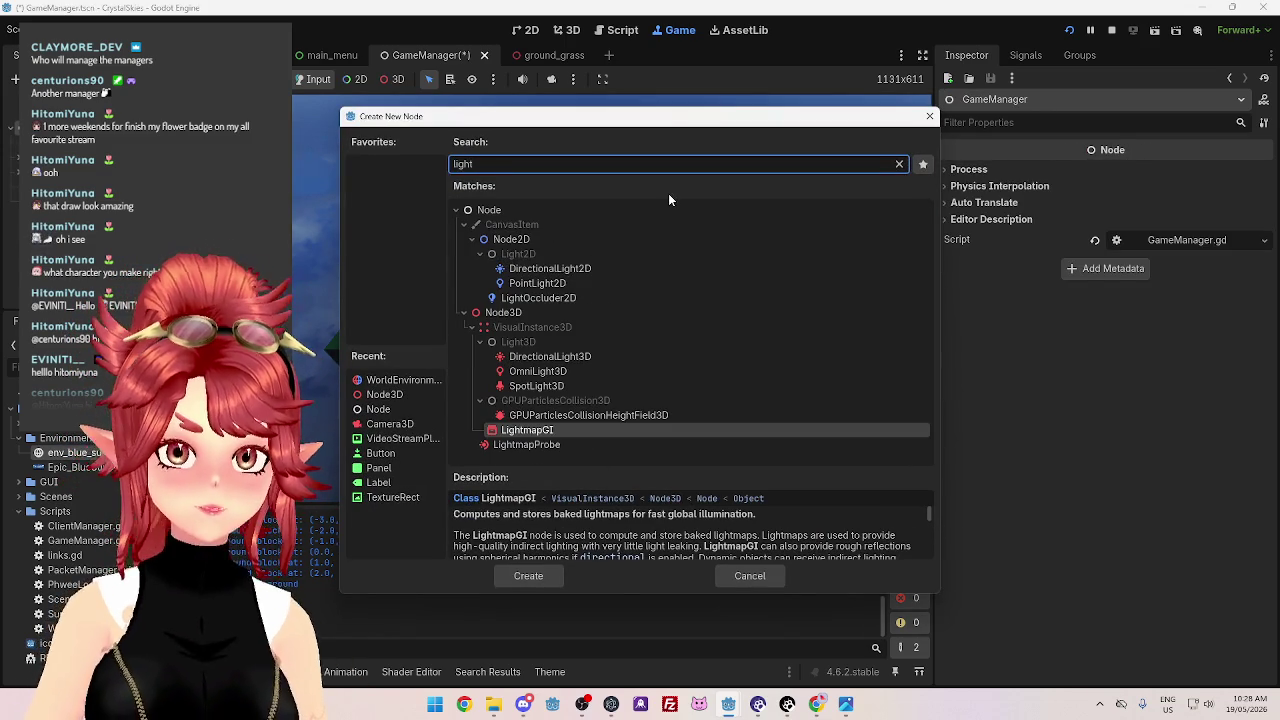
{"action": "double_click", "coordinate": [601, 363]}
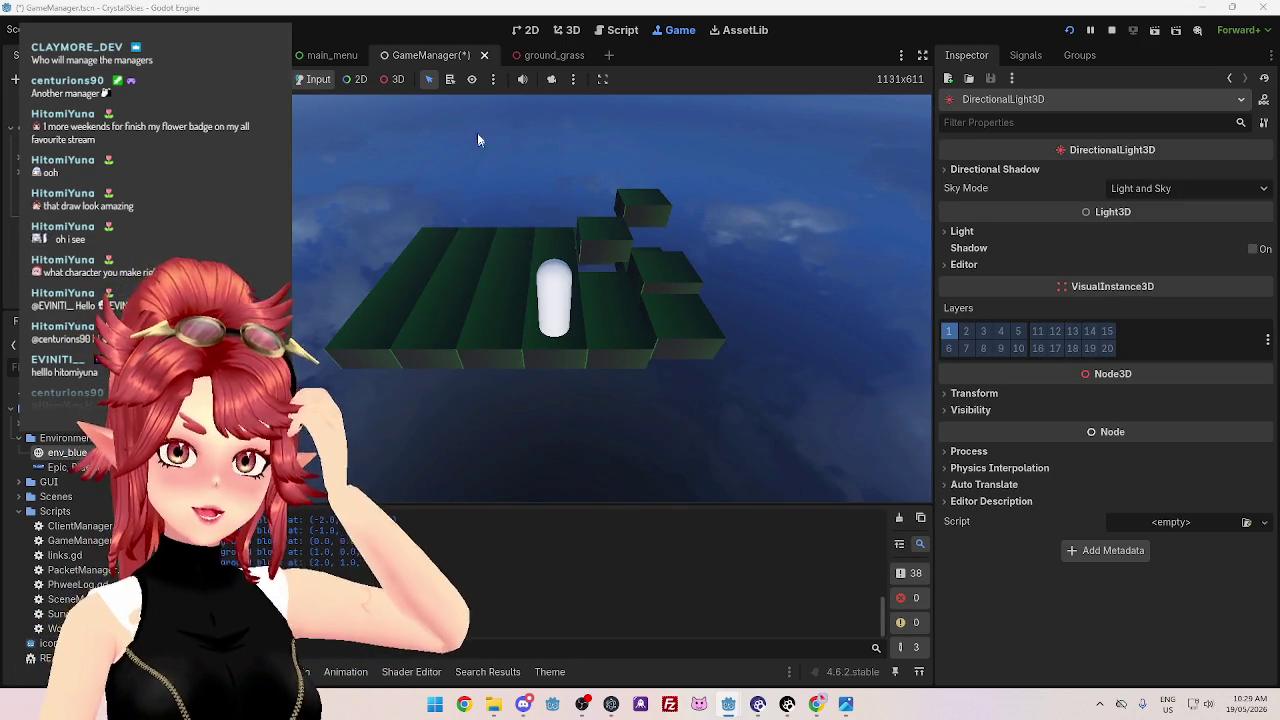
{"action": "left_click", "coordinate": [551, 79]}
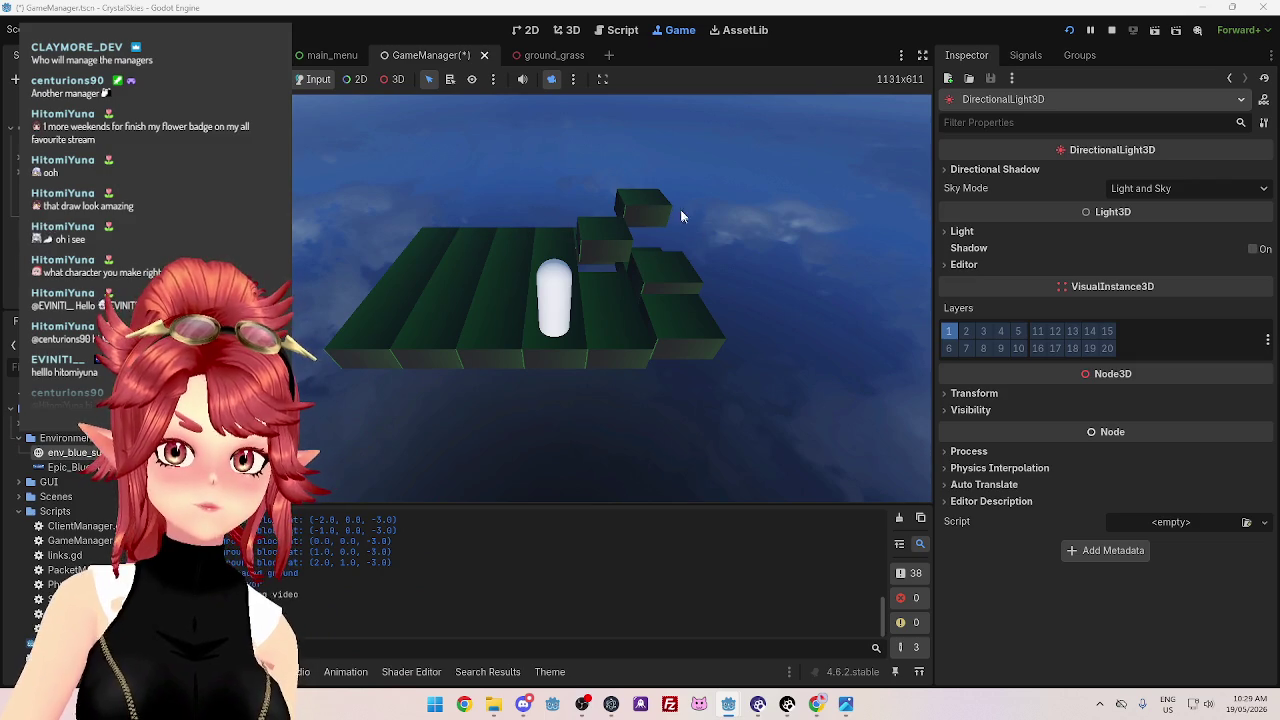
{"action": "left_click", "coordinate": [391, 79]}
{"action": "mouse_move", "coordinate": [652, 269]}
{"action": "left_mouse_down"}
{"action": "mouse_move", "coordinate": [645, 186]}
{"action": "mouse_move", "coordinate": [517, 294]}
{"action": "left_mouse_up"}
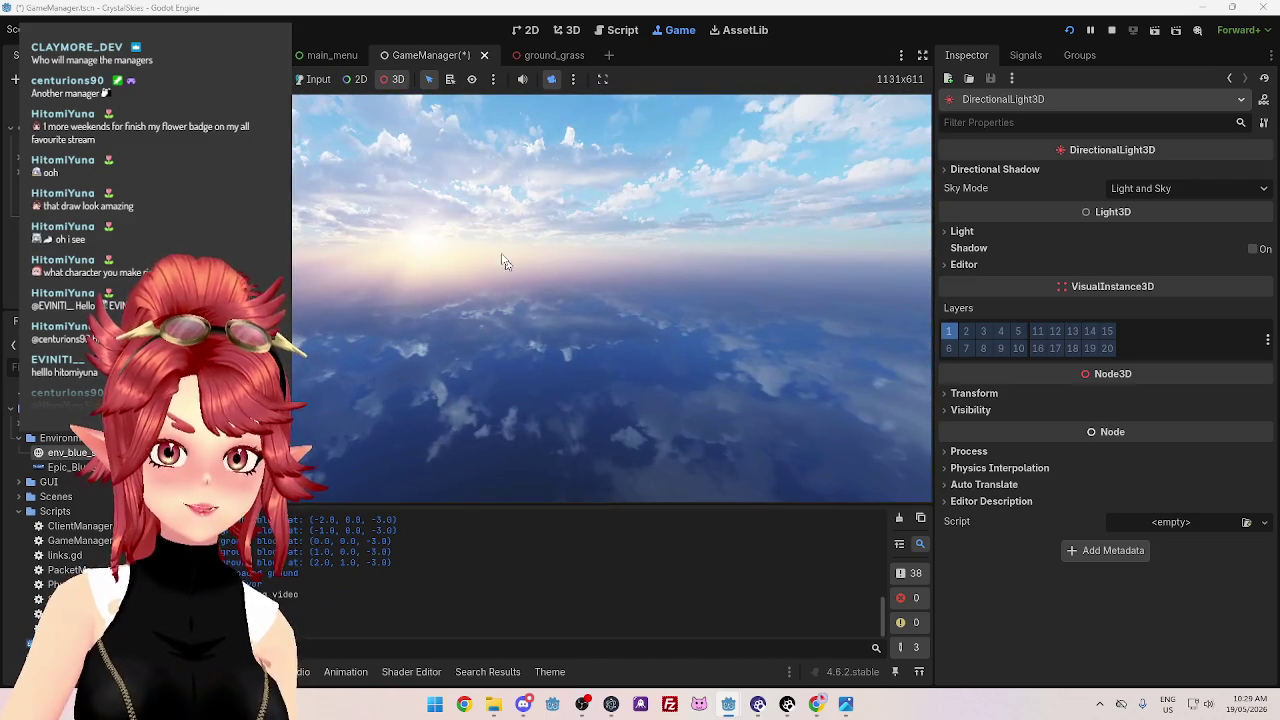
{"action": "mouse_move", "coordinate": [420, 288]}
{"action": "left_mouse_down"}
{"action": "mouse_move", "coordinate": [420, 340]}
{"action": "mouse_move", "coordinate": [472, 326]}
{"action": "mouse_move", "coordinate": [478, 316]}
{"action": "mouse_move", "coordinate": [343, 284]}
{"action": "mouse_move", "coordinate": [628, 316]}
{"action": "mouse_move", "coordinate": [418, 302]}
{"action": "mouse_move", "coordinate": [565, 360]}
{"action": "mouse_move", "coordinate": [680, 381]}
{"action": "mouse_move", "coordinate": [546, 372]}
{"action": "left_mouse_up"}
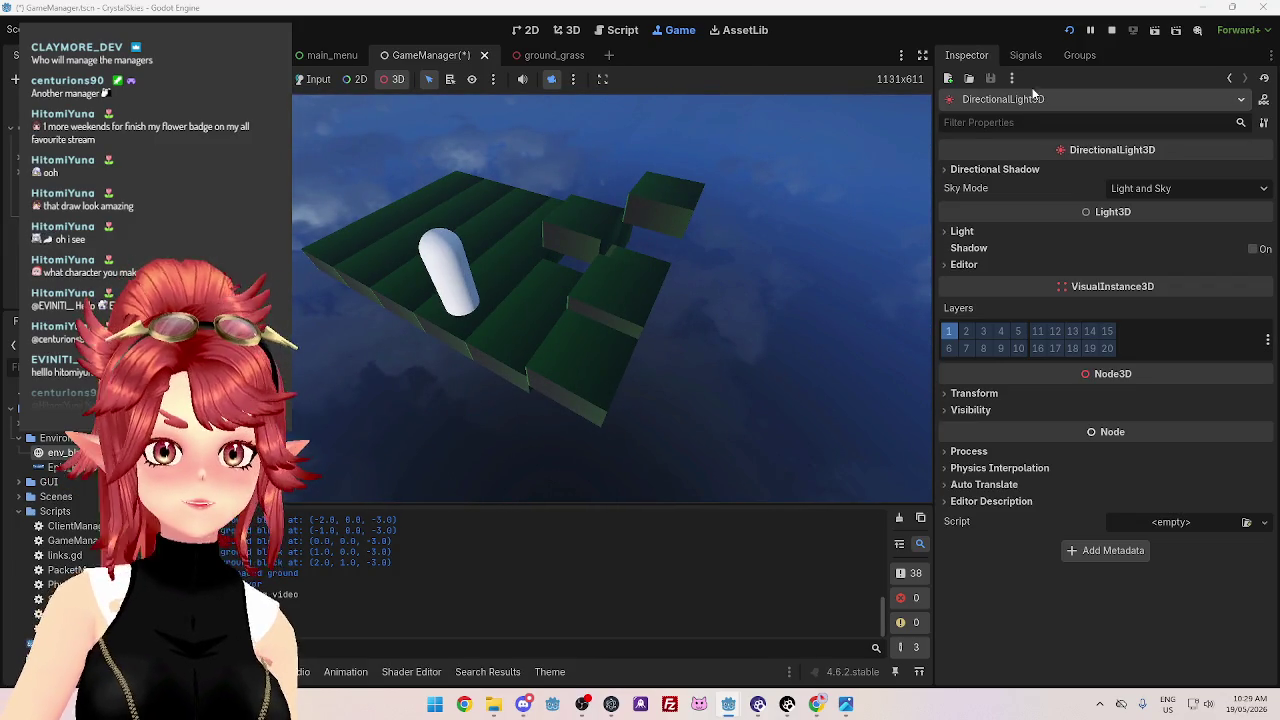
{"action": "left_click", "coordinate": [1111, 30]}
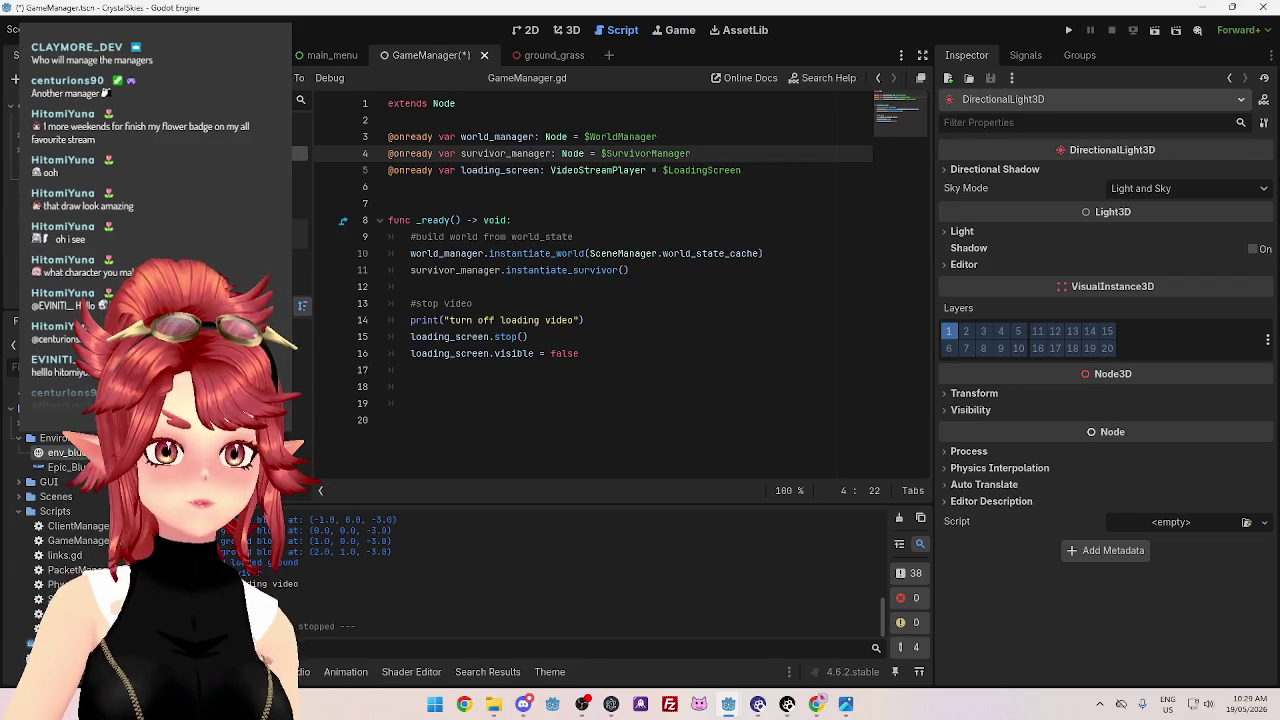
Run the CrystalSkies project to its Crystal Skies main menu
{"action": "left_click", "coordinate": [90, 150]}
{"action": "left_click", "coordinate": [70, 100]}
{"action": "left_click", "coordinate": [110, 200]}
{"action": "left_click", "coordinate": [1069, 30]}
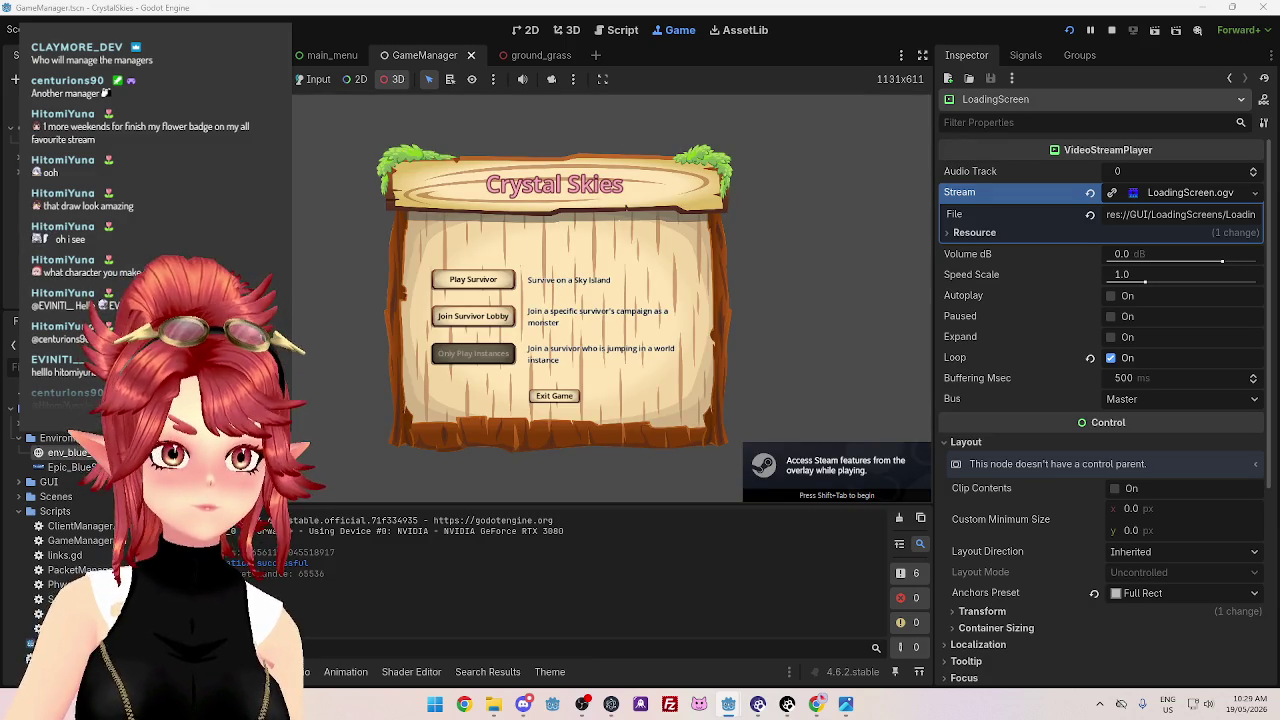
Step through the WorldEnvironment, DirectionalLight3D and Camera3D nodes, then launch the Godot 4.4.1 editor
{"action": "key", "text": "Up"}
{"action": "key", "text": "Up"}
{"action": "key", "text": "Down"}
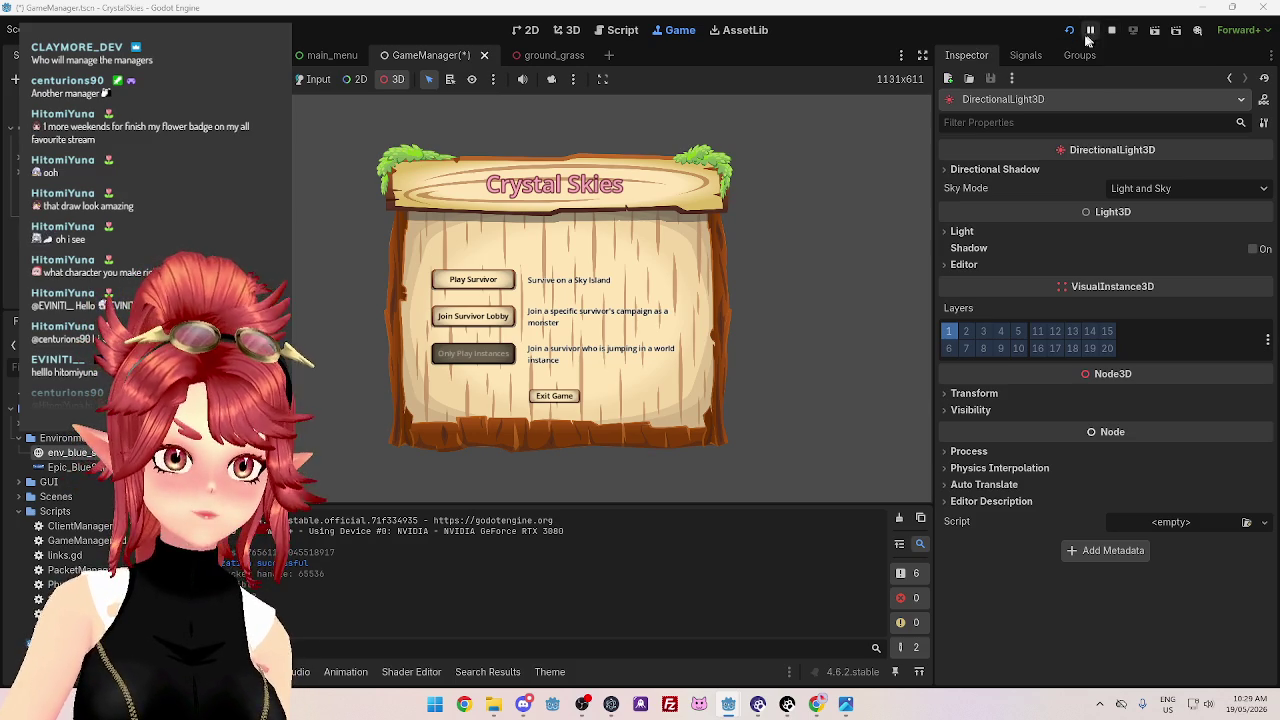
{"action": "key", "text": "Down"}
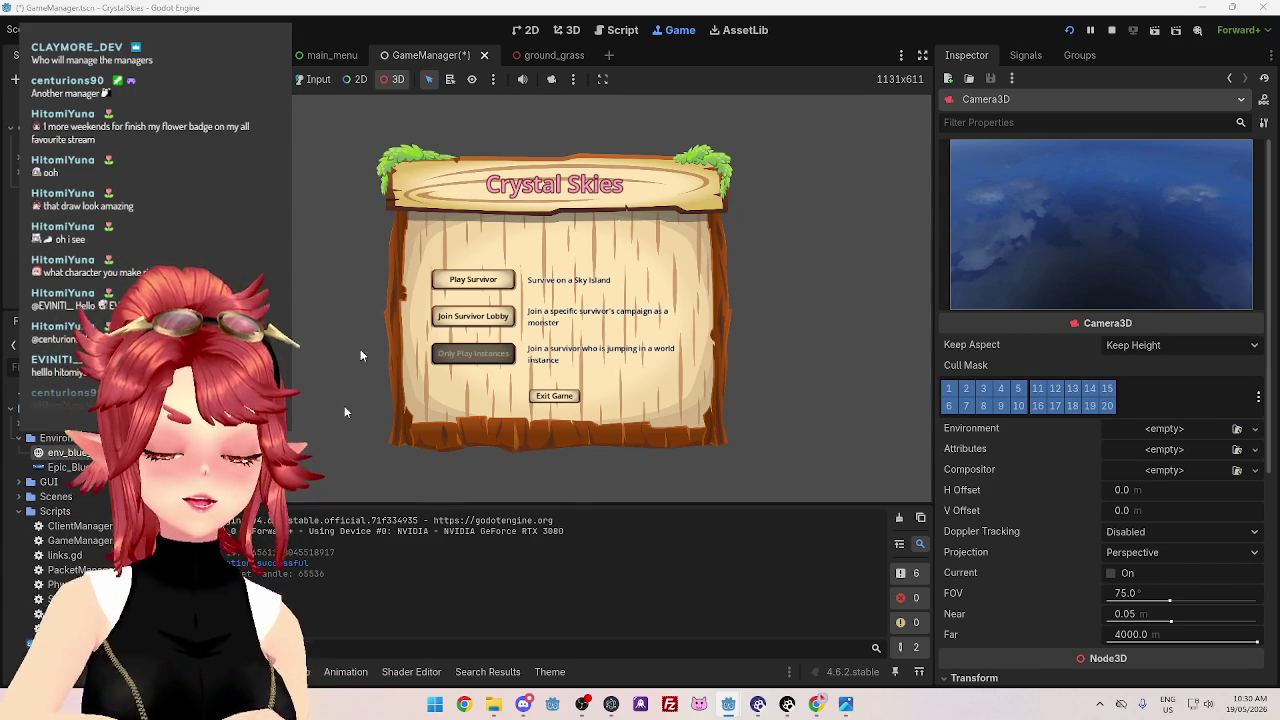
{"action": "left_click", "coordinate": [557, 712]}
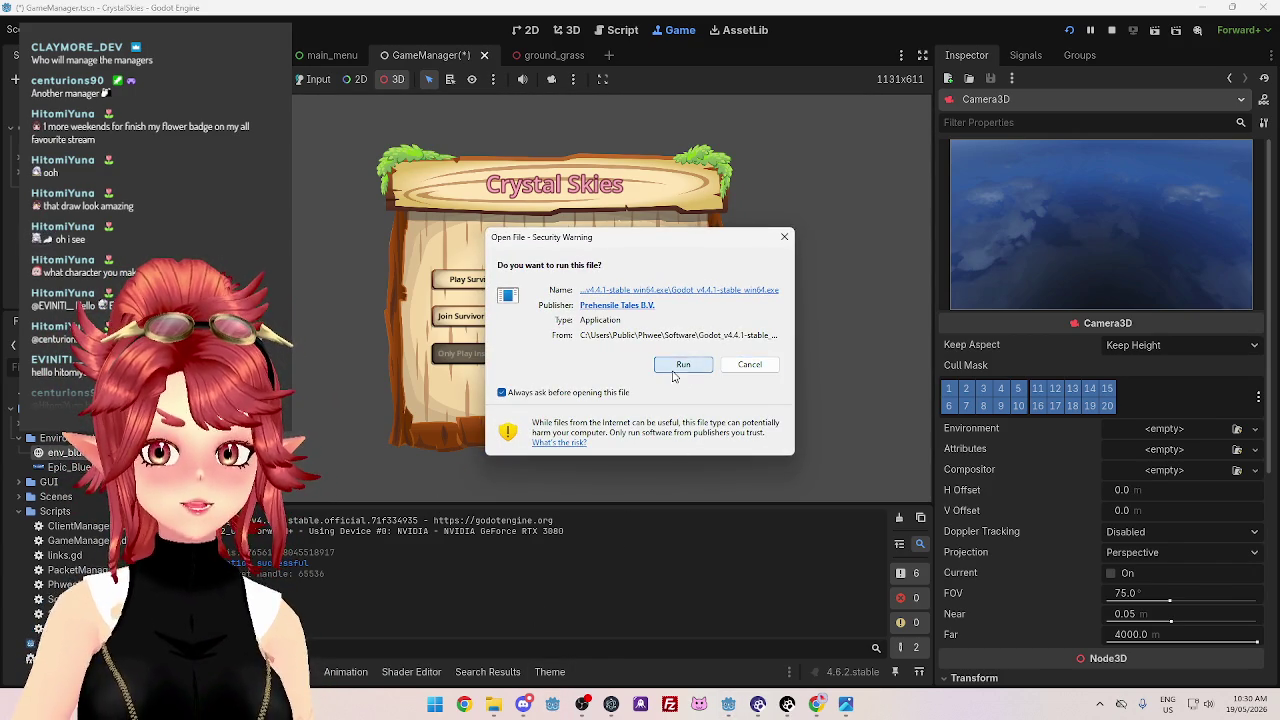
Allow Godot_v4.4.1-stable_win64.exe to run and stop the CrystalSkies test game
{"action": "left_click", "coordinate": [680, 366]}
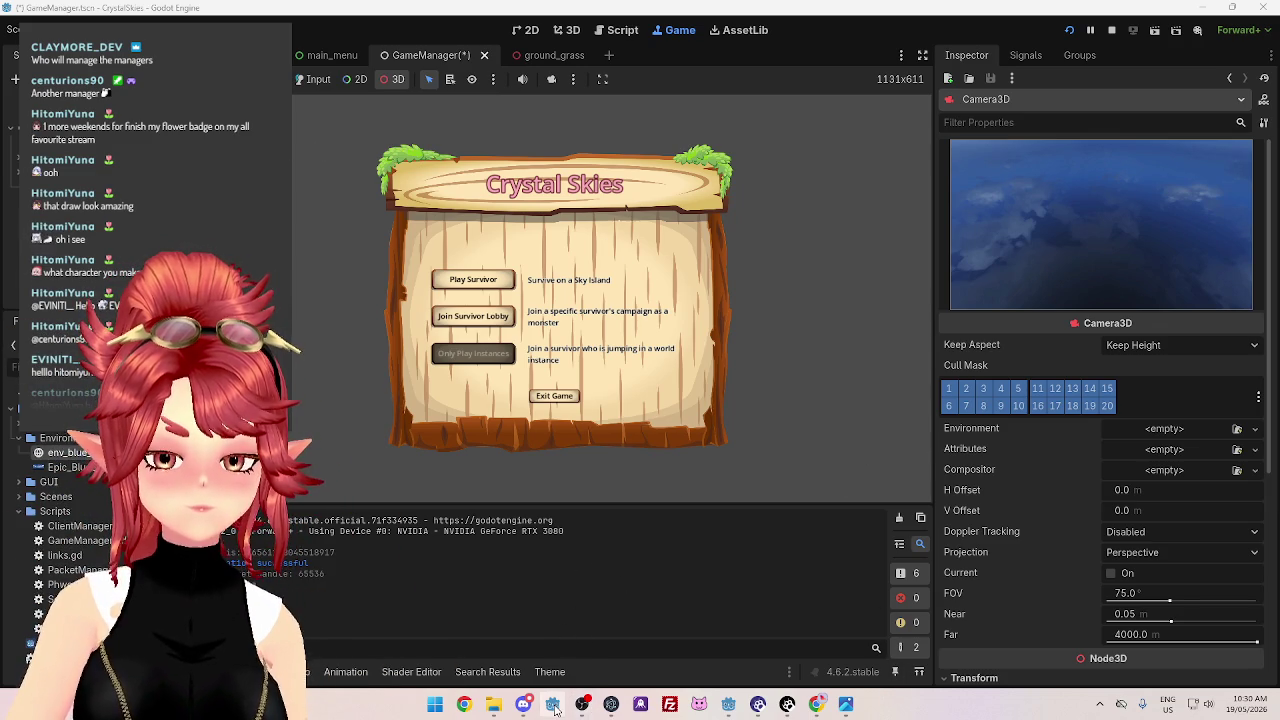
{"action": "mouse_move", "coordinate": [729, 709]}
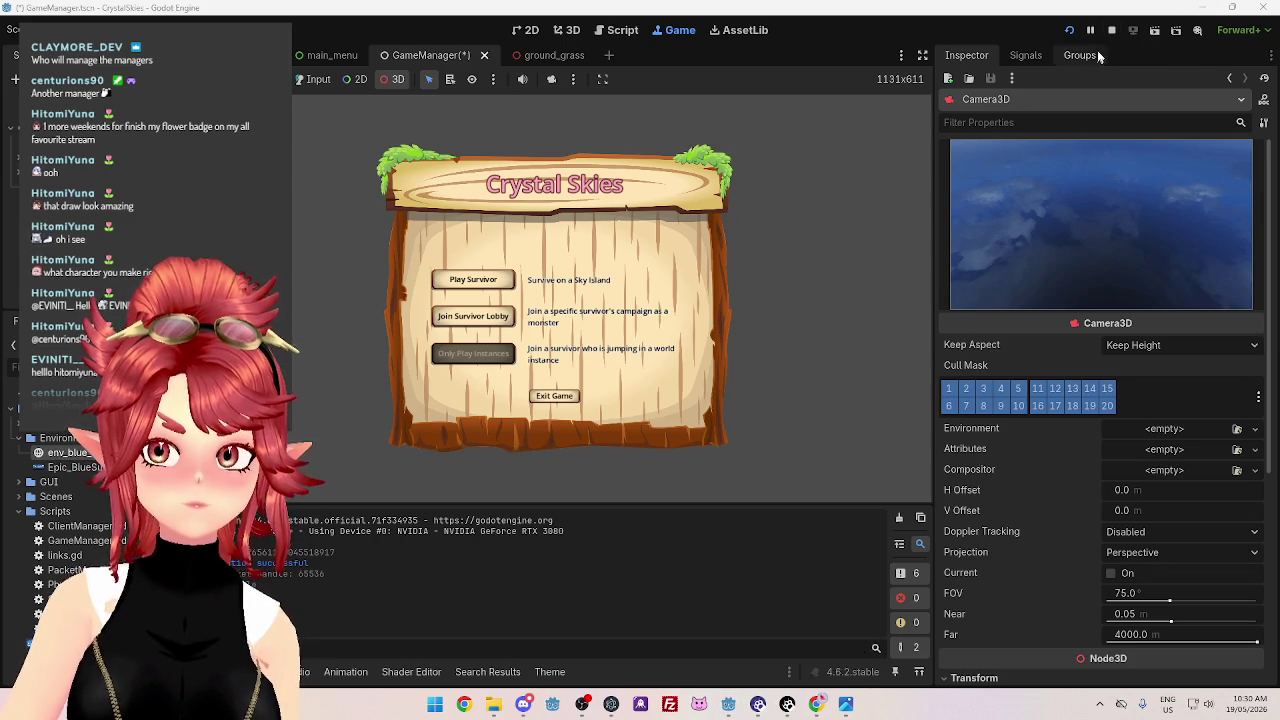
{"action": "left_click", "coordinate": [1111, 30]}
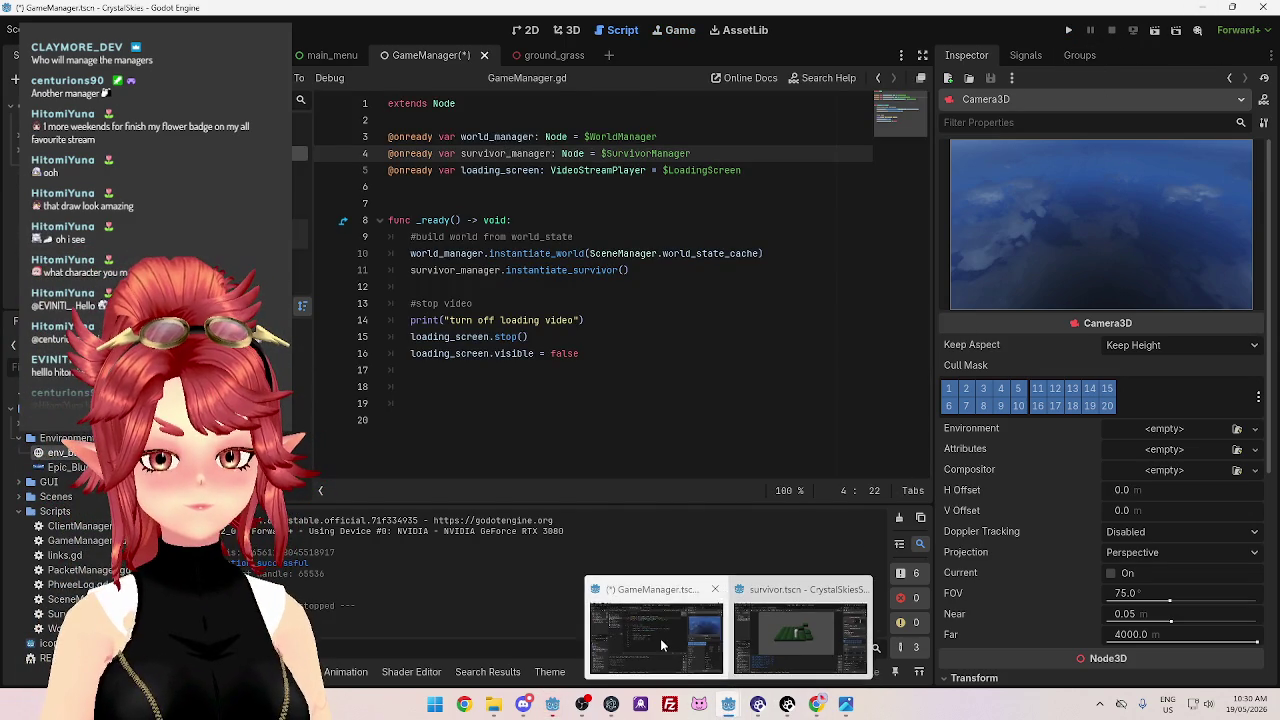
{"action": "left_click", "coordinate": [661, 639]}
{"action": "left_click", "coordinate": [580, 285]}
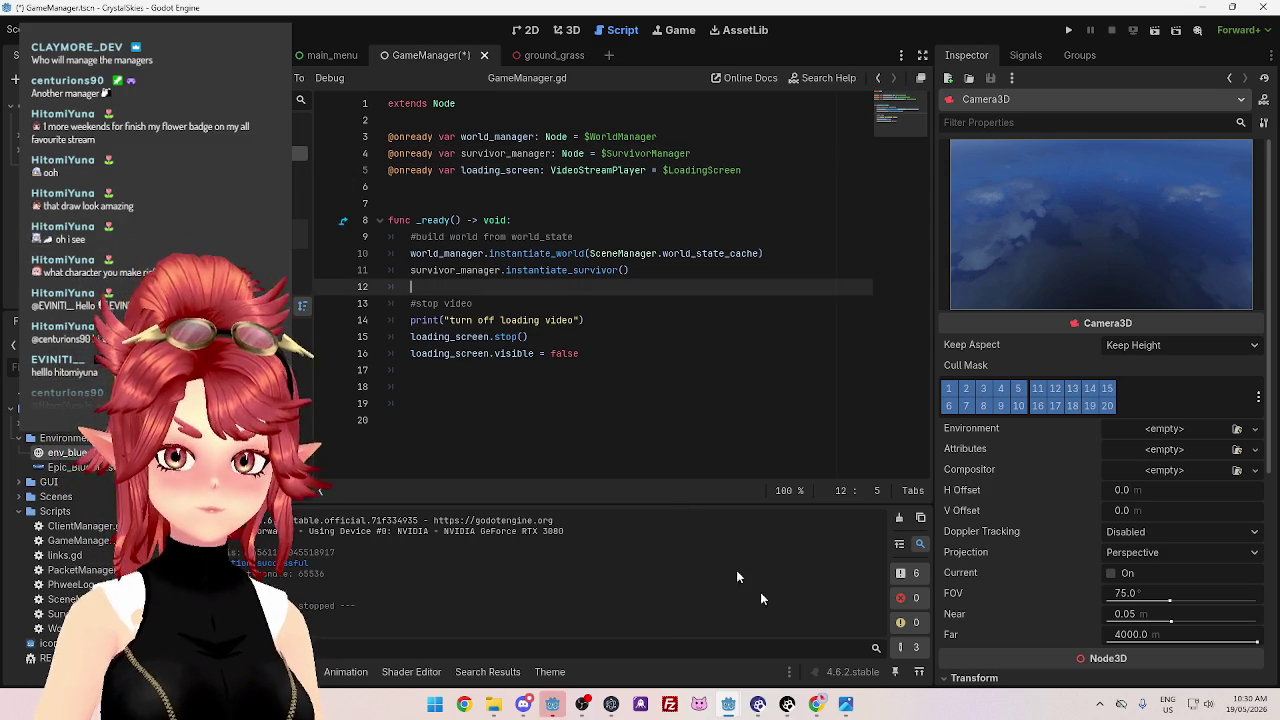
Stop the CrystalSkiesServer game and bring the Project Manager to the front
{"action": "mouse_move", "coordinate": [729, 704]}
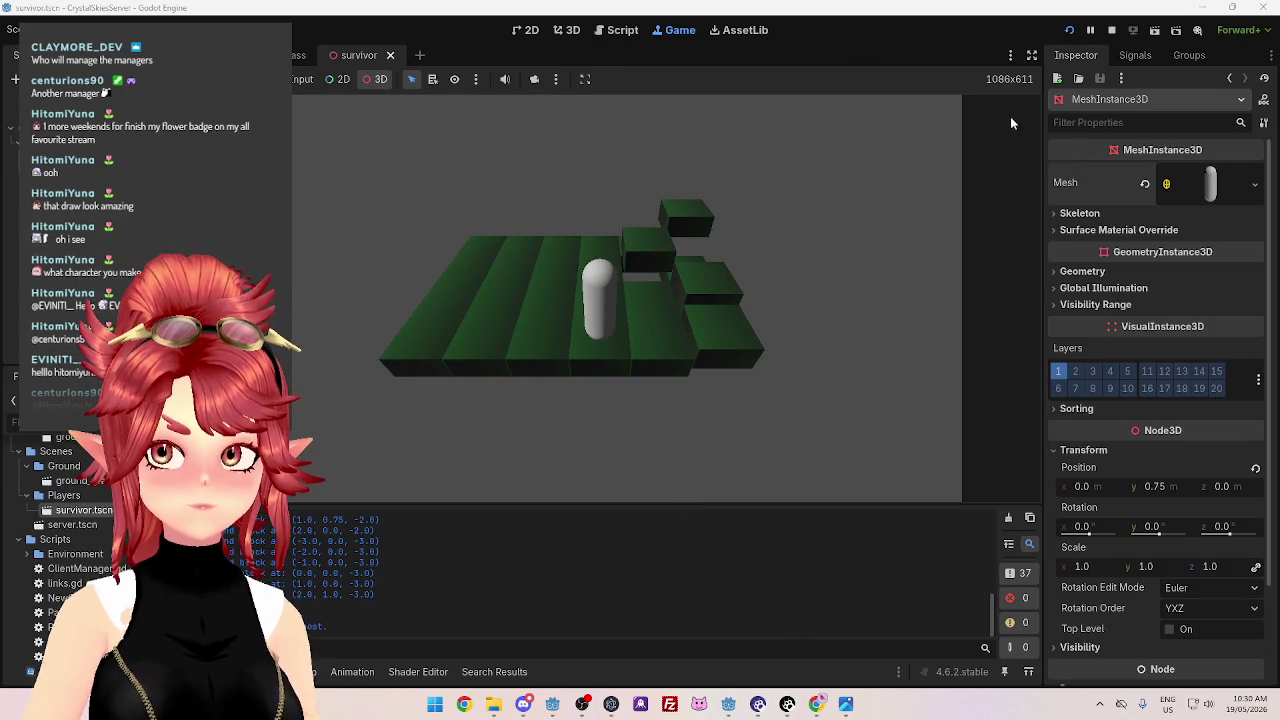
{"action": "left_click", "coordinate": [1114, 31]}
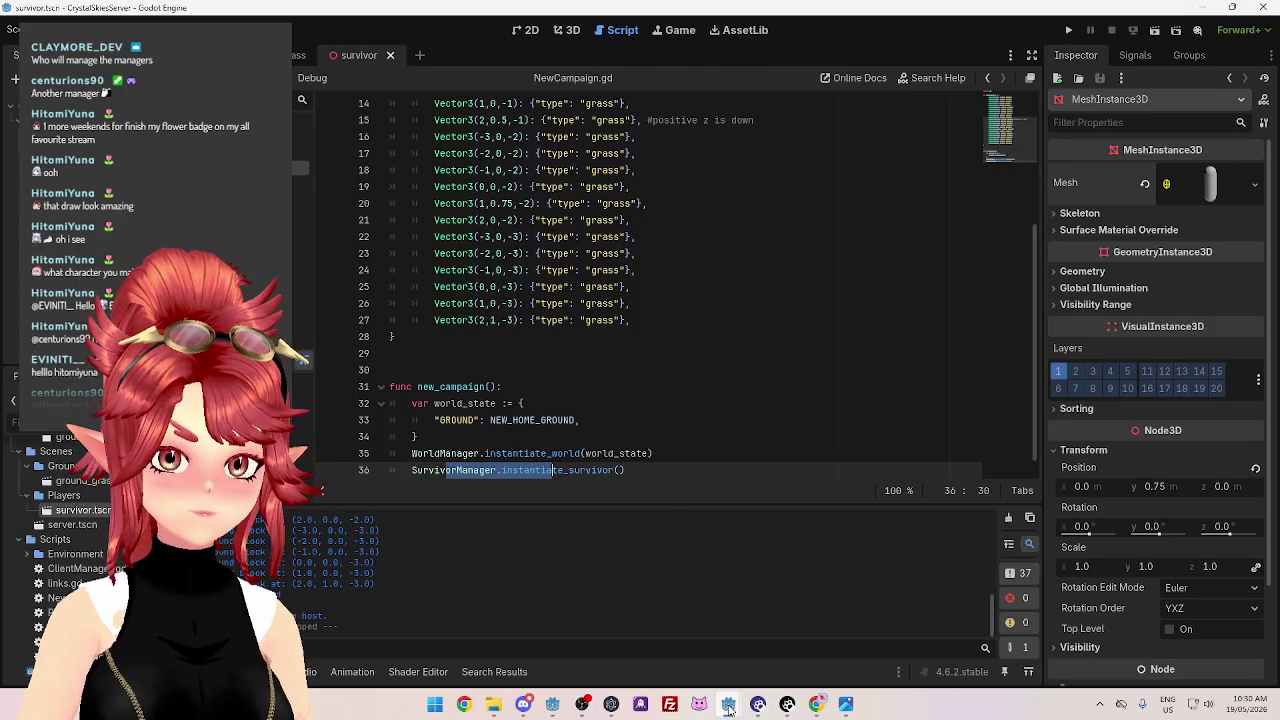
{"action": "mouse_move", "coordinate": [728, 706]}
{"action": "left_click", "coordinate": [553, 705]}
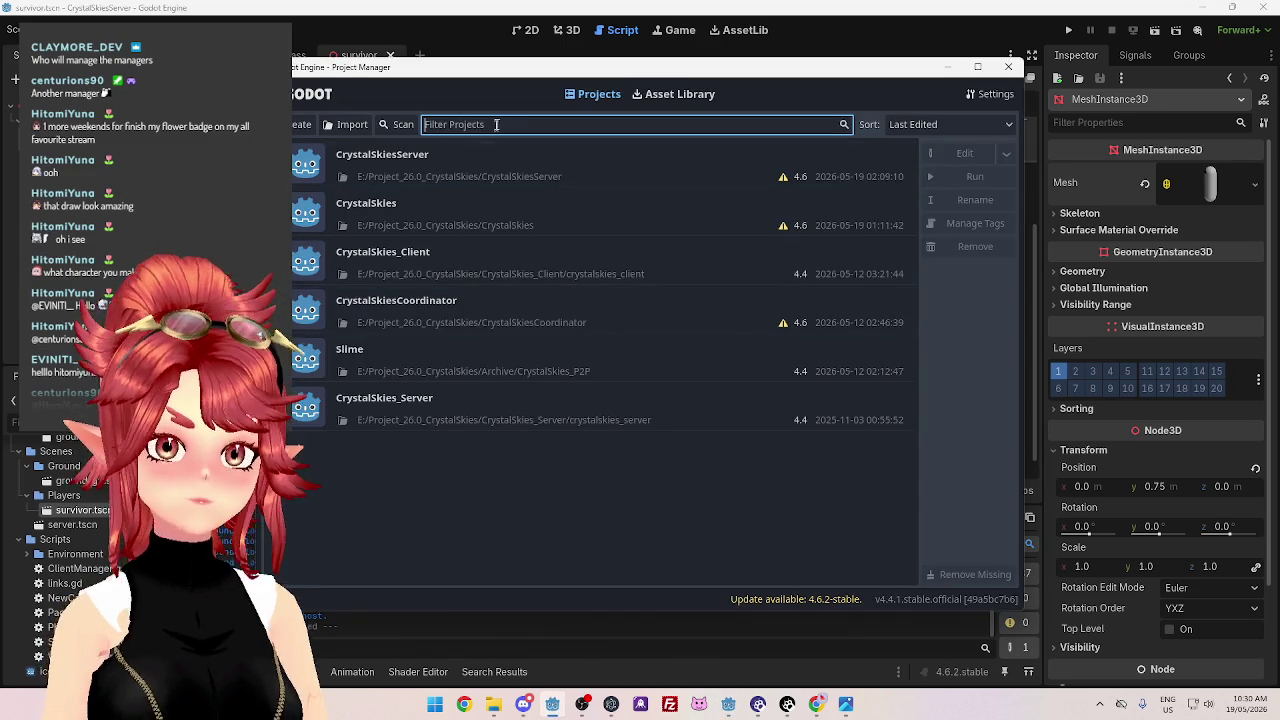
Select CrystalSkies_Client in the Projects list and open it for editing
{"action": "left_click", "coordinate": [460, 258]}
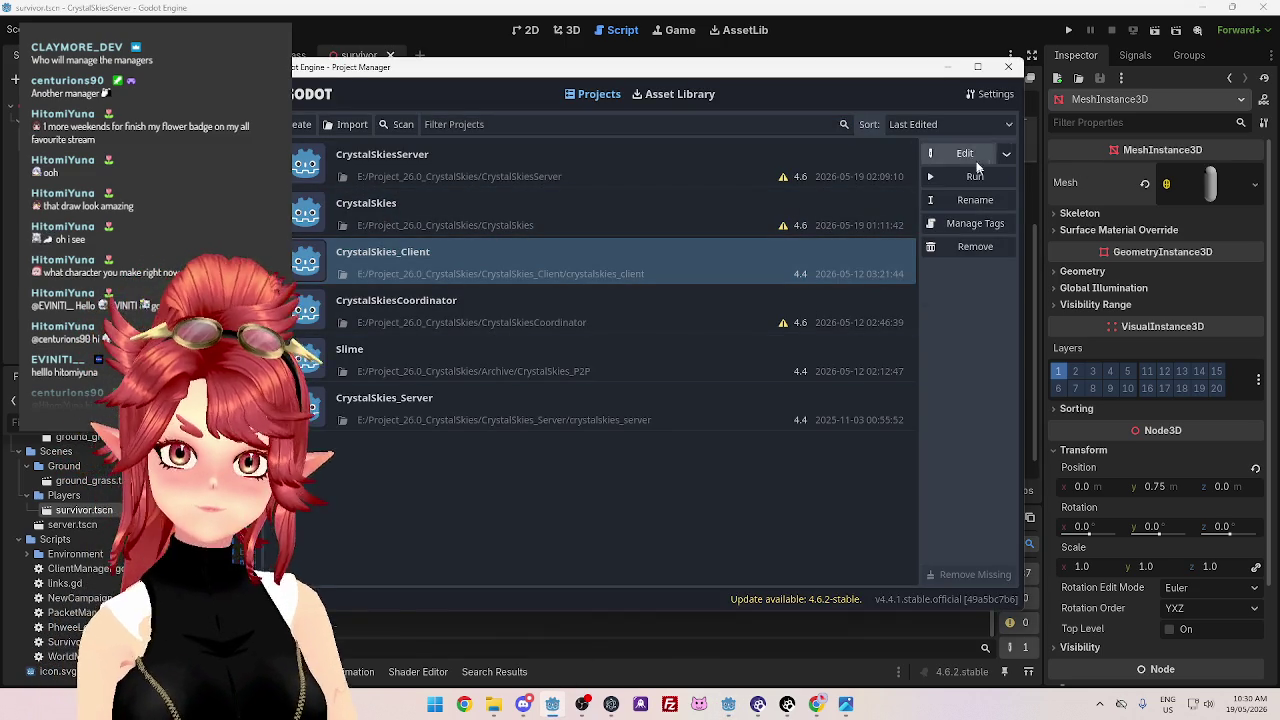
{"action": "left_click", "coordinate": [678, 625]}
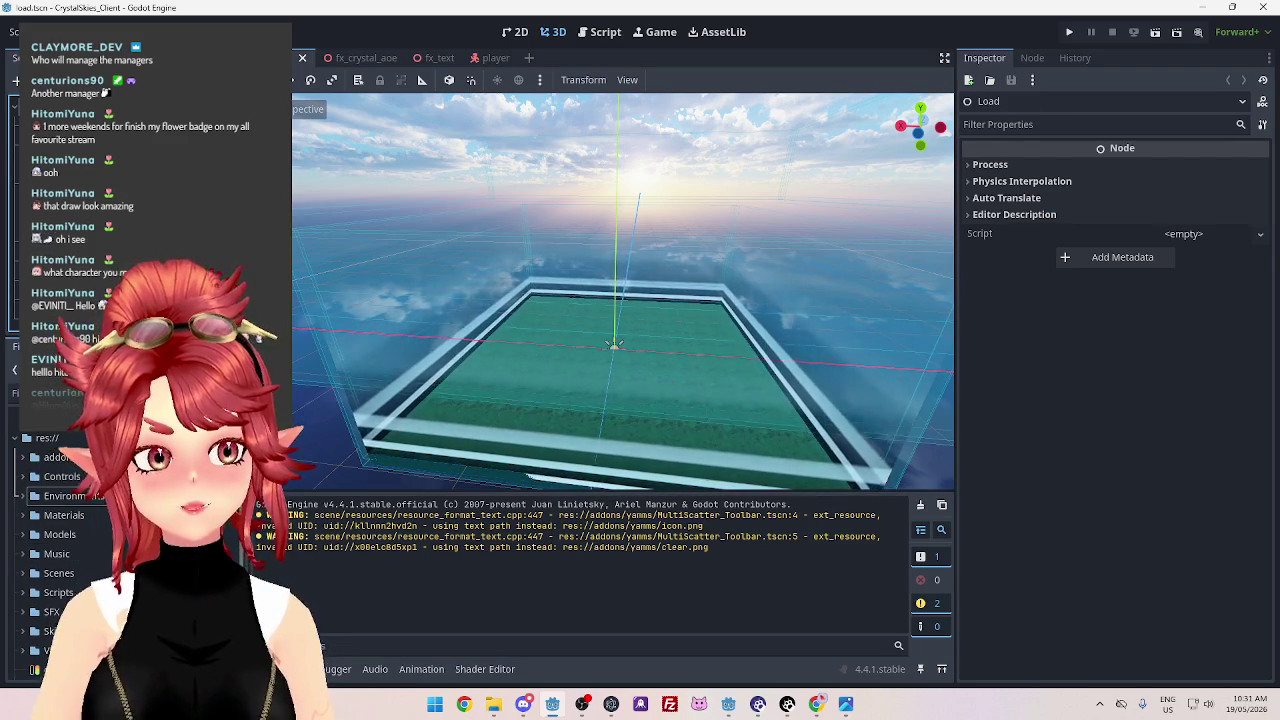
Find player.tscn in the Scenes folder and open it in its own scene tab
{"action": "mouse_move", "coordinate": [625, 386]}
{"action": "left_mouse_down"}
{"action": "mouse_move", "coordinate": [727, 393]}
{"action": "mouse_move", "coordinate": [611, 387]}
{"action": "mouse_move", "coordinate": [686, 443]}
{"action": "mouse_move", "coordinate": [645, 458]}
{"action": "mouse_move", "coordinate": [568, 387]}
{"action": "mouse_move", "coordinate": [570, 345]}
{"action": "mouse_move", "coordinate": [575, 390]}
{"action": "left_mouse_up"}
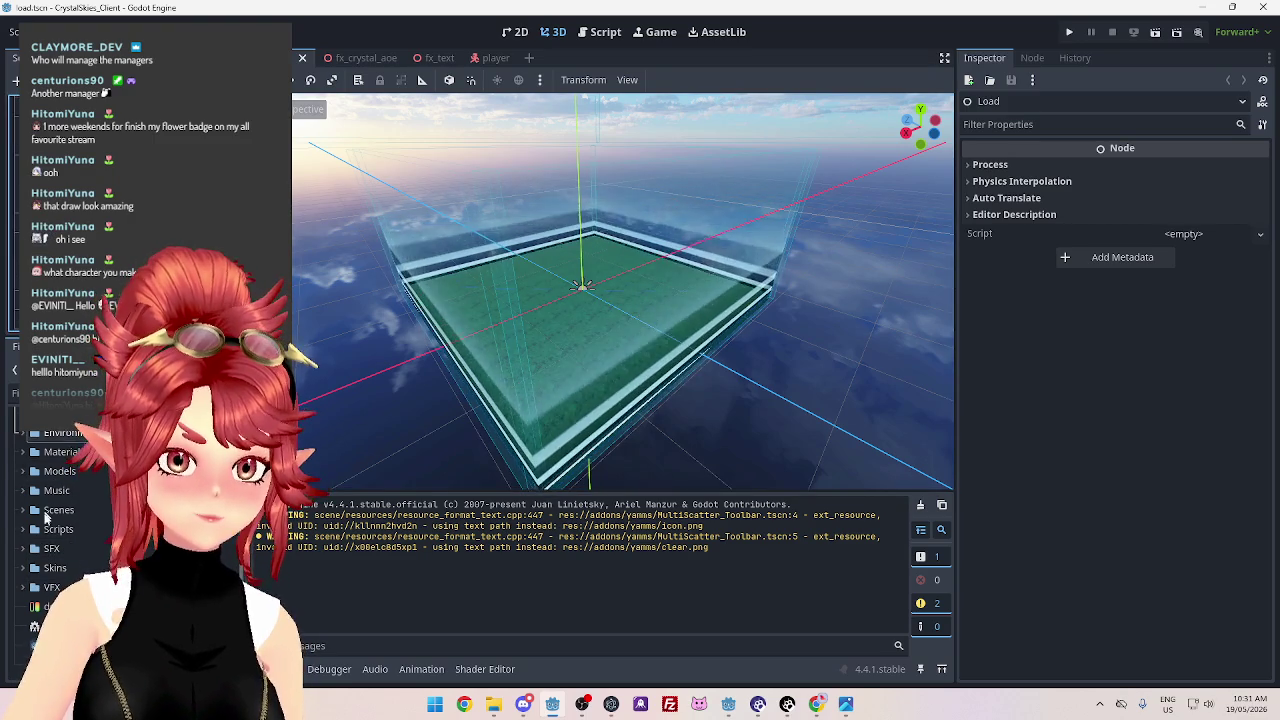
{"action": "scroll", "coordinate": [50, 480], "scroll_direction": "up", "scroll_amount": 1}
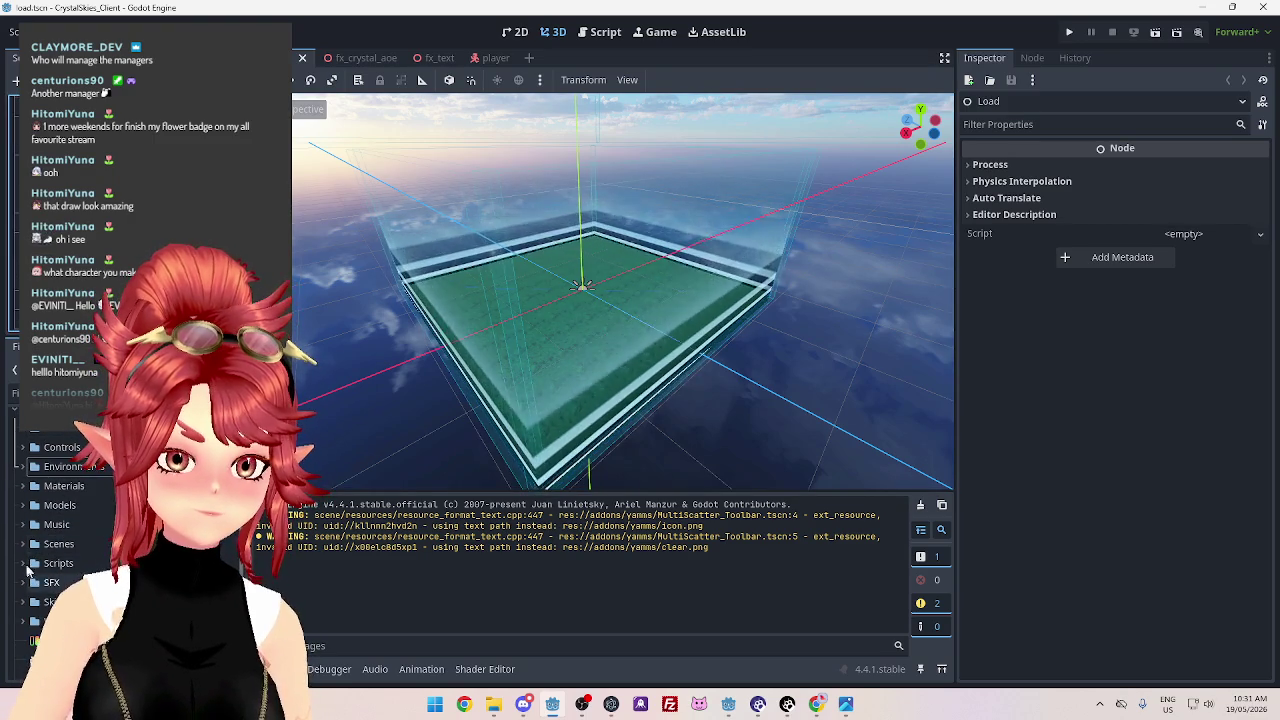
{"action": "left_click", "coordinate": [22, 543]}
{"action": "scroll", "coordinate": [30, 545], "scroll_direction": "down", "scroll_amount": 1}
{"action": "scroll", "coordinate": [70, 540], "scroll_direction": "down", "scroll_amount": 10}
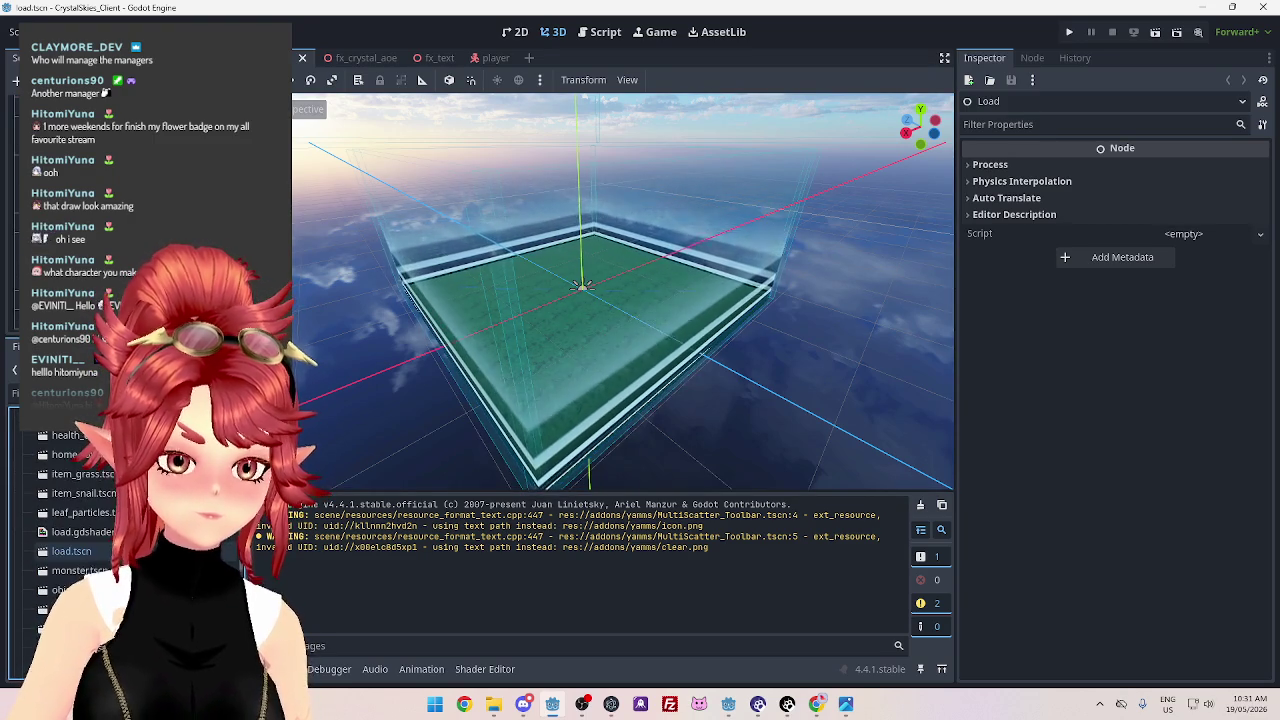
{"action": "scroll", "coordinate": [70, 540], "scroll_direction": "down", "scroll_amount": 1}
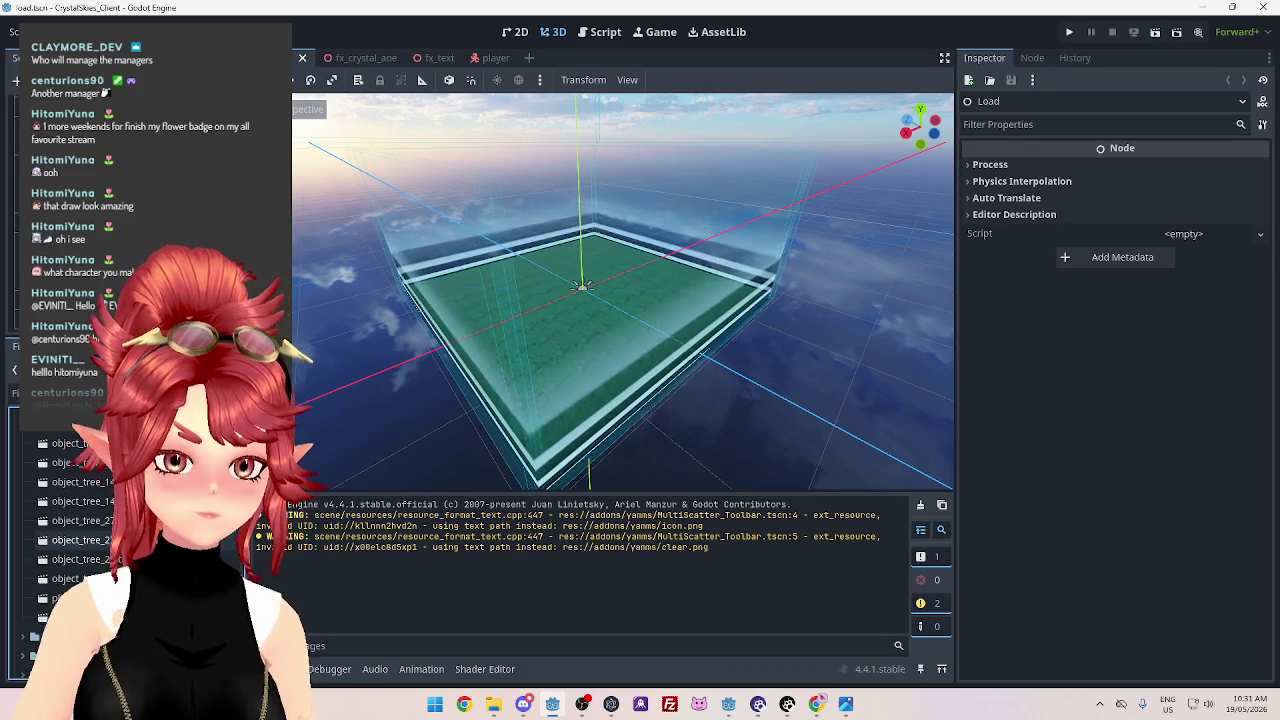
{"action": "scroll", "coordinate": [70, 540], "scroll_direction": "down", "scroll_amount": 4}
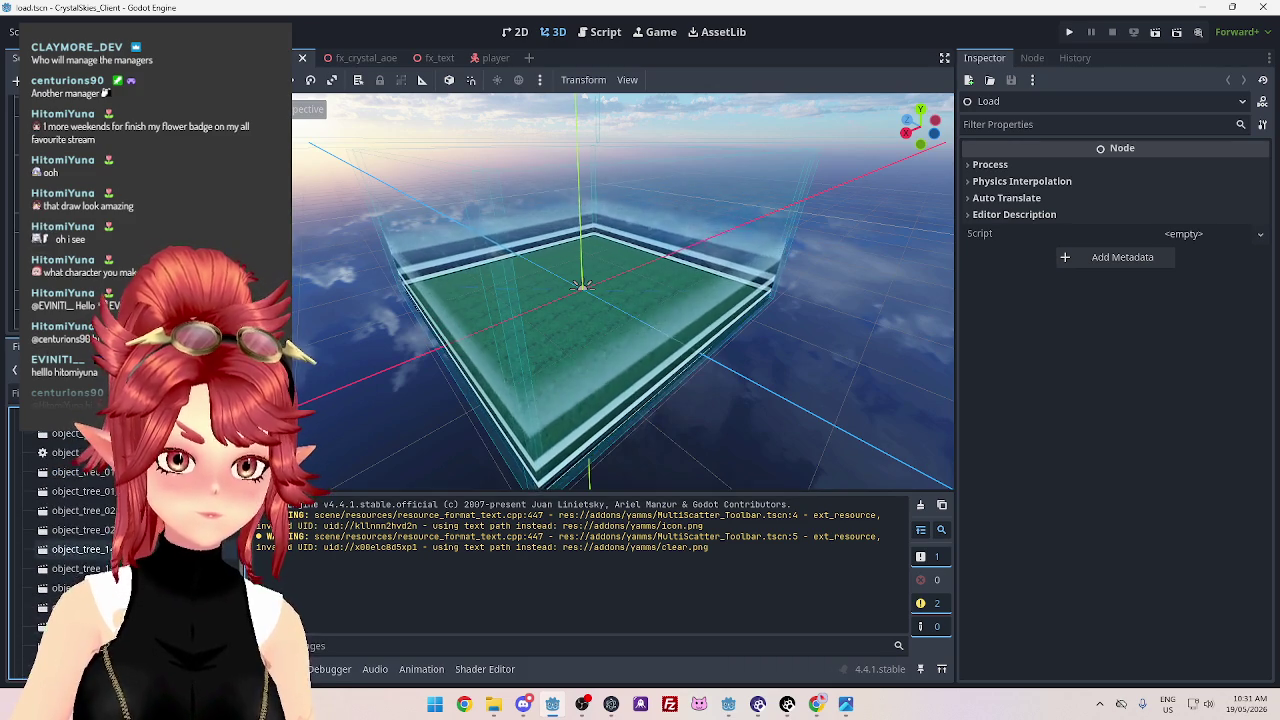
{"action": "left_click", "coordinate": [74, 531]}
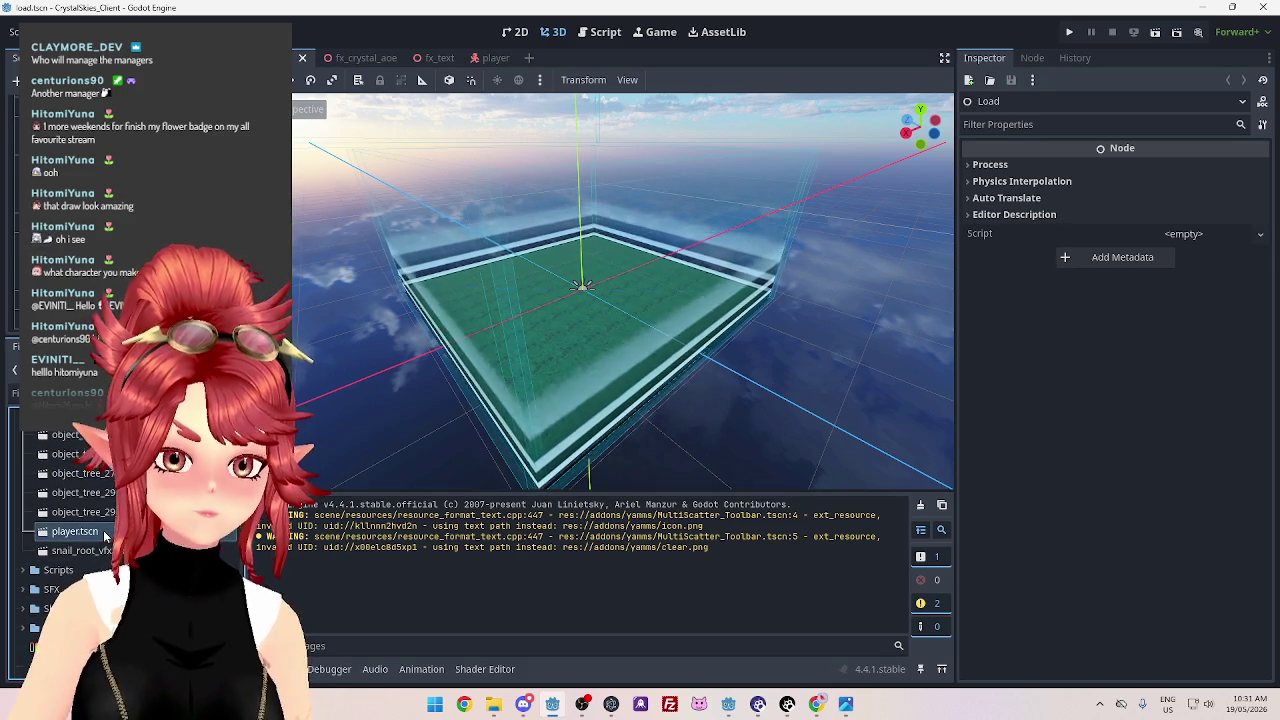
{"action": "left_click_drag", "start_coordinate": [474, 233], "coordinate": [478, 58]}
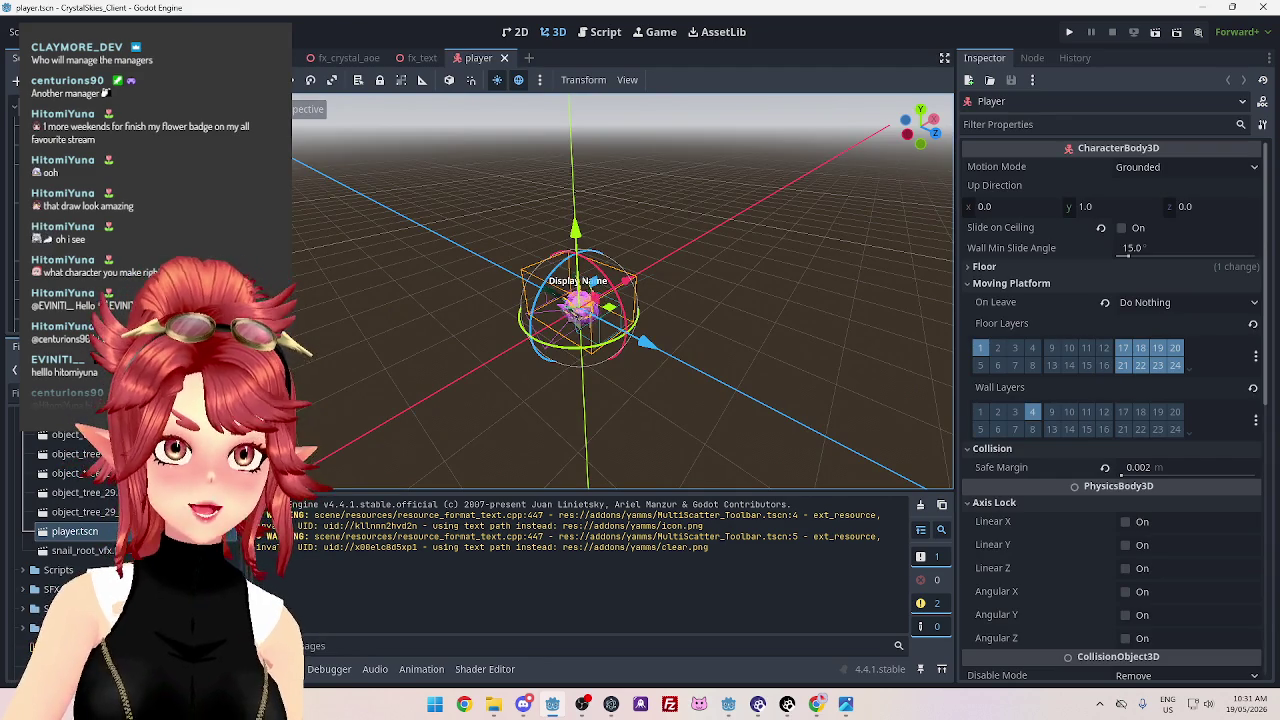
Zoom in and orbit the 3D view around the flower player character
{"action": "scroll", "coordinate": [480, 322], "scroll_direction": "up", "scroll_amount": 8}
{"action": "scroll", "coordinate": [540, 328], "scroll_direction": "down", "scroll_amount": 8}
{"action": "scroll", "coordinate": [560, 353], "scroll_direction": "up", "scroll_amount": 2}
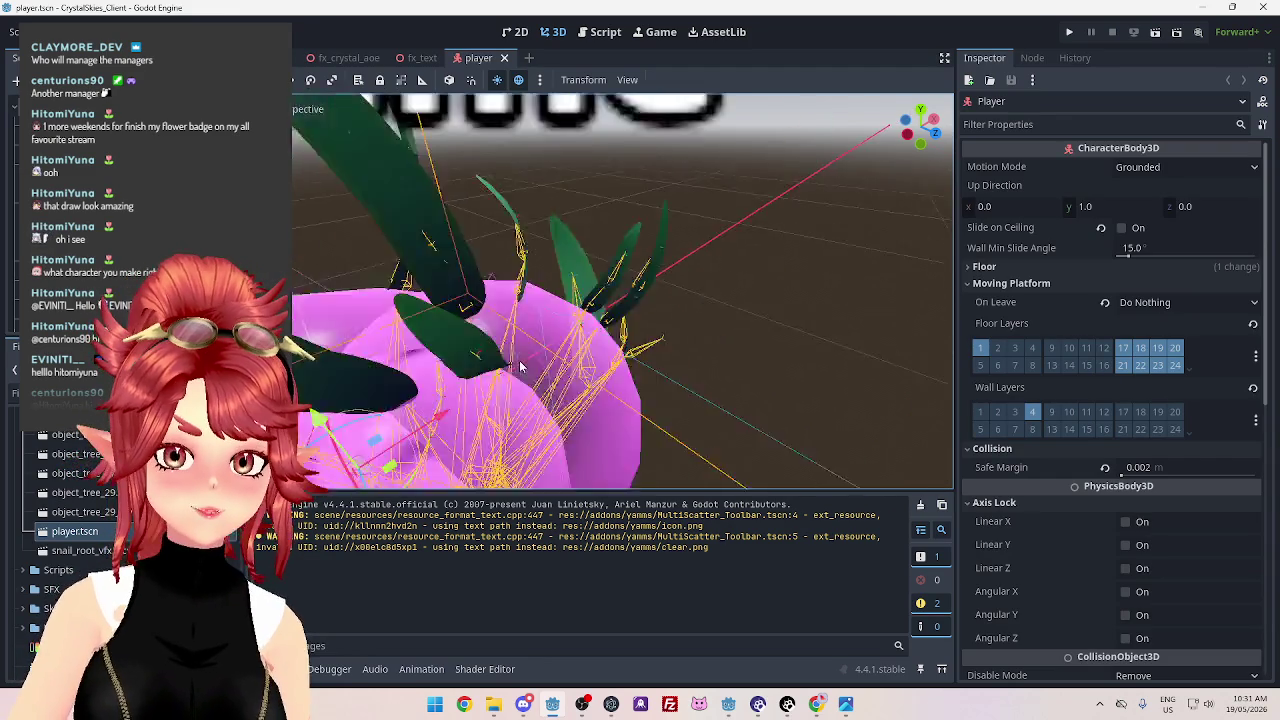
{"action": "scroll", "coordinate": [560, 355], "scroll_direction": "up", "scroll_amount": 5}
{"action": "scroll", "coordinate": [600, 355], "scroll_direction": "down", "scroll_amount": 5}
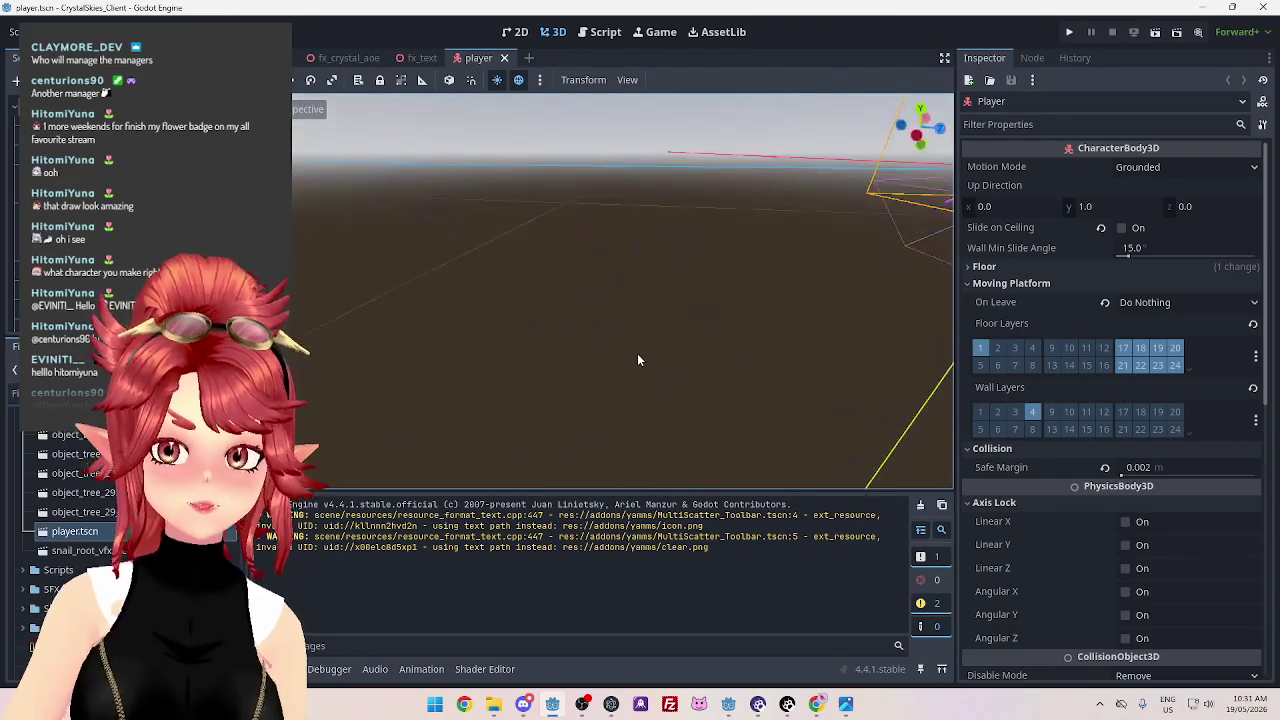
{"action": "scroll", "coordinate": [570, 380], "scroll_direction": "up", "scroll_amount": 3}
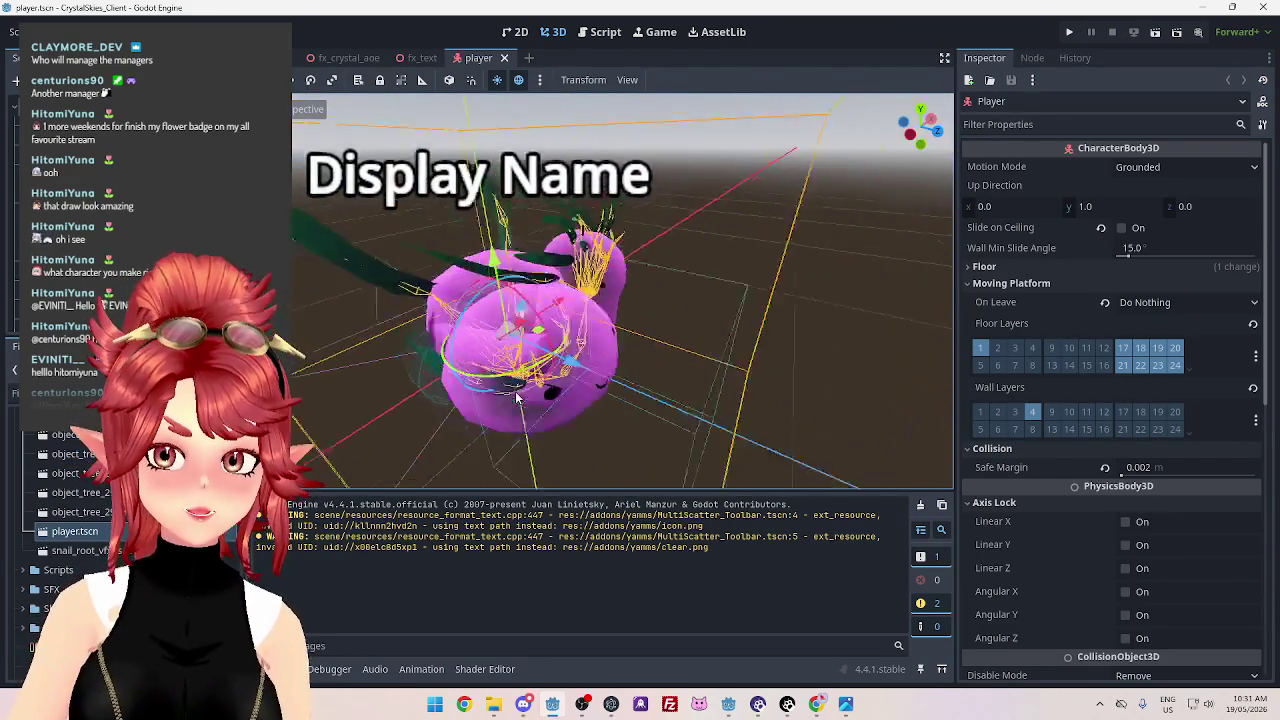
{"action": "scroll", "coordinate": [530, 385], "scroll_direction": "down", "scroll_amount": 6}
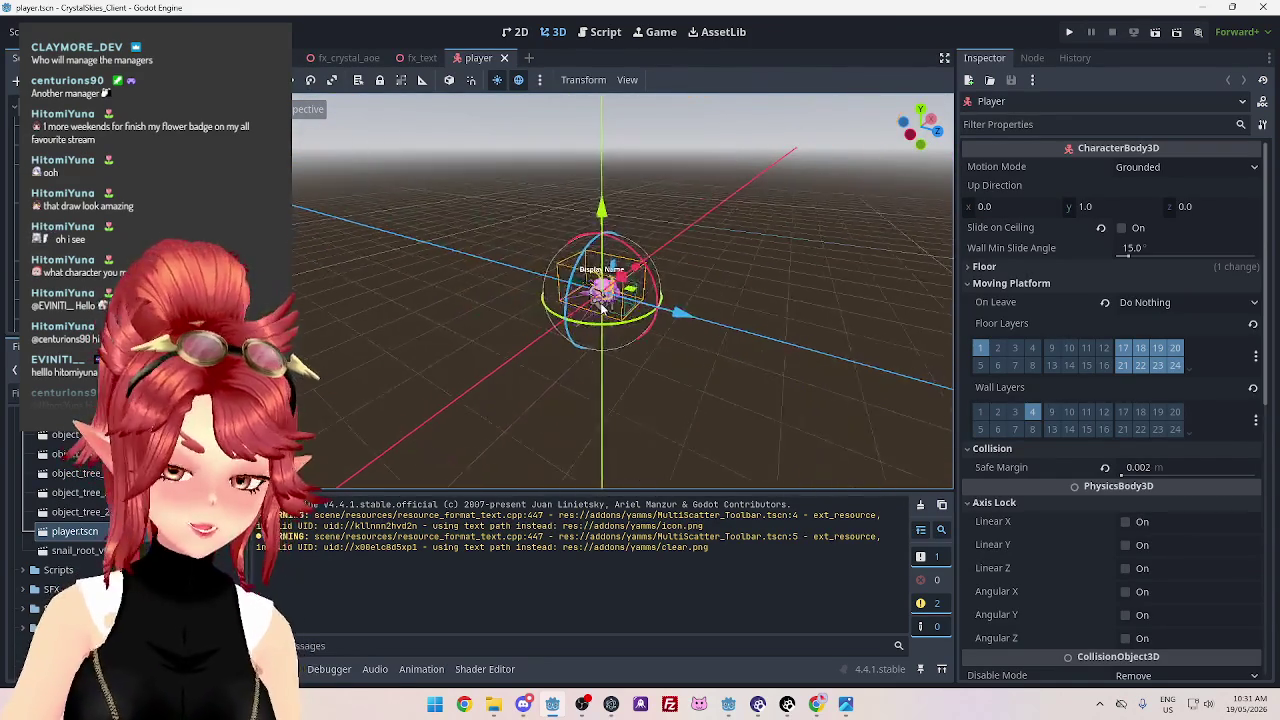
{"action": "scroll", "coordinate": [564, 352], "scroll_direction": "up", "scroll_amount": 2}
{"action": "scroll", "coordinate": [563, 350], "scroll_direction": "up", "scroll_amount": 2}
{"action": "mouse_move", "coordinate": [563, 350]}
{"action": "left_mouse_down"}
{"action": "mouse_move", "coordinate": [945, 359]}
{"action": "mouse_move", "coordinate": [906, 305]}
{"action": "mouse_move", "coordinate": [737, 371]}
{"action": "left_mouse_up"}
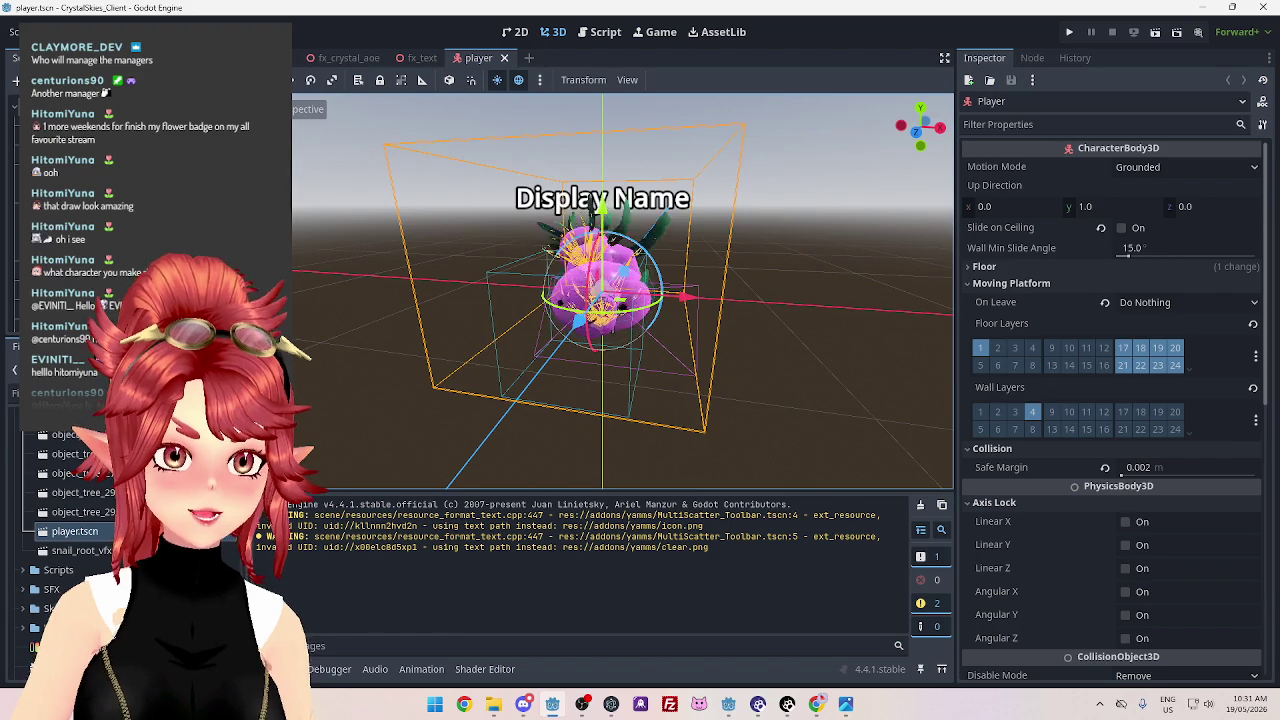
Inspect the SmoothCameraArm and its Camera3D child, switching between them in the Scene dock
{"action": "left_click", "coordinate": [563, 200]}
{"action": "left_click", "coordinate": [563, 200]}
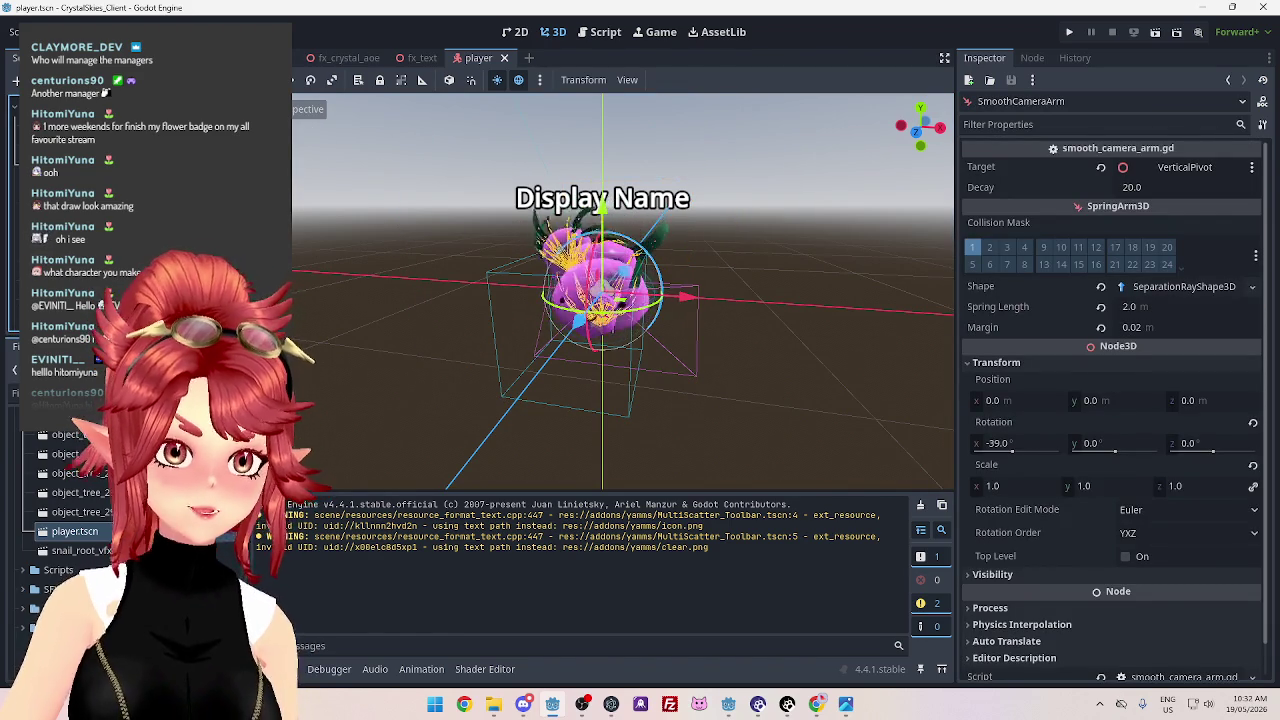
{"action": "key", "text": "Down"}
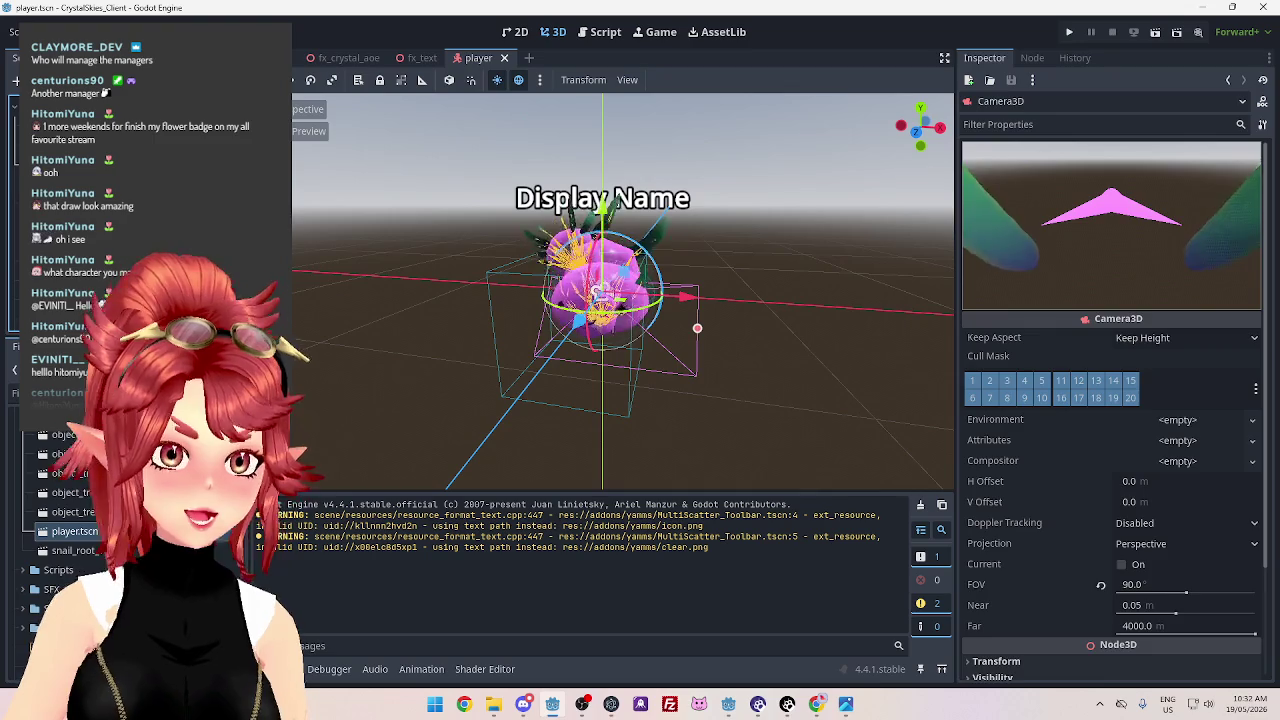
{"action": "key", "text": "Up"}
{"action": "key", "text": "Down"}
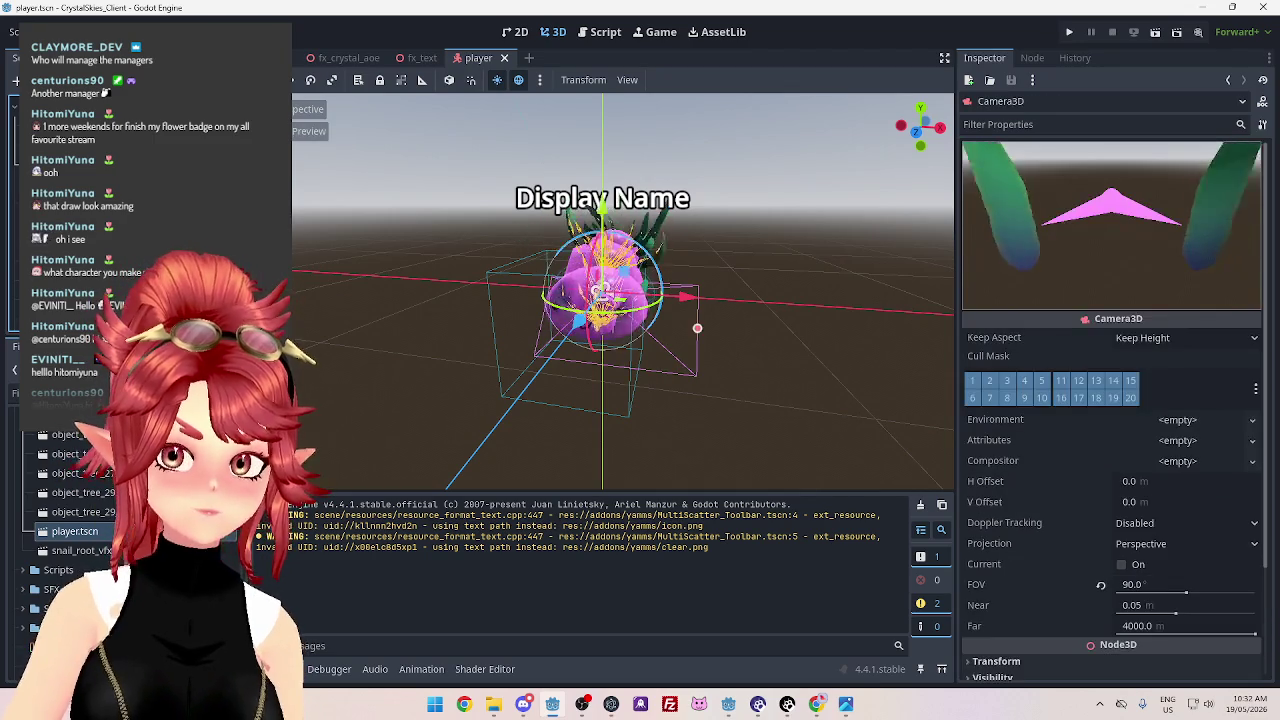
{"action": "key", "text": "Up"}
{"action": "mouse_move", "coordinate": [711, 403]}
{"action": "left_mouse_down"}
{"action": "mouse_move", "coordinate": [524, 421]}
{"action": "mouse_move", "coordinate": [516, 257]}
{"action": "mouse_move", "coordinate": [452, 218]}
{"action": "left_mouse_up"}
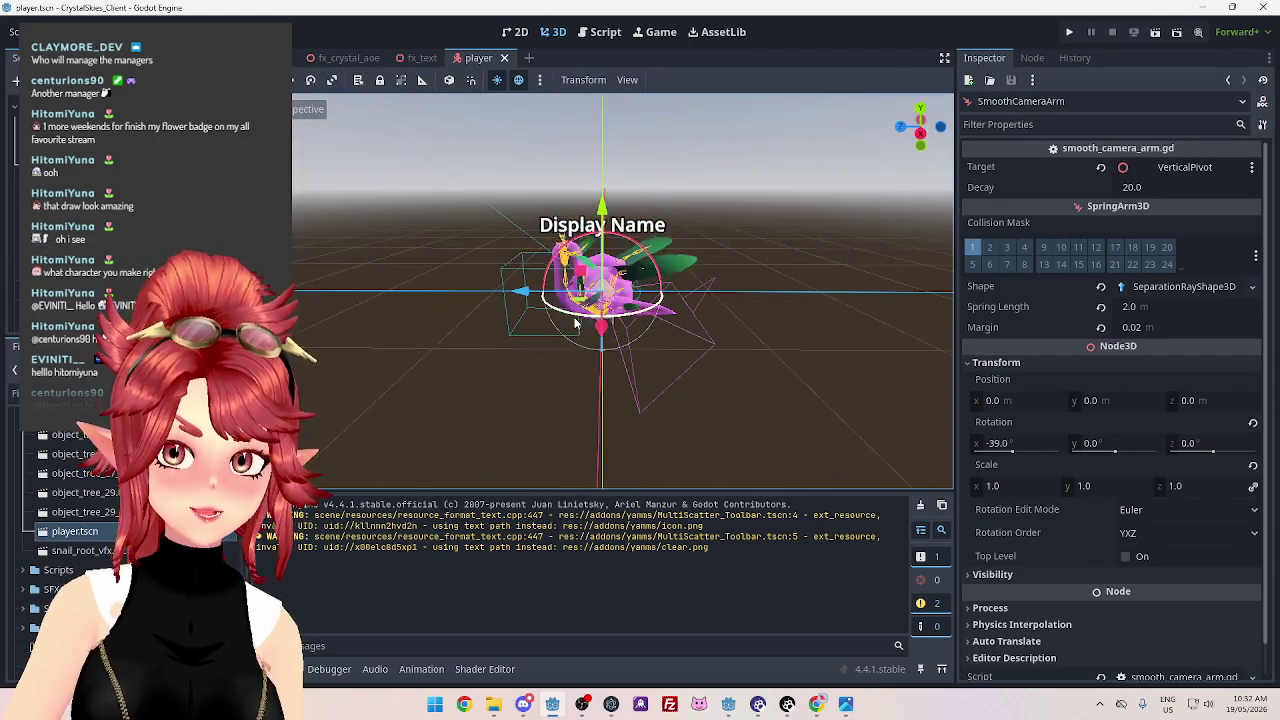
Toggle the camera rig's visibility, preview through Camera3D, then reselect SmoothCameraArm
{"action": "key", "text": "h"}
{"action": "key", "text": "h"}
{"action": "key", "text": "h"}
{"action": "key", "text": "h"}
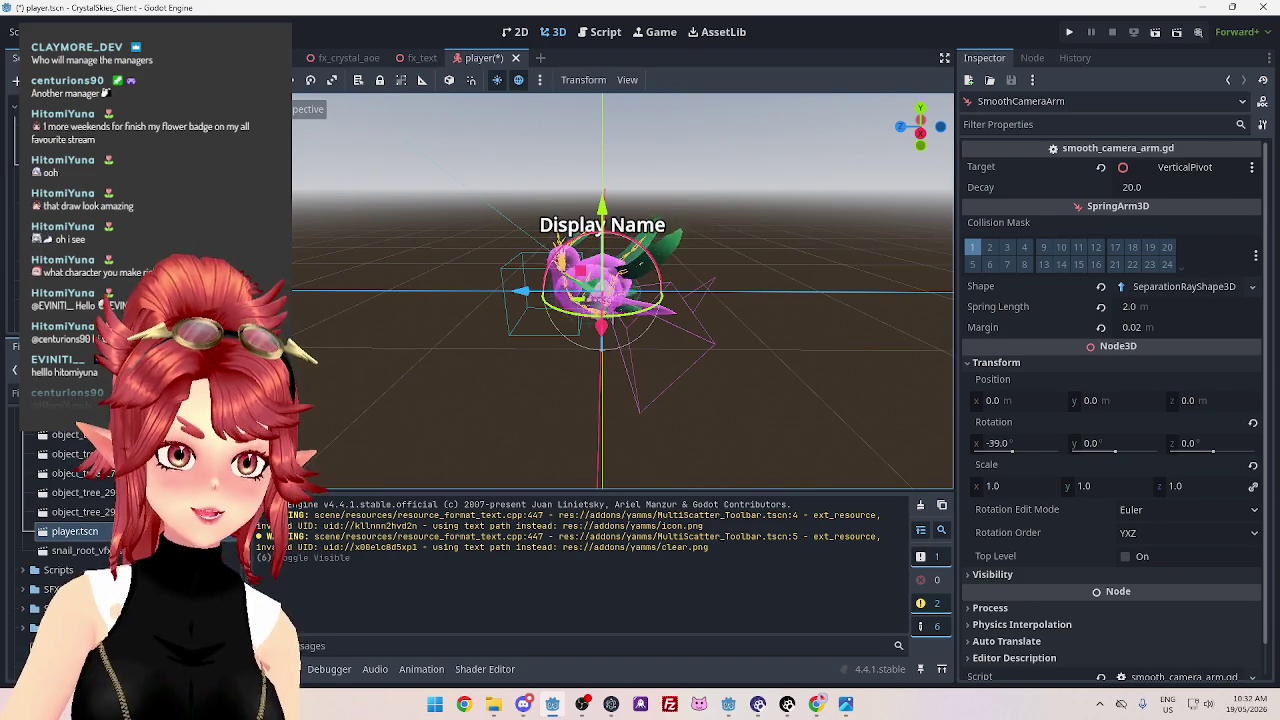
{"action": "left_click", "coordinate": [640, 405]}
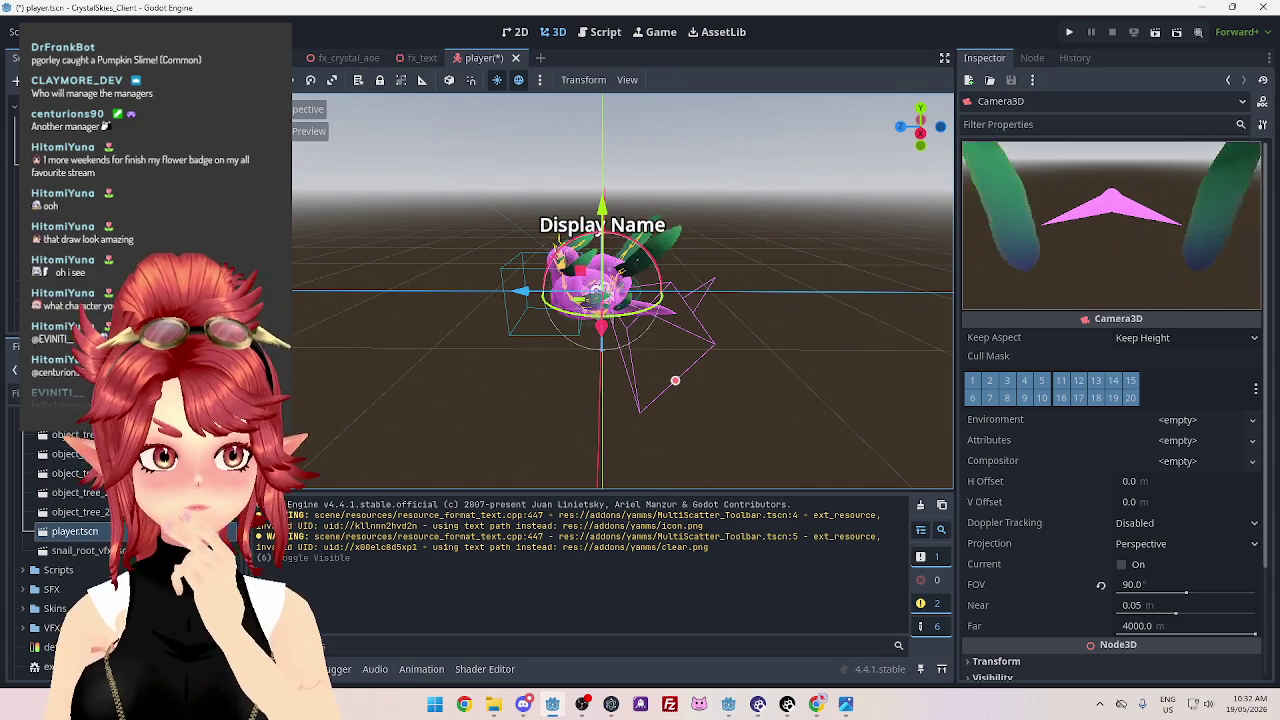
{"action": "left_click", "coordinate": [150, 165]}
Open smooth_camera_arm.gd and highlight the scroll_up and scroll_down zoom input checks
{"action": "left_click", "coordinate": [272, 165]}
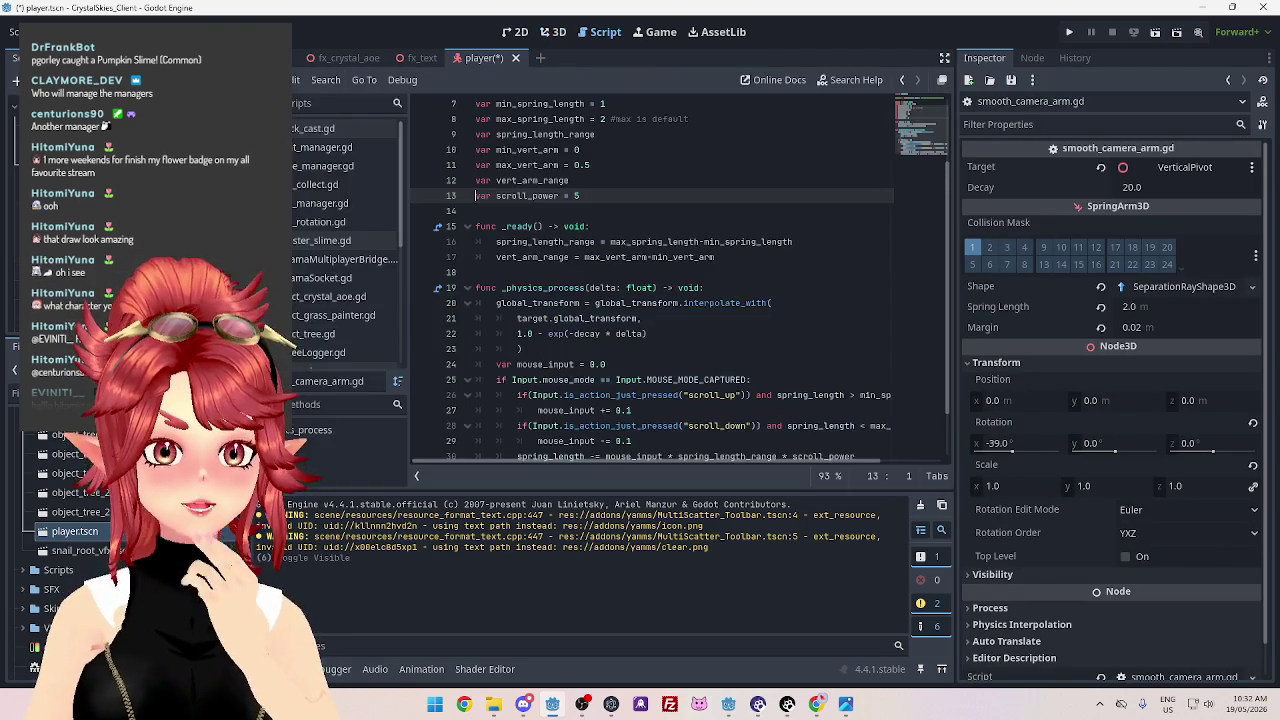
{"action": "scroll", "coordinate": [672, 313], "scroll_direction": "down", "scroll_amount": 2}
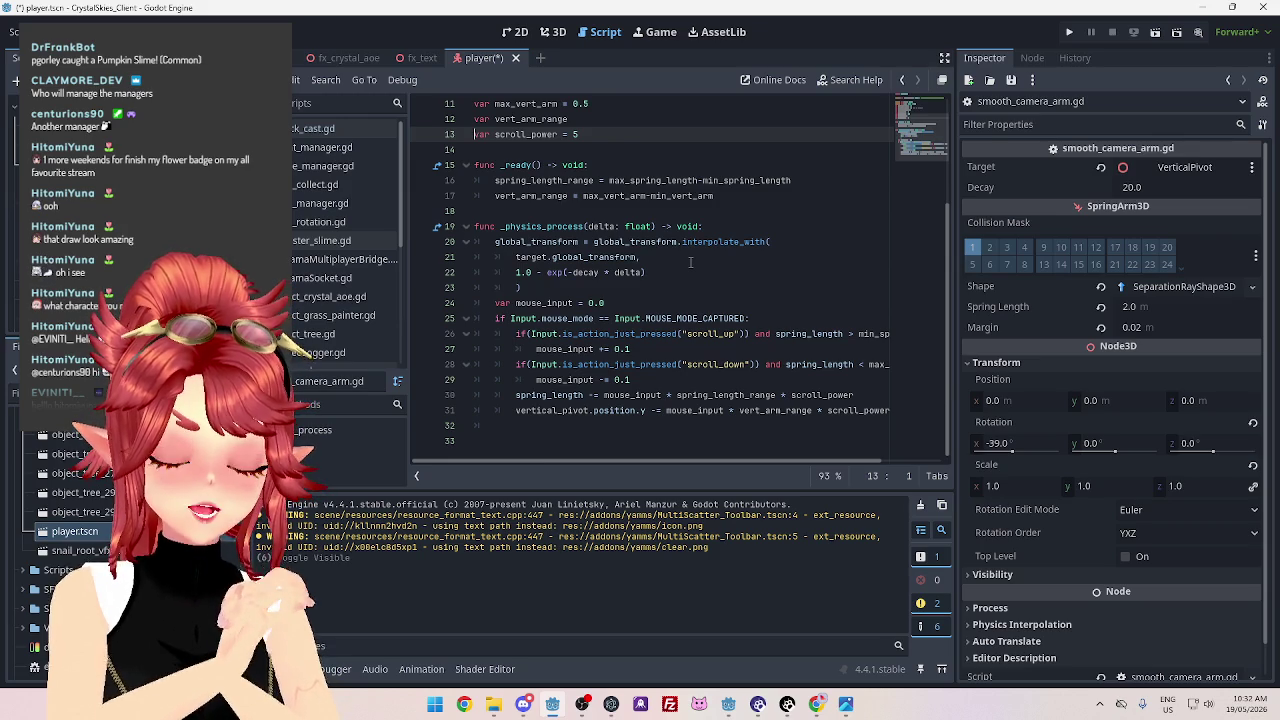
{"action": "mouse_move", "coordinate": [652, 334]}
{"action": "left_mouse_down"}
{"action": "mouse_move", "coordinate": [745, 334]}
{"action": "mouse_move", "coordinate": [807, 364]}
{"action": "left_mouse_up"}
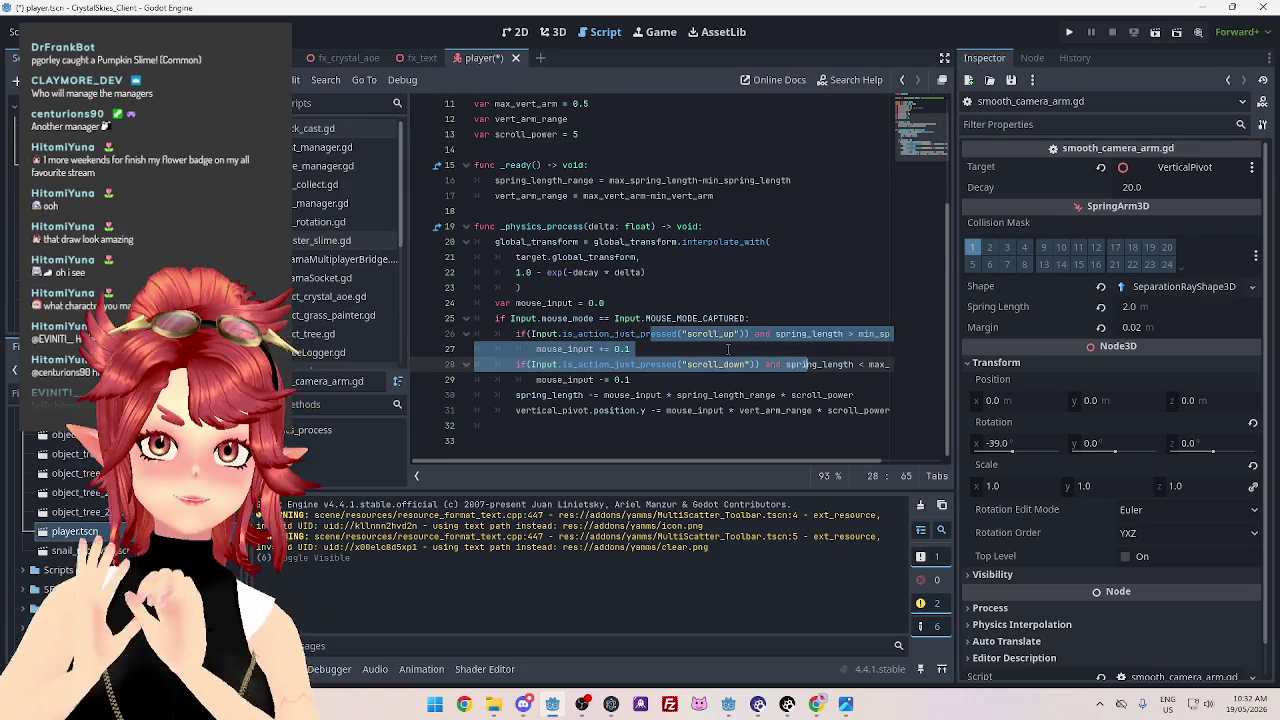
{"action": "left_click", "coordinate": [553, 32]}
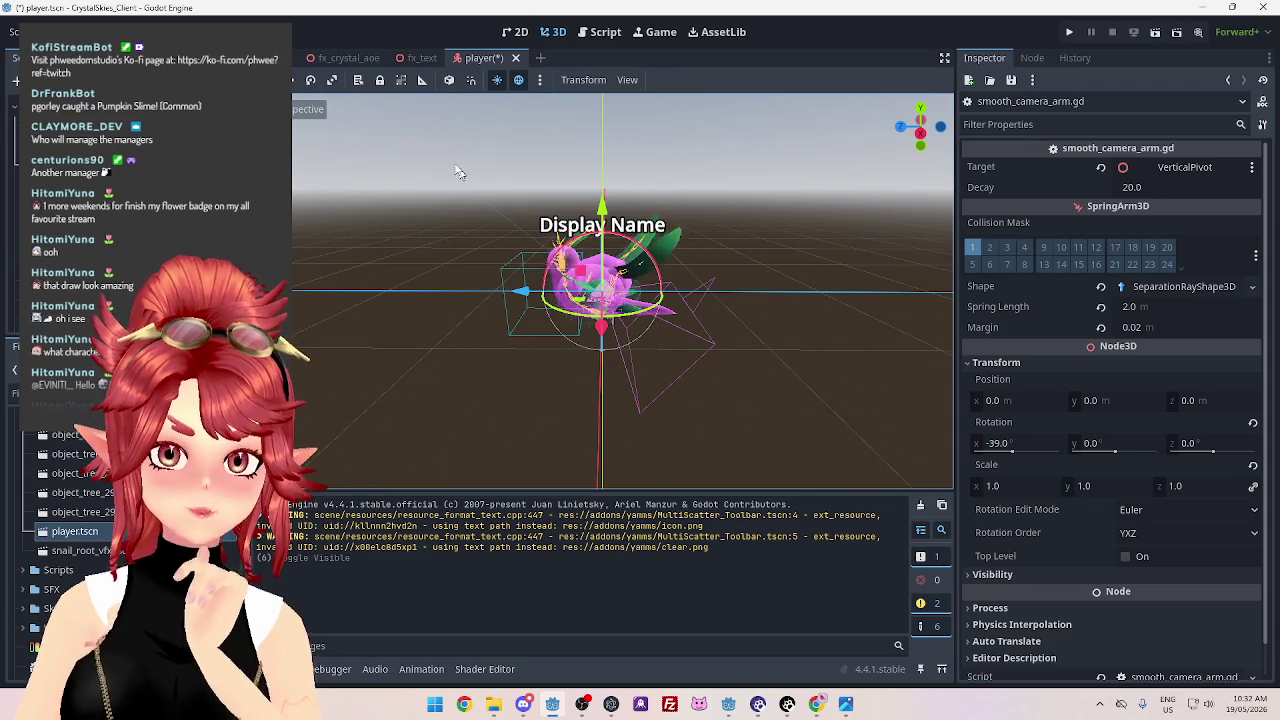
{"action": "left_click", "coordinate": [603, 32]}
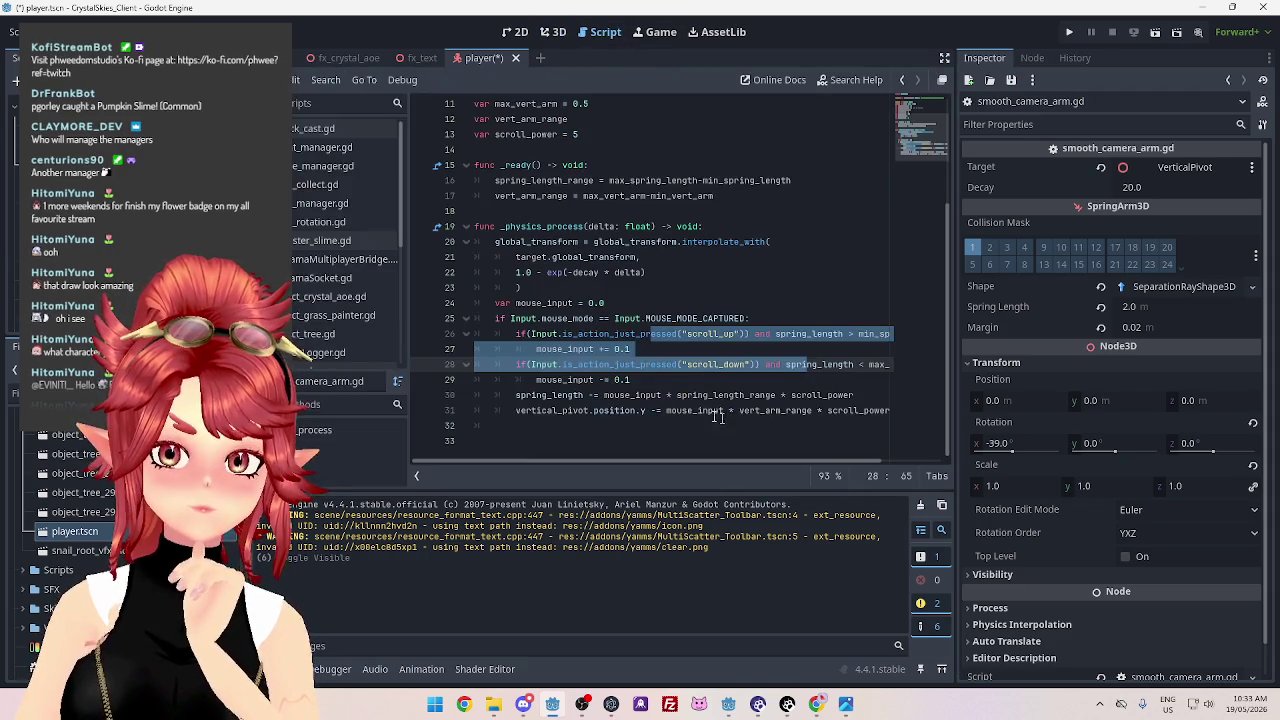
{"action": "left_click", "coordinate": [660, 385]}
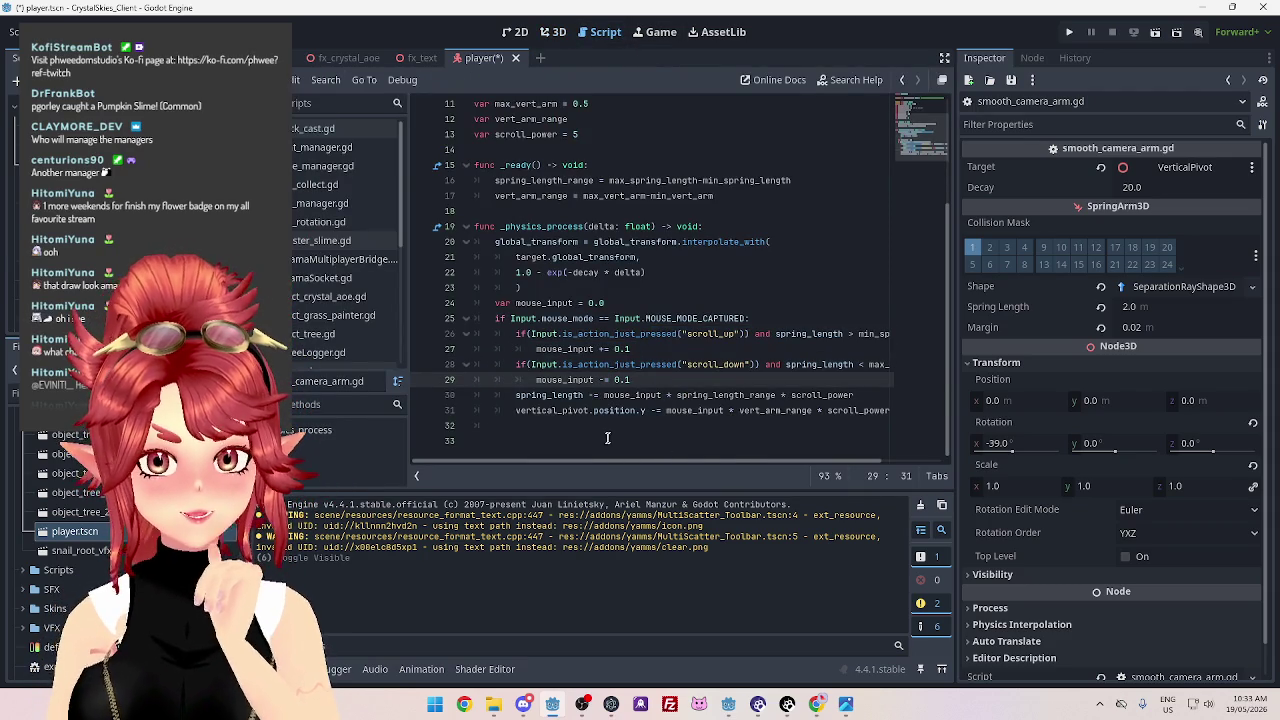
Look over the scroll_power, vert_arm_range, min_vert_arm and spring_length variables
{"action": "mouse_move", "coordinate": [604, 463]}
{"action": "left_mouse_down"}
{"action": "mouse_move", "coordinate": [654, 460]}
{"action": "mouse_move", "coordinate": [565, 456]}
{"action": "left_mouse_up"}
{"action": "scroll", "coordinate": [570, 365], "scroll_direction": "up", "scroll_amount": 3}
{"action": "left_click", "coordinate": [500, 226]}
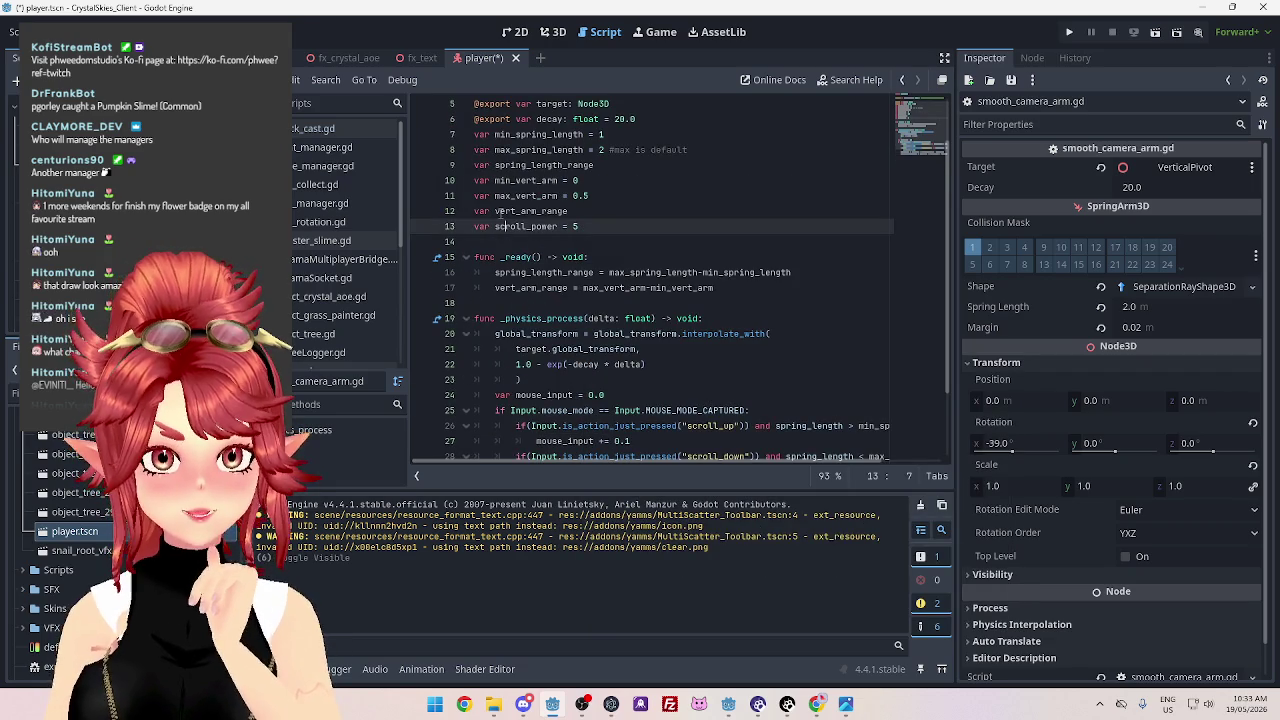
{"action": "double_click", "coordinate": [501, 211]}
{"action": "left_click", "coordinate": [516, 196]}
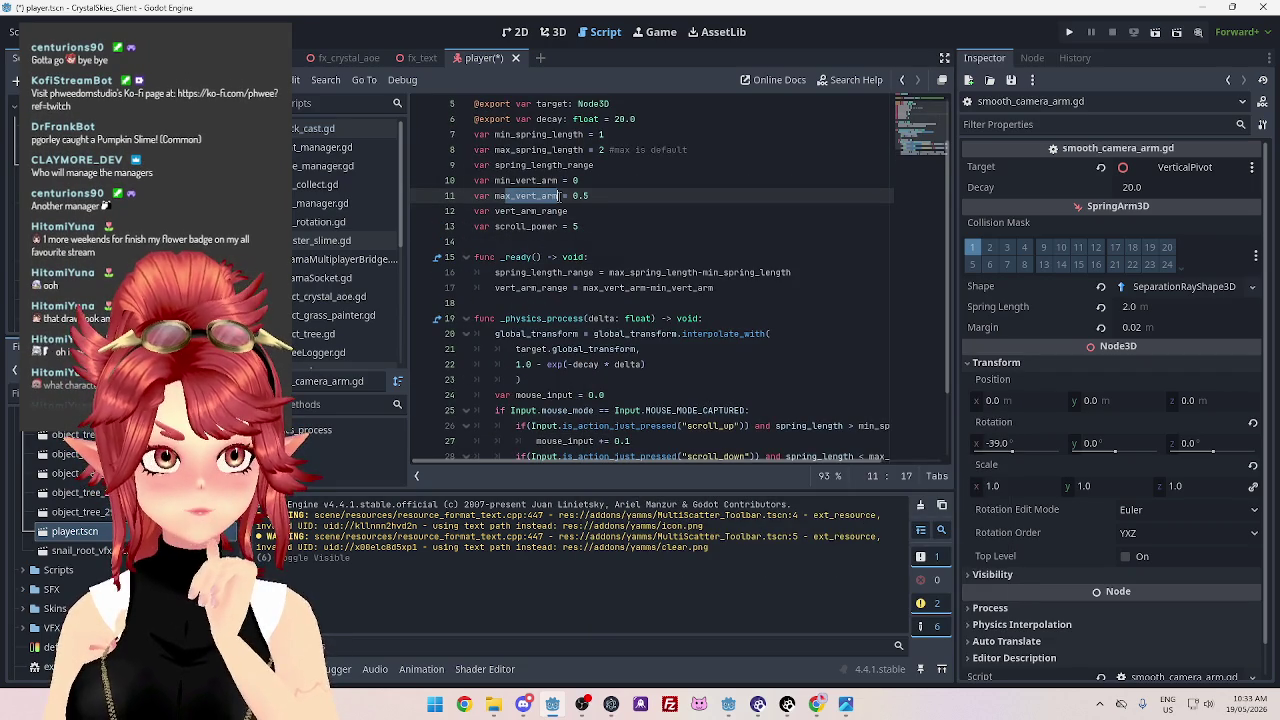
{"action": "double_click", "coordinate": [498, 181]}
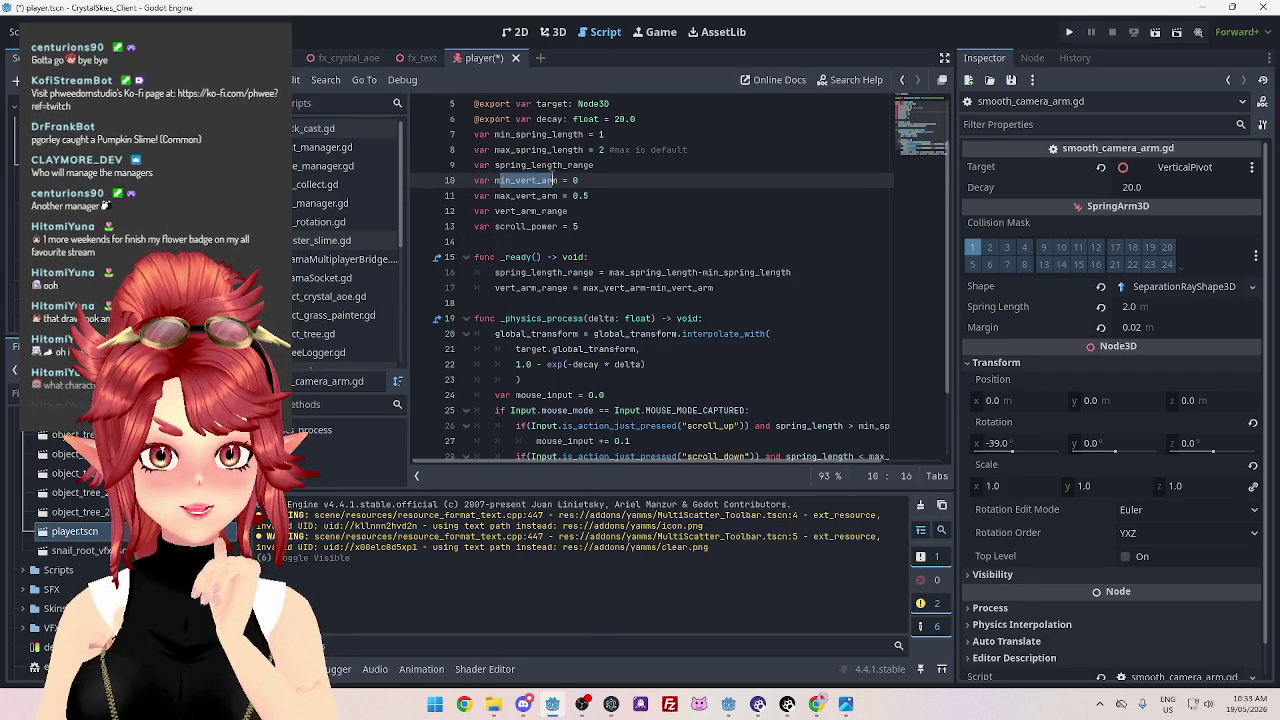
{"action": "mouse_move", "coordinate": [513, 166]}
{"action": "left_mouse_down"}
{"action": "mouse_move", "coordinate": [565, 165]}
{"action": "mouse_move", "coordinate": [515, 150]}
{"action": "mouse_move", "coordinate": [564, 134]}
{"action": "left_mouse_up"}
{"action": "scroll", "coordinate": [596, 222], "scroll_direction": "up", "scroll_amount": 2}
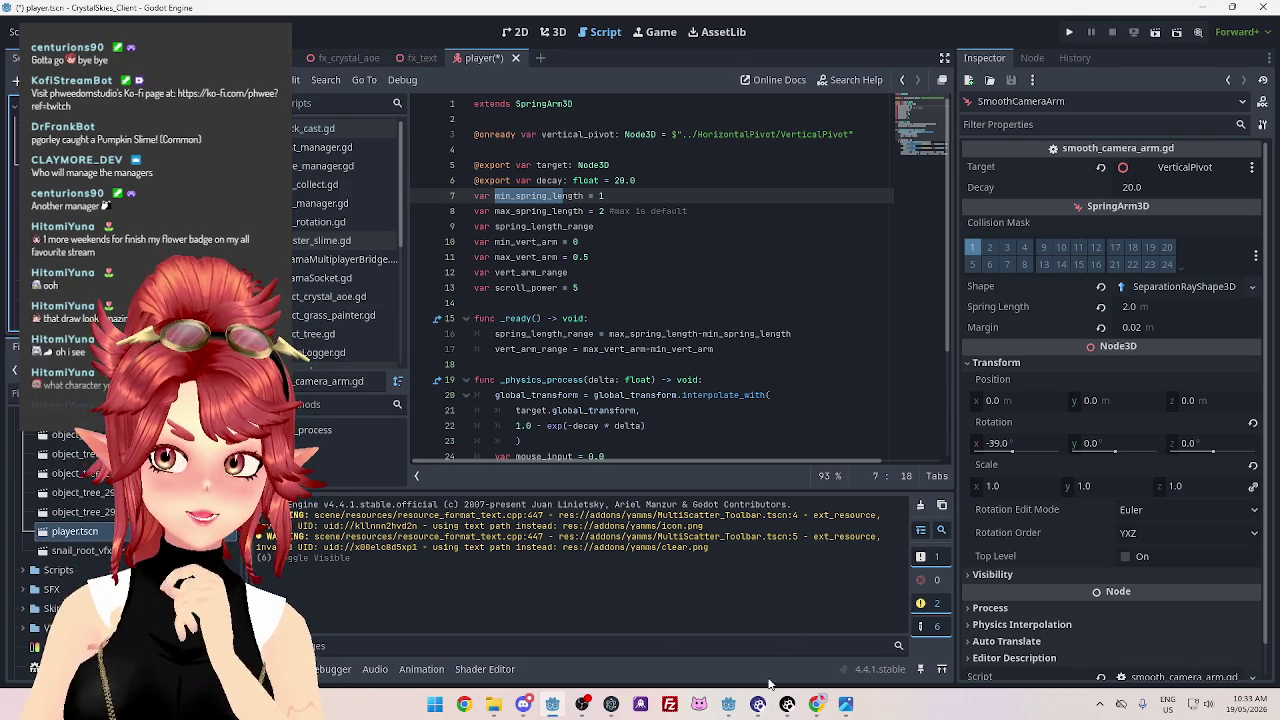
{"action": "mouse_move", "coordinate": [728, 708]}
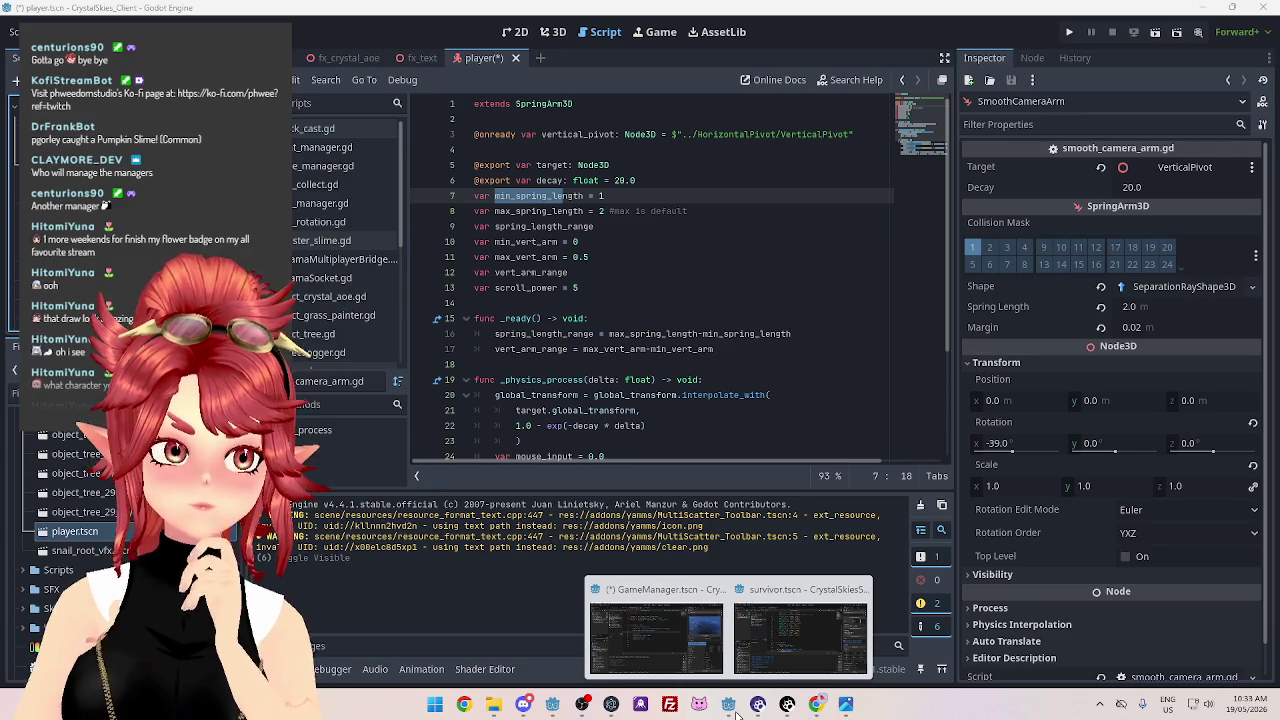
{"action": "left_click", "coordinate": [629, 307]}
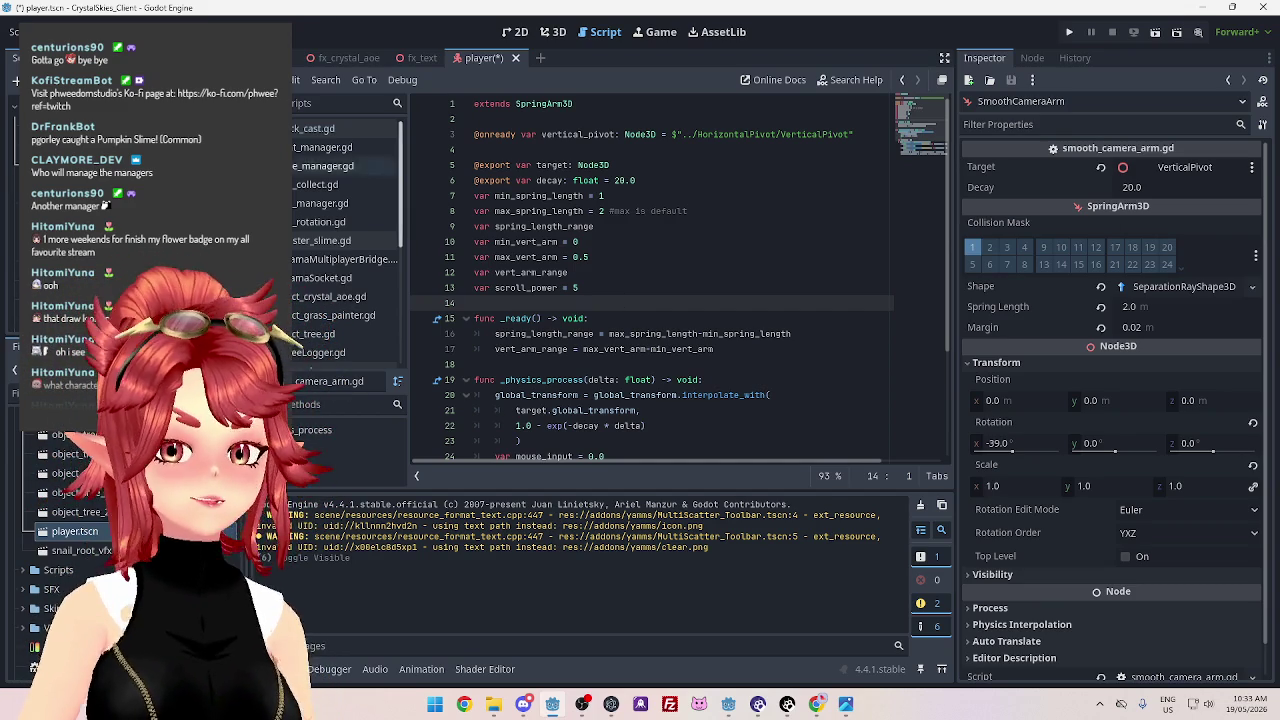
{"action": "left_click", "coordinate": [60, 118]}
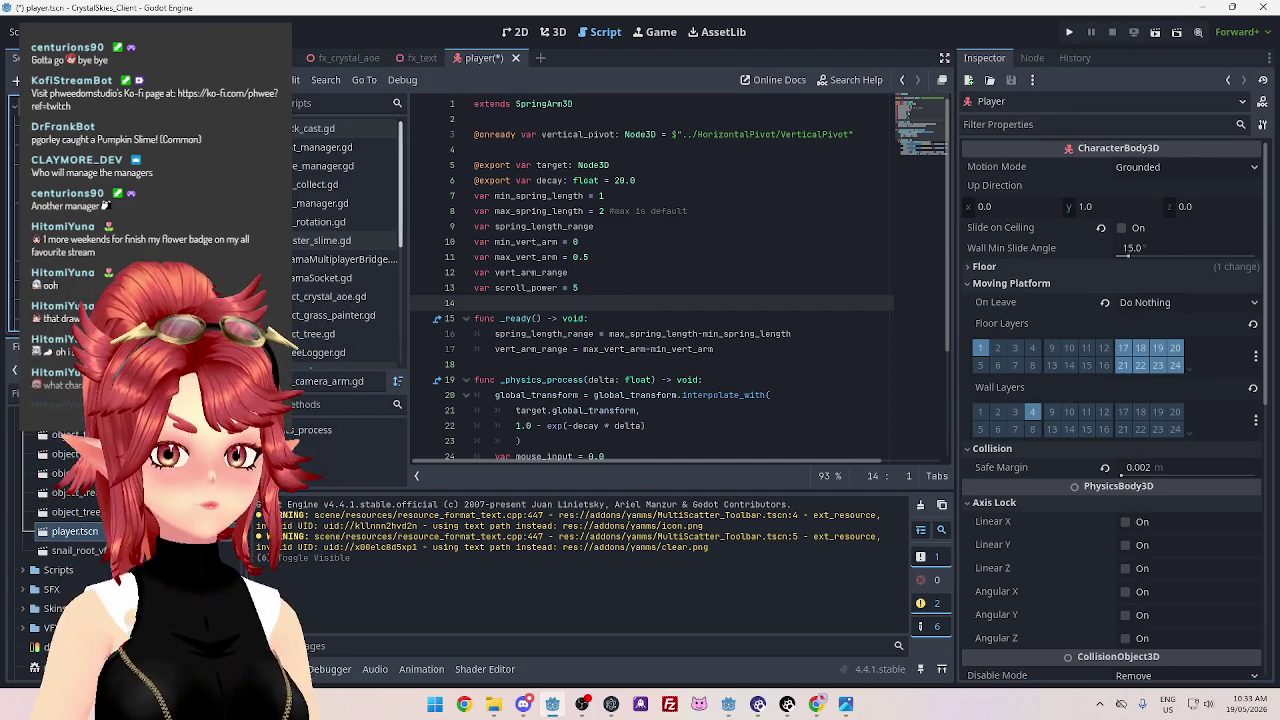
Open the player's player.gd script and scroll through its code
{"action": "left_click", "coordinate": [270, 118]}
{"action": "scroll", "coordinate": [857, 355], "scroll_direction": "up", "scroll_amount": 10}
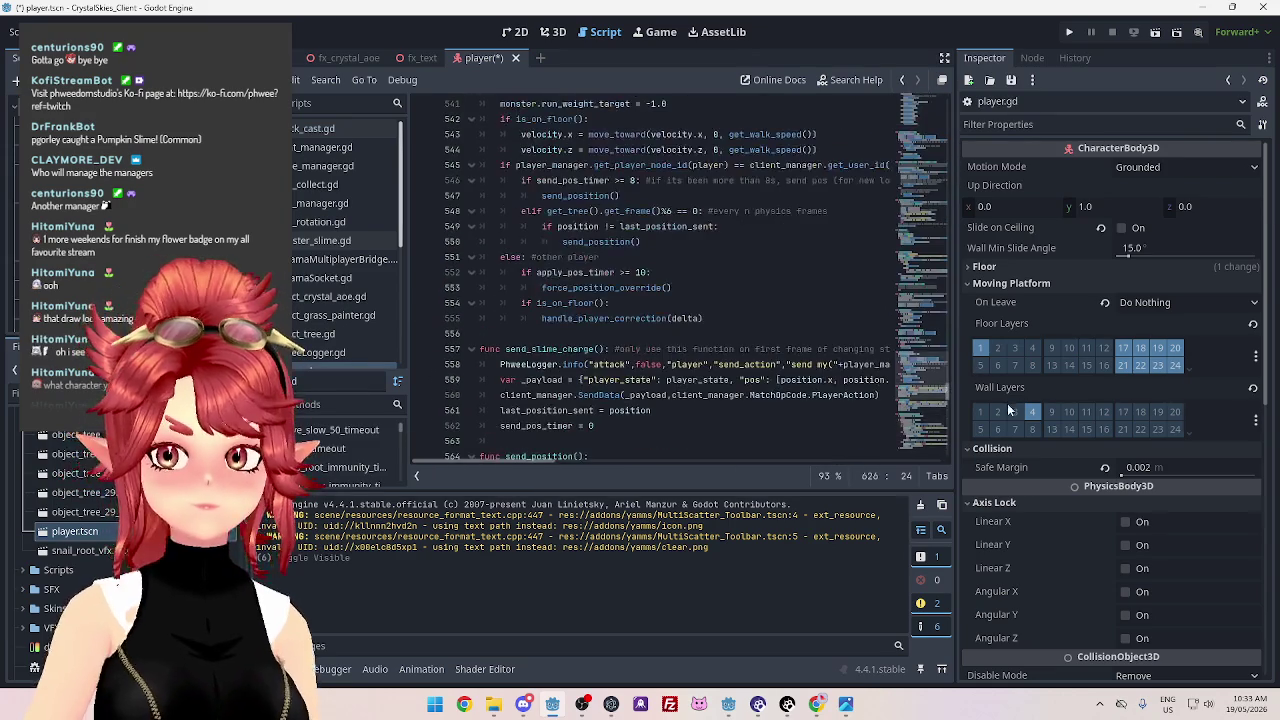
{"action": "left_click_drag", "start_coordinate": [950, 391], "coordinate": [930, 92]}
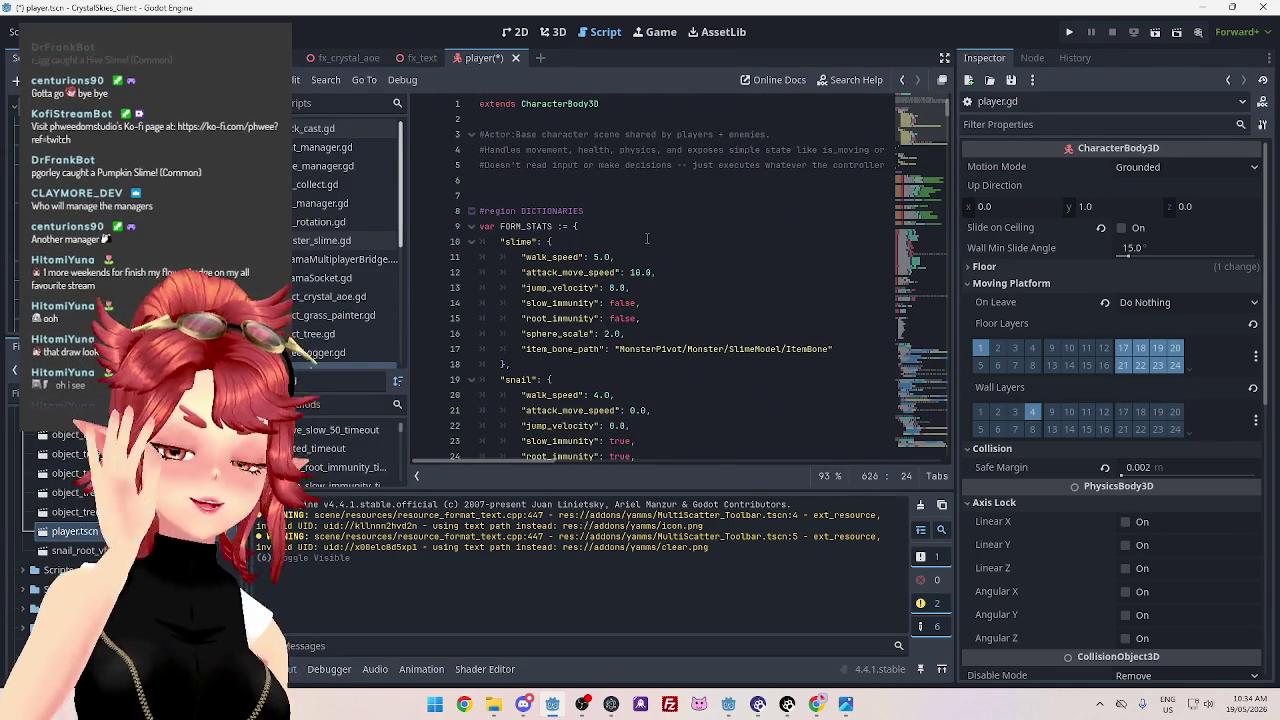
{"action": "left_click_drag", "start_coordinate": [947, 108], "coordinate": [948, 170]}
{"action": "mouse_move", "coordinate": [946, 186]}
{"action": "left_mouse_down"}
{"action": "mouse_move", "coordinate": [957, 278]}
{"action": "mouse_move", "coordinate": [962, 76]}
{"action": "left_mouse_up"}
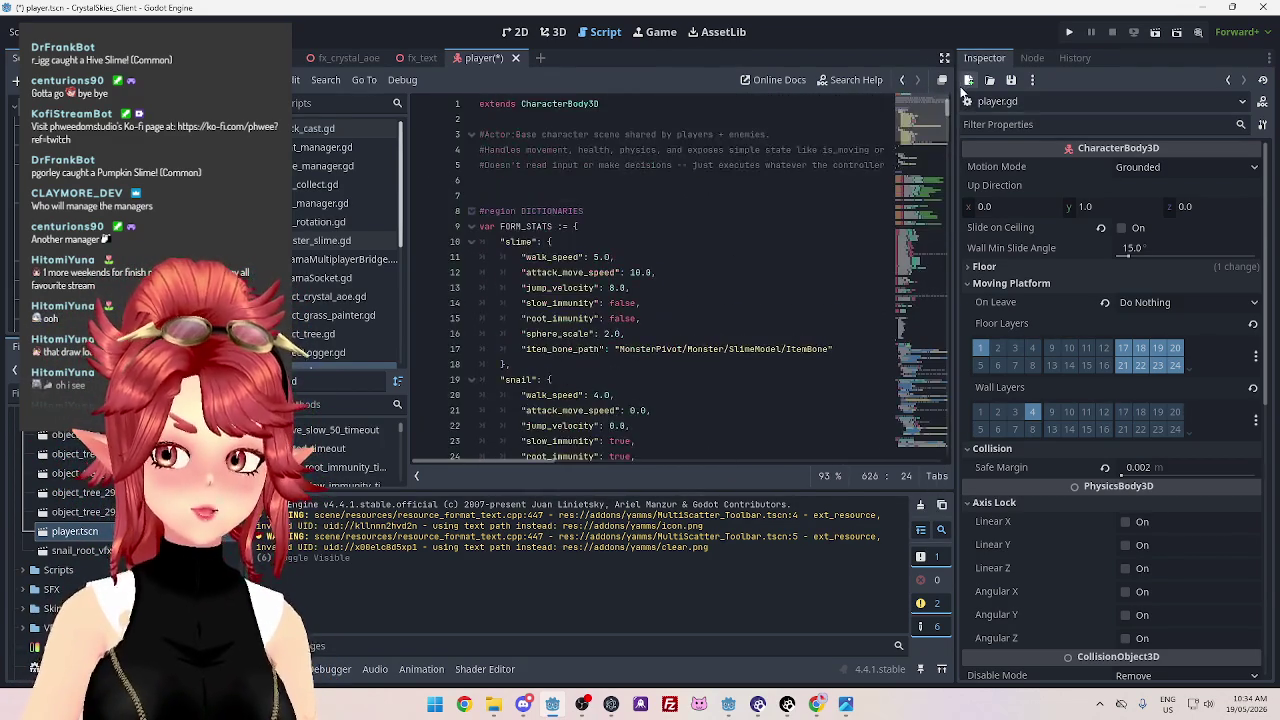
Narrow the Inspector for code width and select camera_3d.make_current() on line 134
{"action": "left_click_drag", "start_coordinate": [956, 230], "coordinate": [1054, 237]}
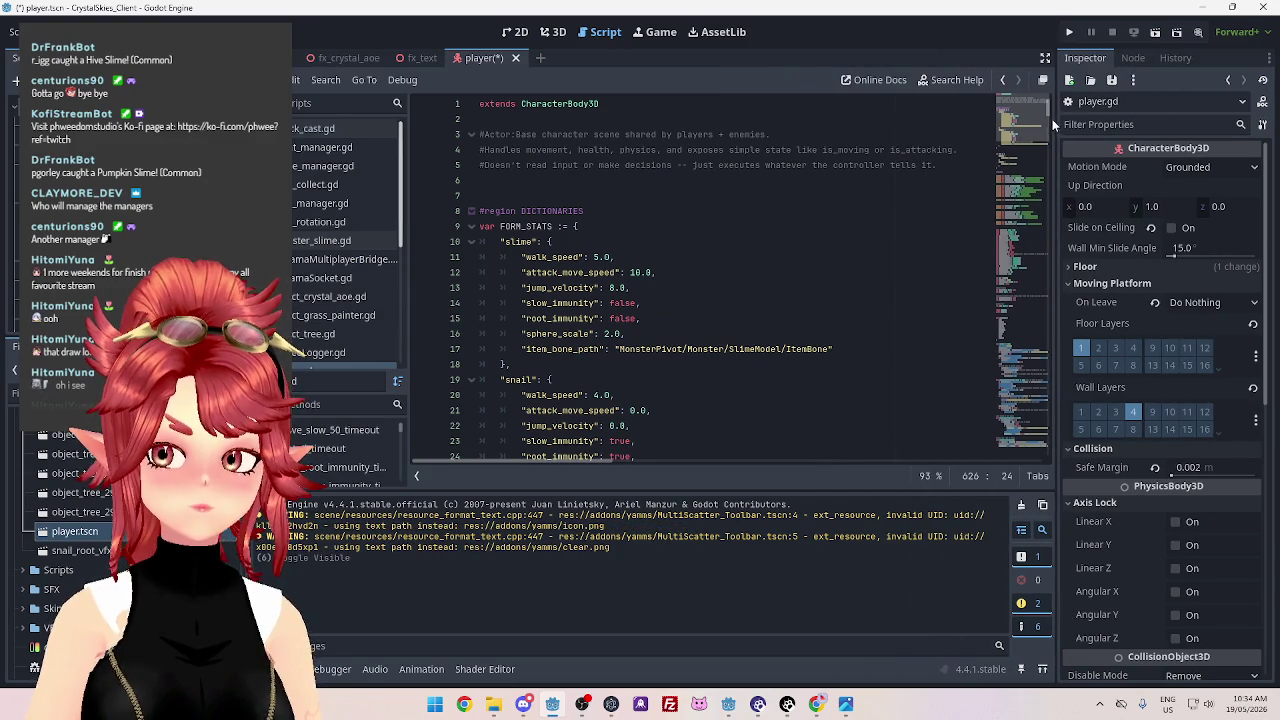
{"action": "left_click_drag", "start_coordinate": [1047, 106], "coordinate": [1039, 168]}
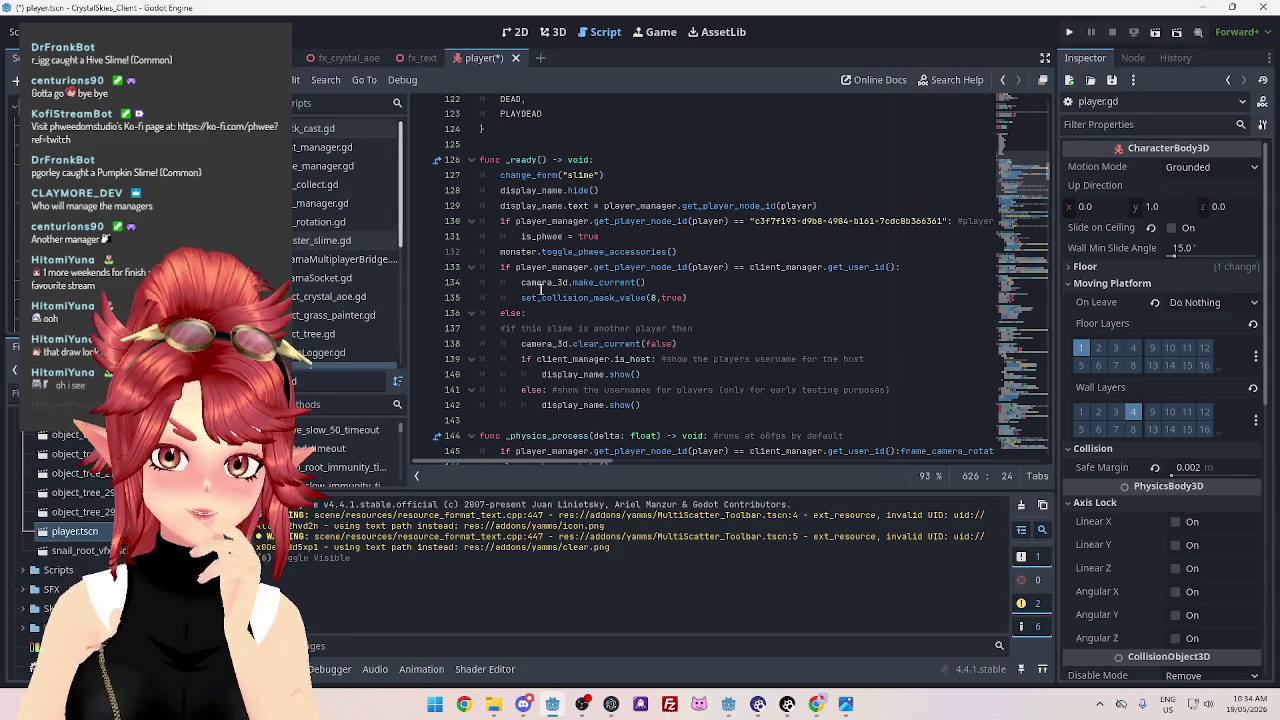
{"action": "double_click", "coordinate": [534, 284]}
{"action": "left_click_drag", "start_coordinate": [680, 284], "coordinate": [520, 284]}
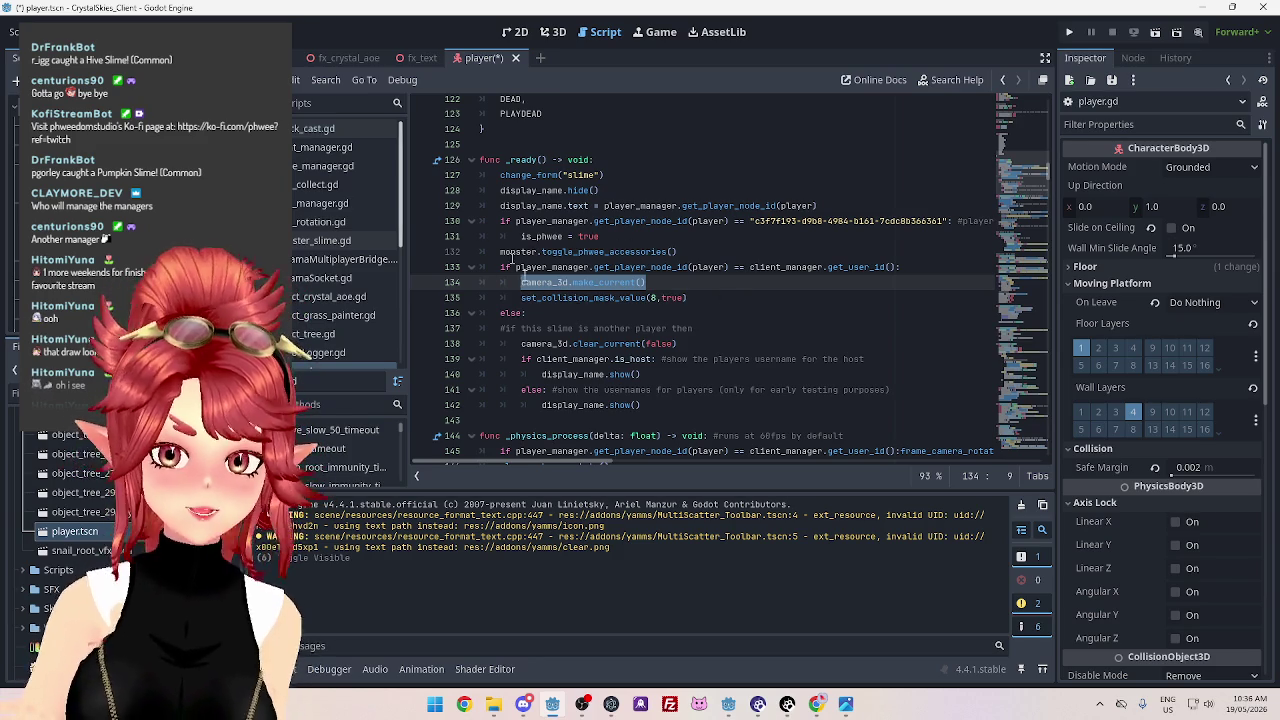
{"action": "scroll", "coordinate": [537, 297], "scroll_direction": "down", "scroll_amount": 1}
{"action": "scroll", "coordinate": [521, 275], "scroll_direction": "down", "scroll_amount": 2}
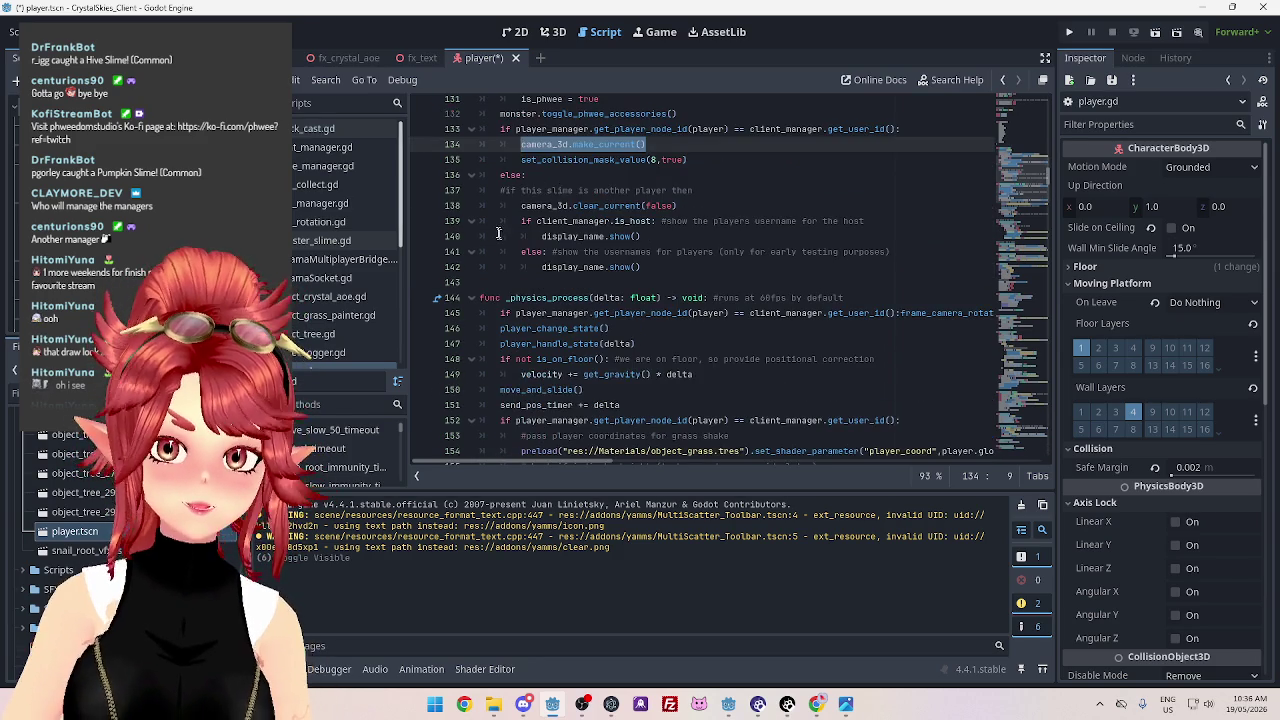
{"action": "scroll", "coordinate": [504, 210], "scroll_direction": "down", "scroll_amount": 1}
{"action": "scroll", "coordinate": [502, 214], "scroll_direction": "down", "scroll_amount": 1}
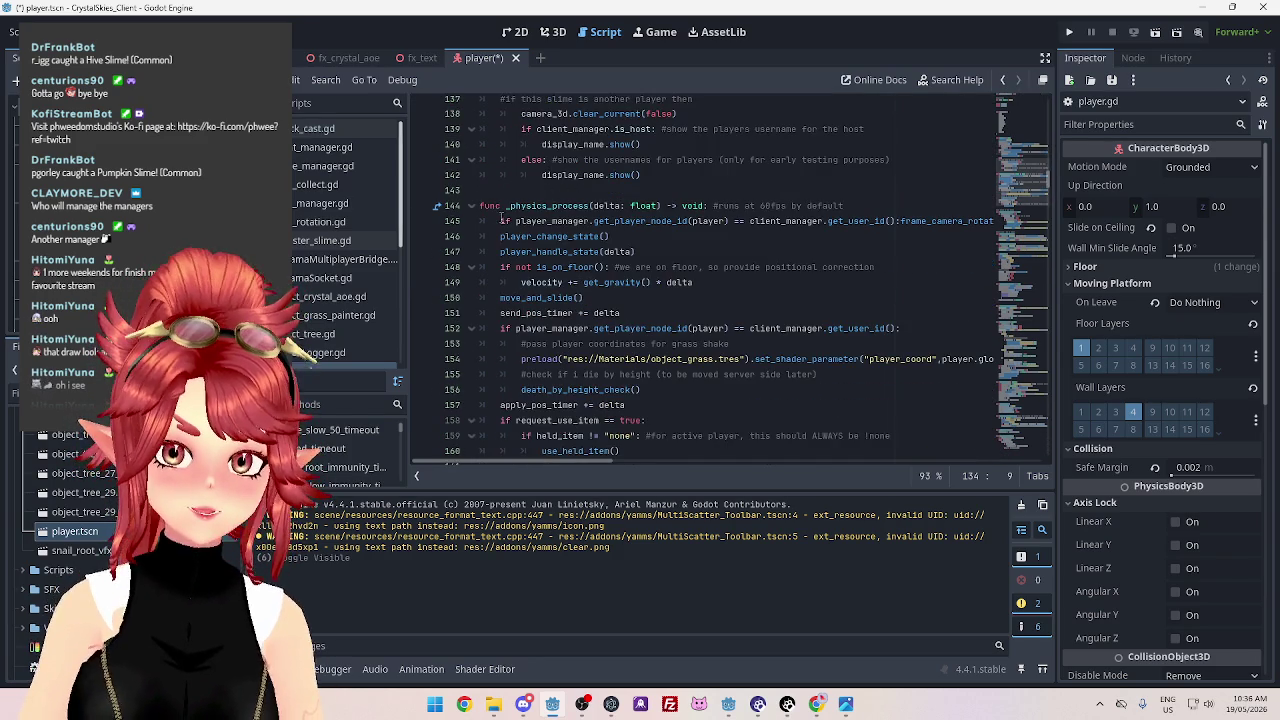
{"action": "scroll", "coordinate": [497, 218], "scroll_direction": "down", "scroll_amount": 1}
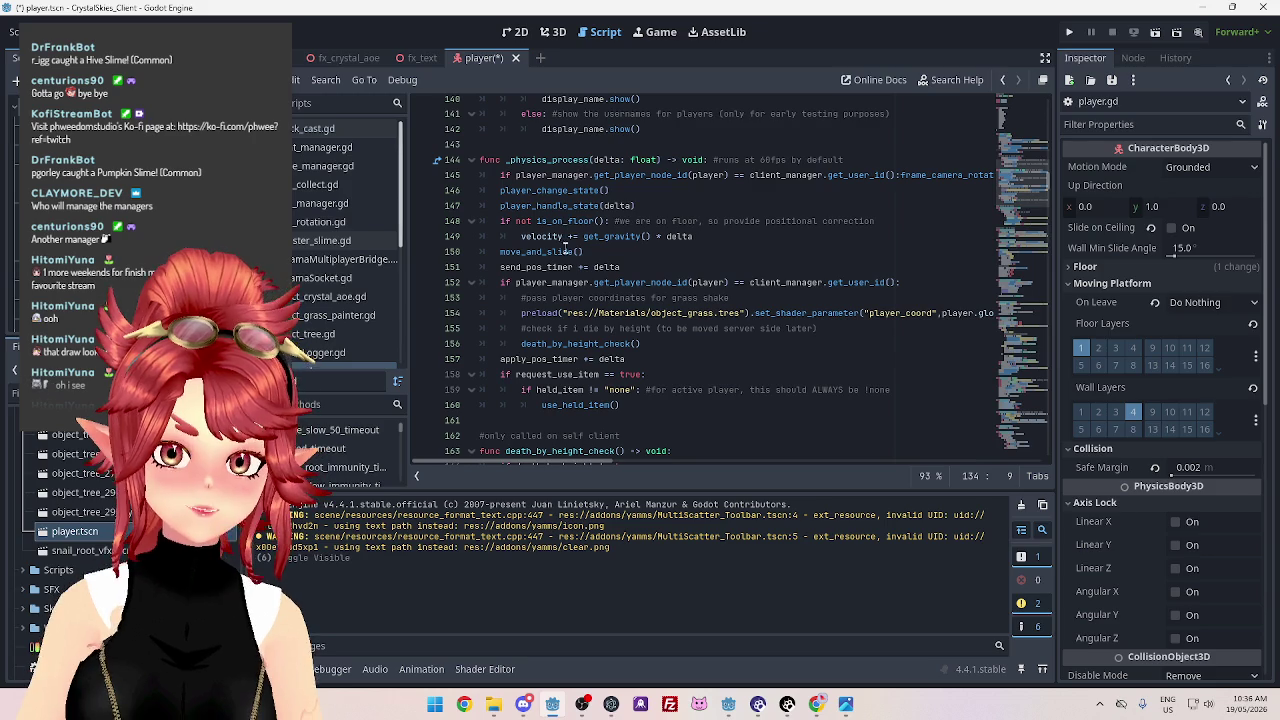
{"action": "scroll", "coordinate": [562, 254], "scroll_direction": "down", "scroll_amount": 1}
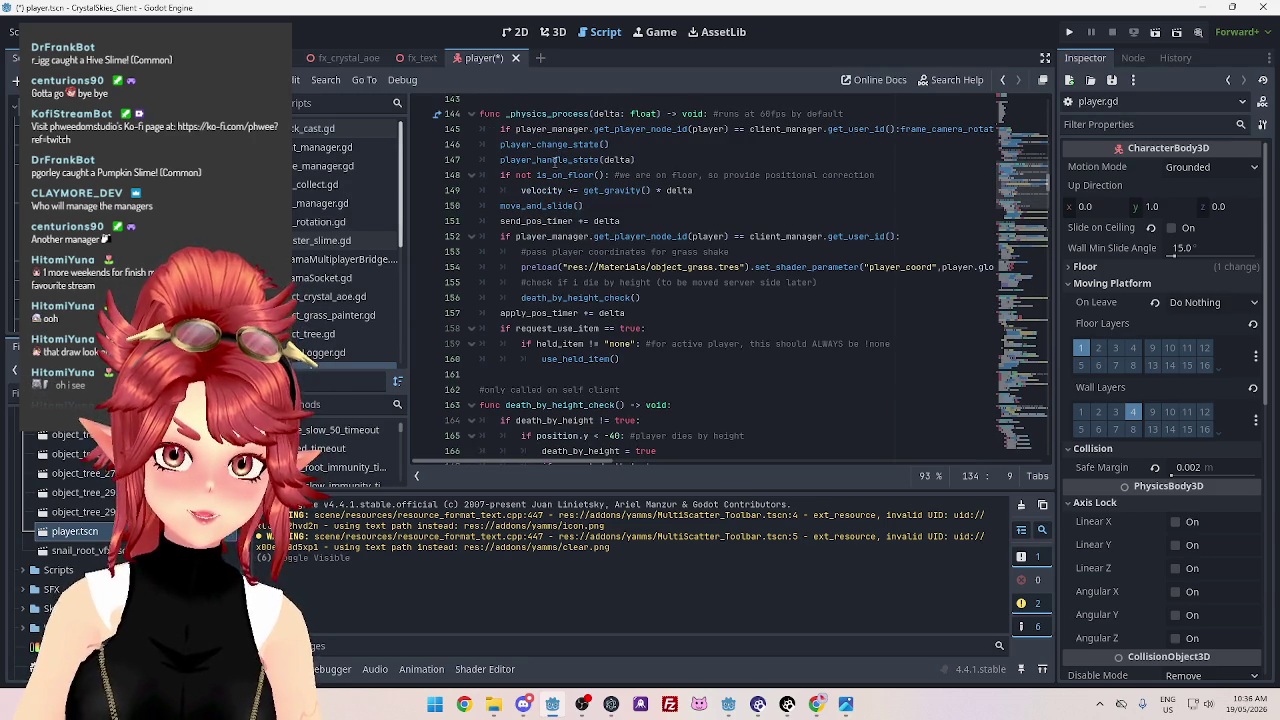
{"action": "scroll", "coordinate": [550, 205], "scroll_direction": "down", "scroll_amount": 6}
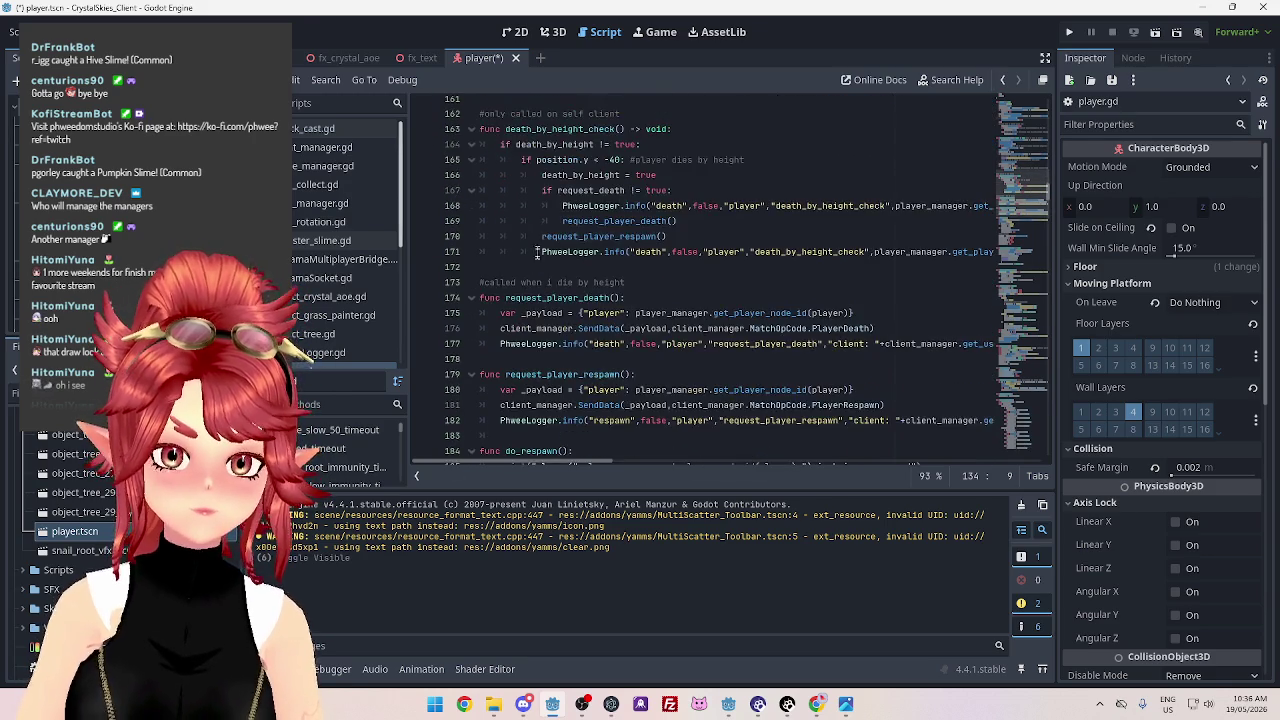
{"action": "scroll", "coordinate": [537, 250], "scroll_direction": "down", "scroll_amount": 2}
{"action": "scroll", "coordinate": [537, 265], "scroll_direction": "down", "scroll_amount": 9}
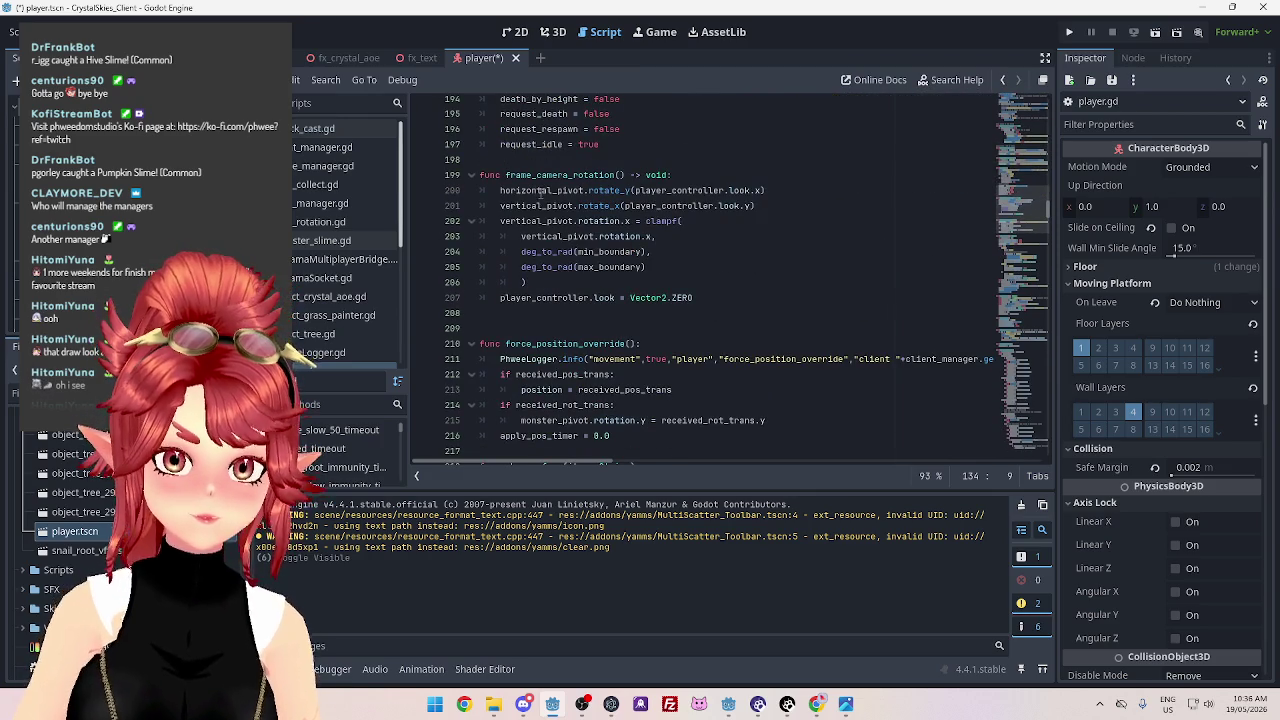
{"action": "left_click_drag", "start_coordinate": [506, 175], "coordinate": [597, 175]}
{"action": "left_click", "coordinate": [546, 195]}
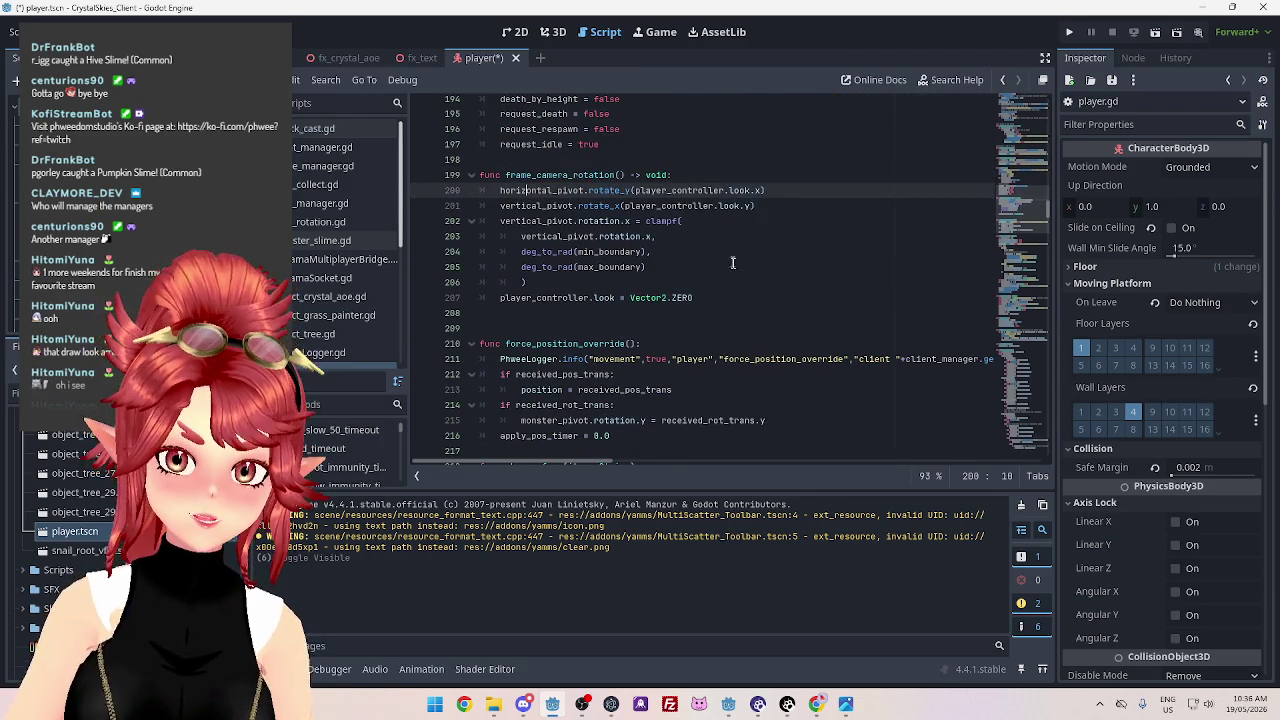
{"action": "left_click_drag", "start_coordinate": [697, 299], "coordinate": [493, 190]}
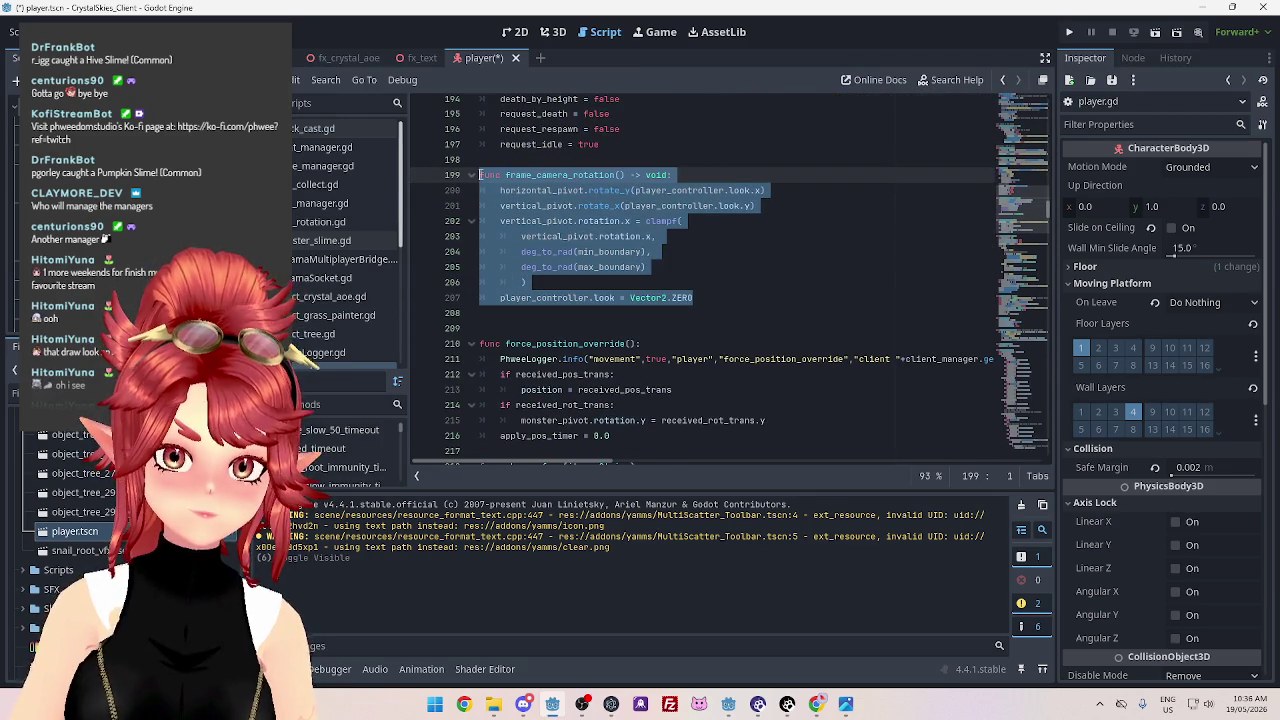
{"action": "left_click", "coordinate": [790, 190]}
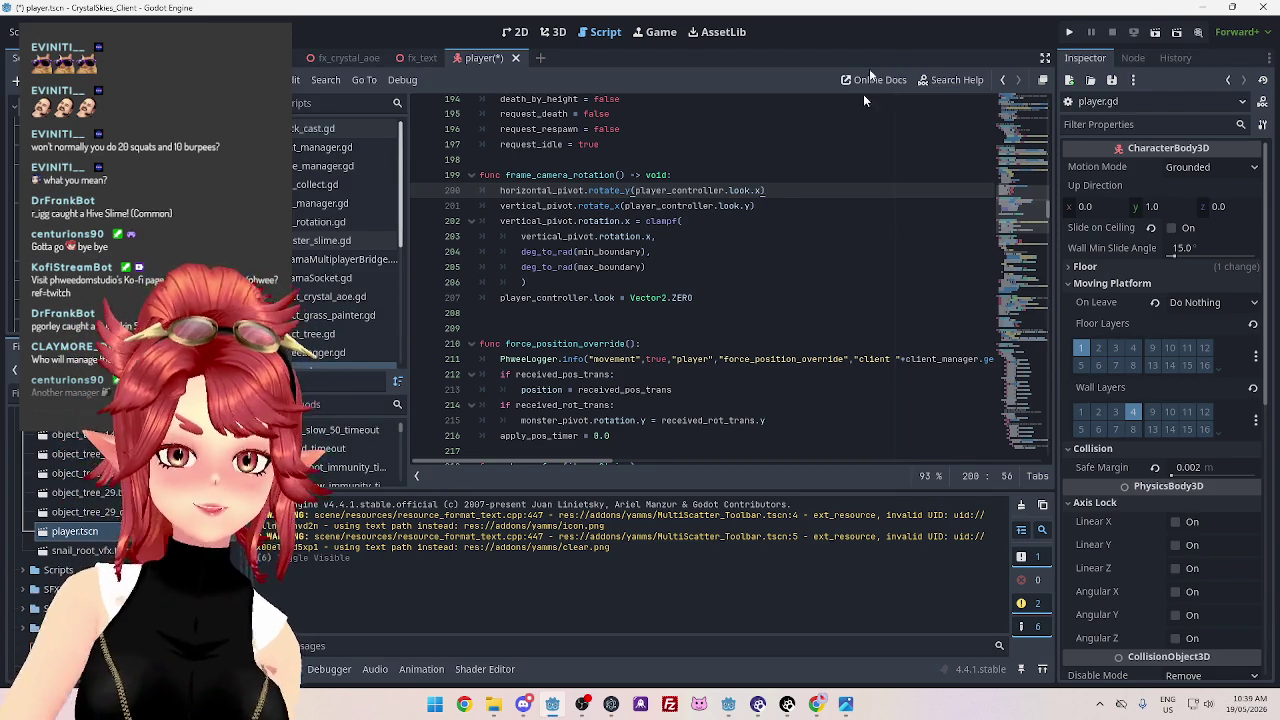
{"action": "left_click", "coordinate": [733, 252]}
{"action": "left_click", "coordinate": [732, 222]}
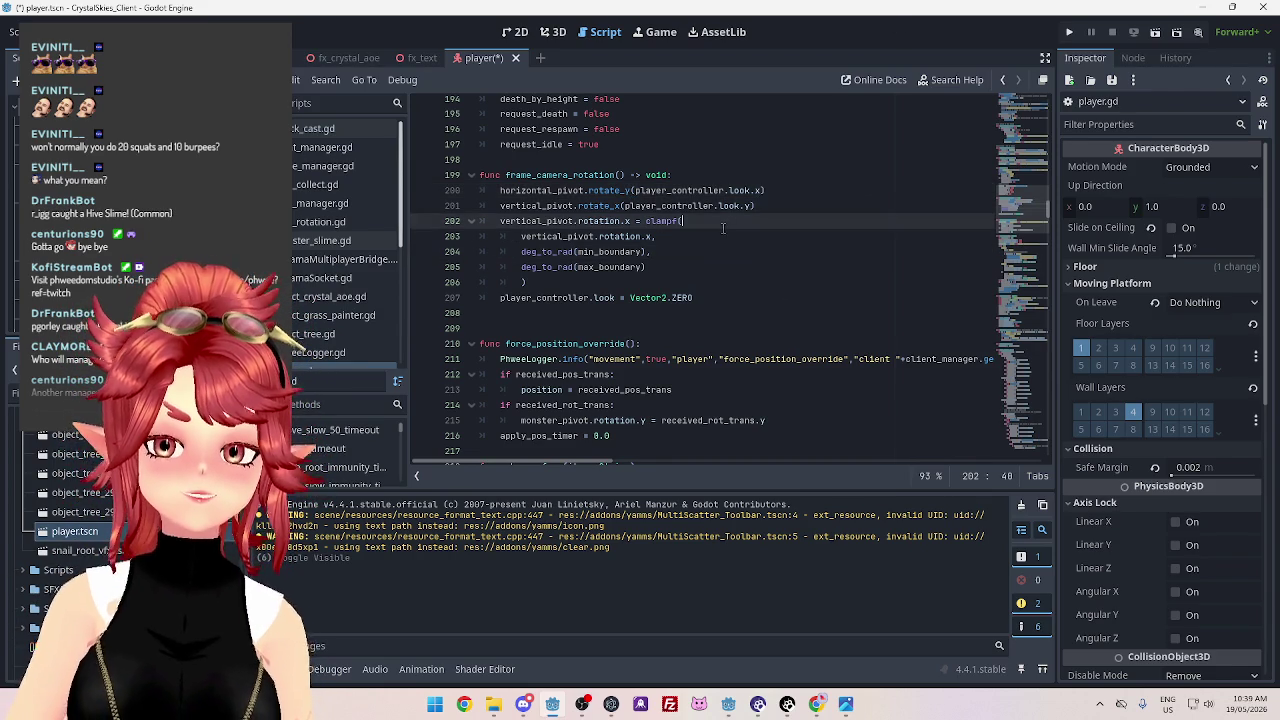
{"action": "left_click", "coordinate": [708, 243]}
{"action": "scroll", "coordinate": [703, 220], "scroll_direction": "down", "scroll_amount": 4}
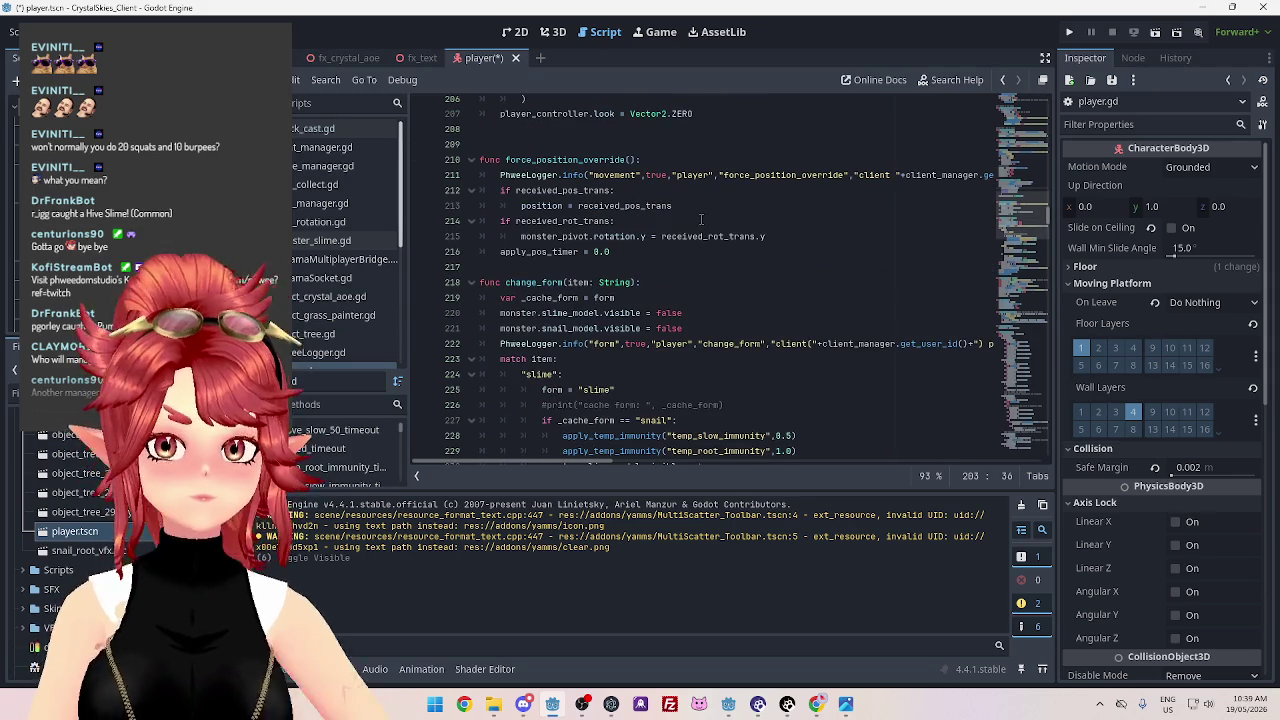
{"action": "scroll", "coordinate": [703, 219], "scroll_direction": "down", "scroll_amount": 2}
{"action": "scroll", "coordinate": [705, 215], "scroll_direction": "down", "scroll_amount": 20}
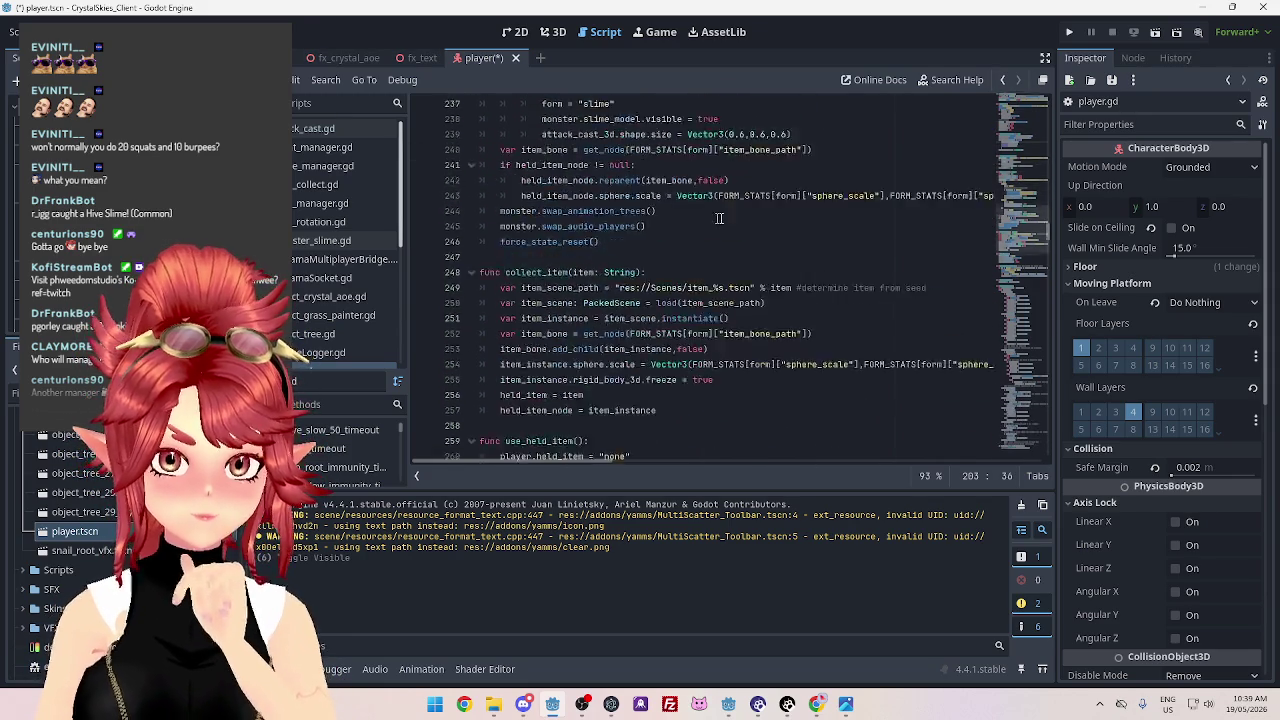
{"action": "scroll", "coordinate": [740, 218], "scroll_direction": "down", "scroll_amount": 19}
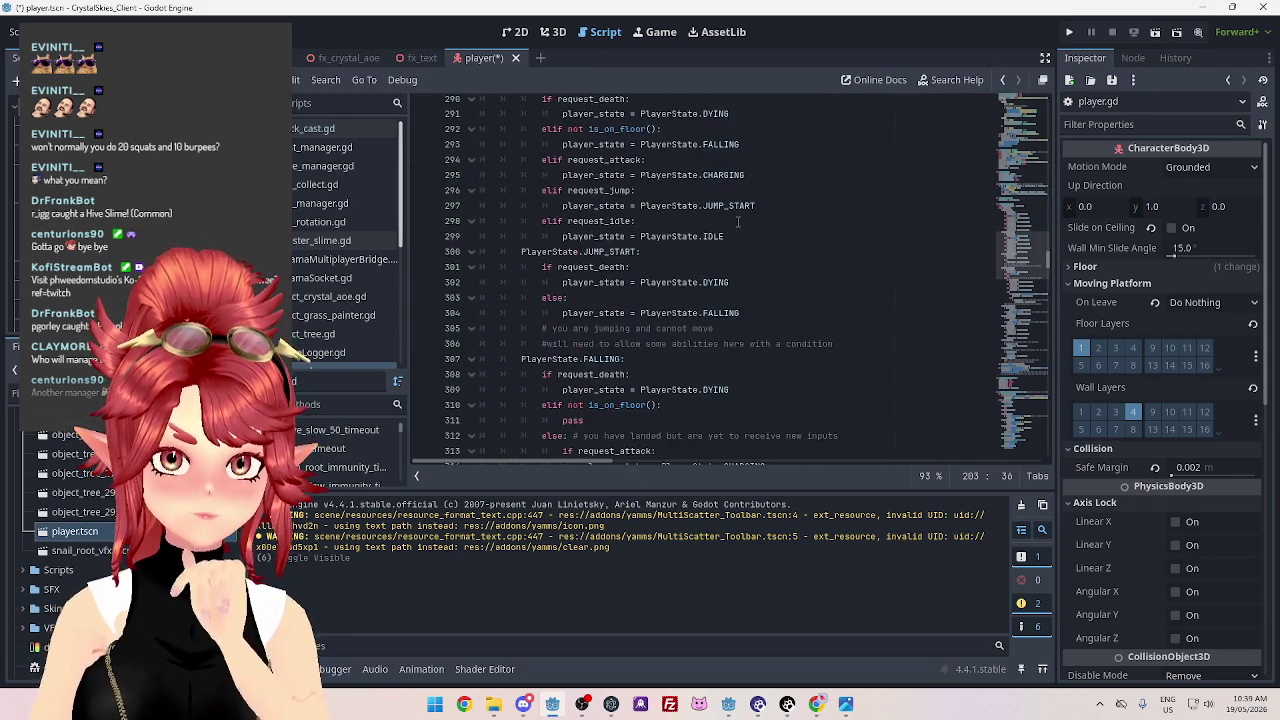
{"action": "scroll", "coordinate": [738, 221], "scroll_direction": "down", "scroll_amount": 10}
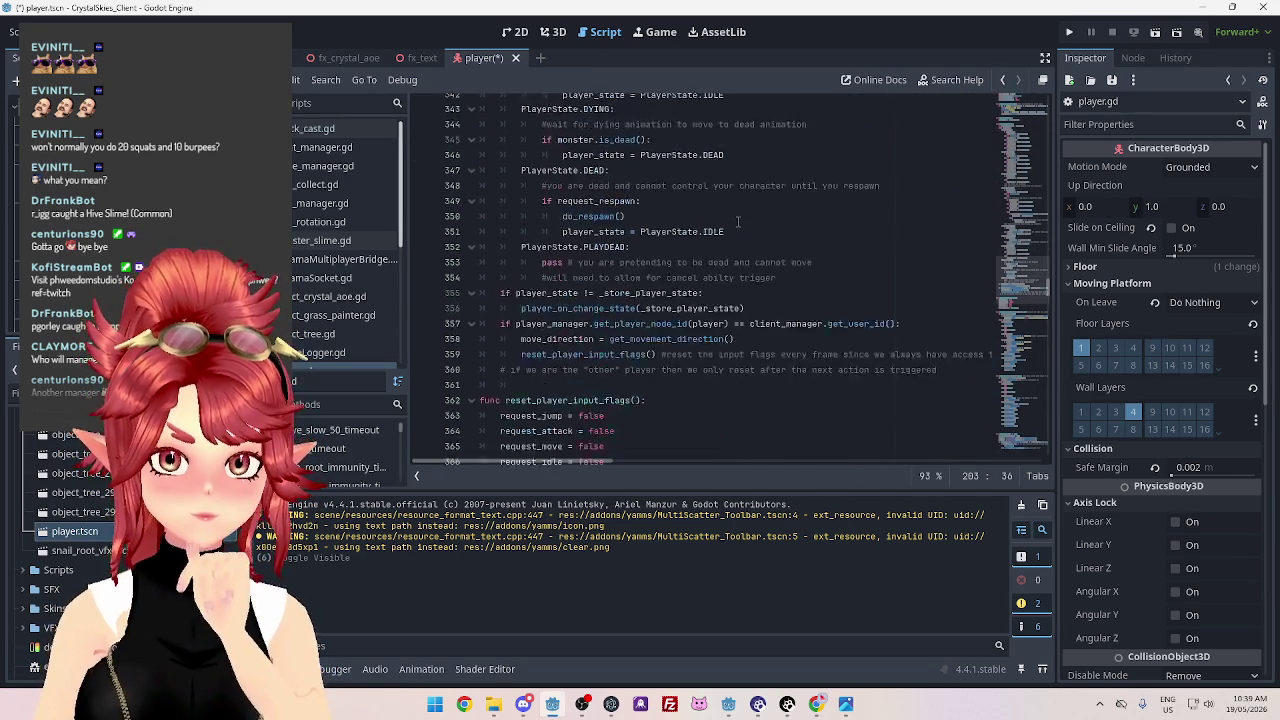
{"action": "scroll", "coordinate": [738, 221], "scroll_direction": "down", "scroll_amount": 17}
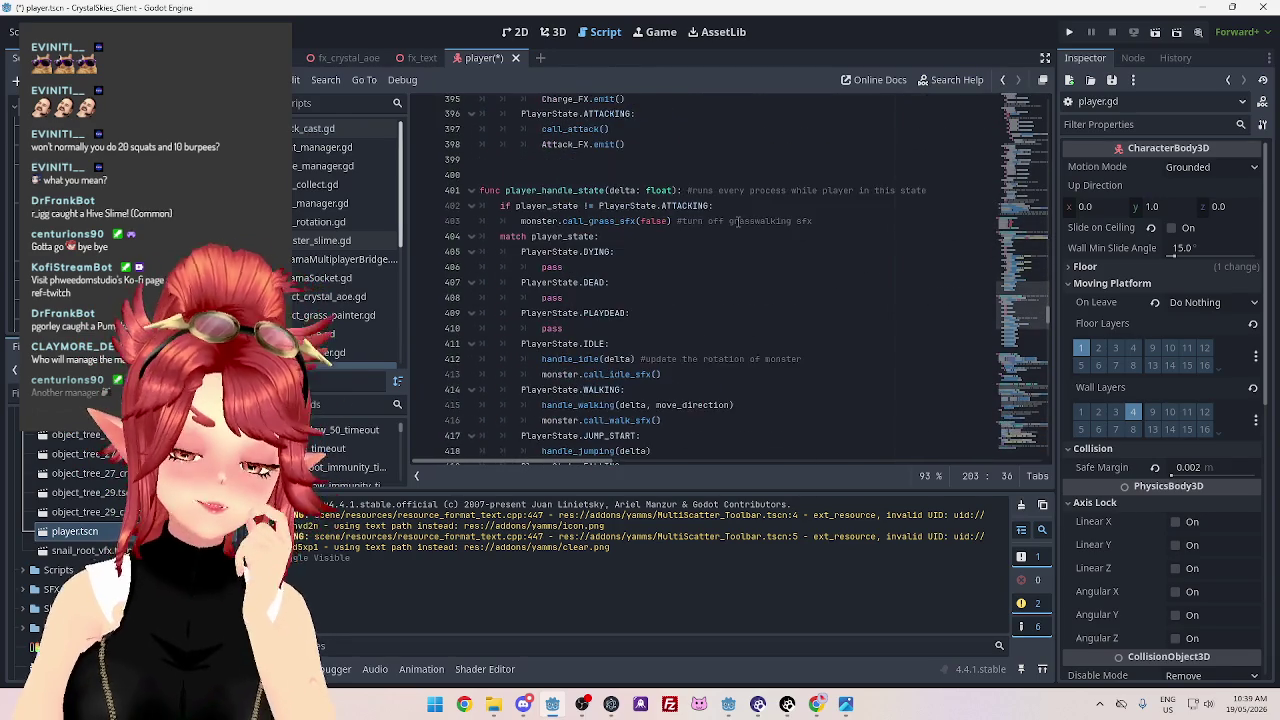
{"action": "scroll", "coordinate": [738, 223], "scroll_direction": "down", "scroll_amount": 18}
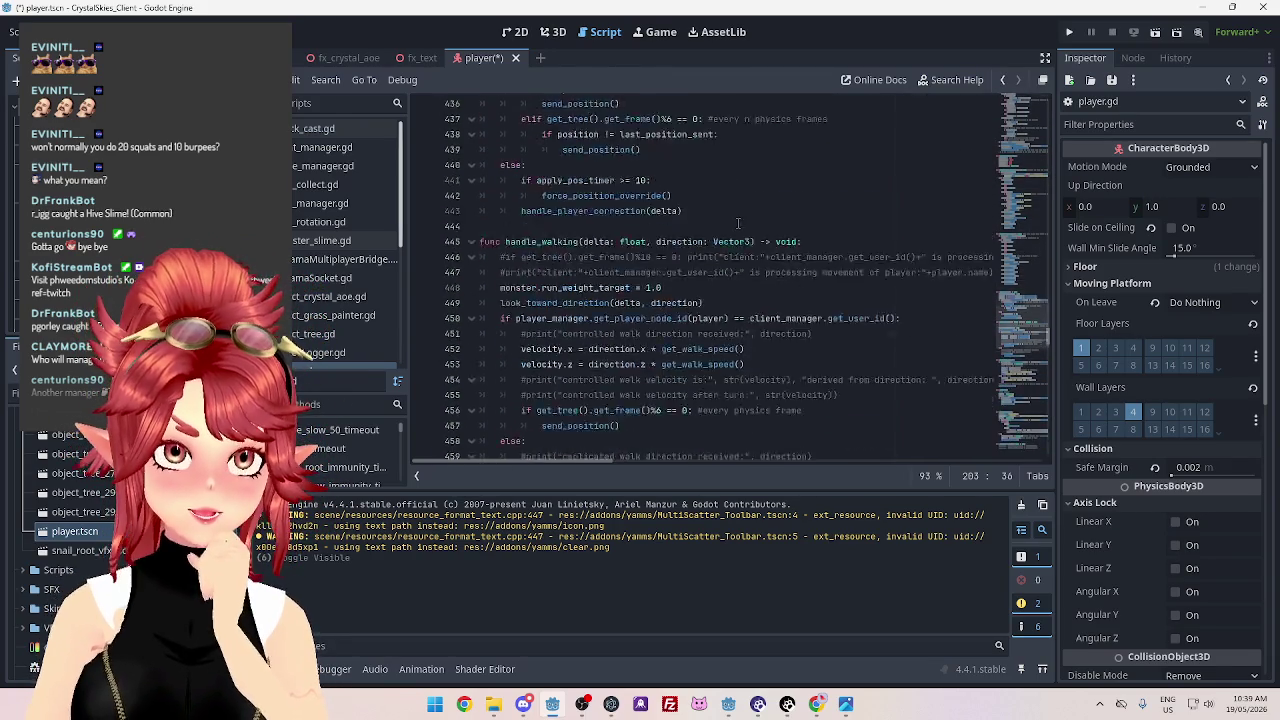
{"action": "scroll", "coordinate": [738, 223], "scroll_direction": "down", "scroll_amount": 15}
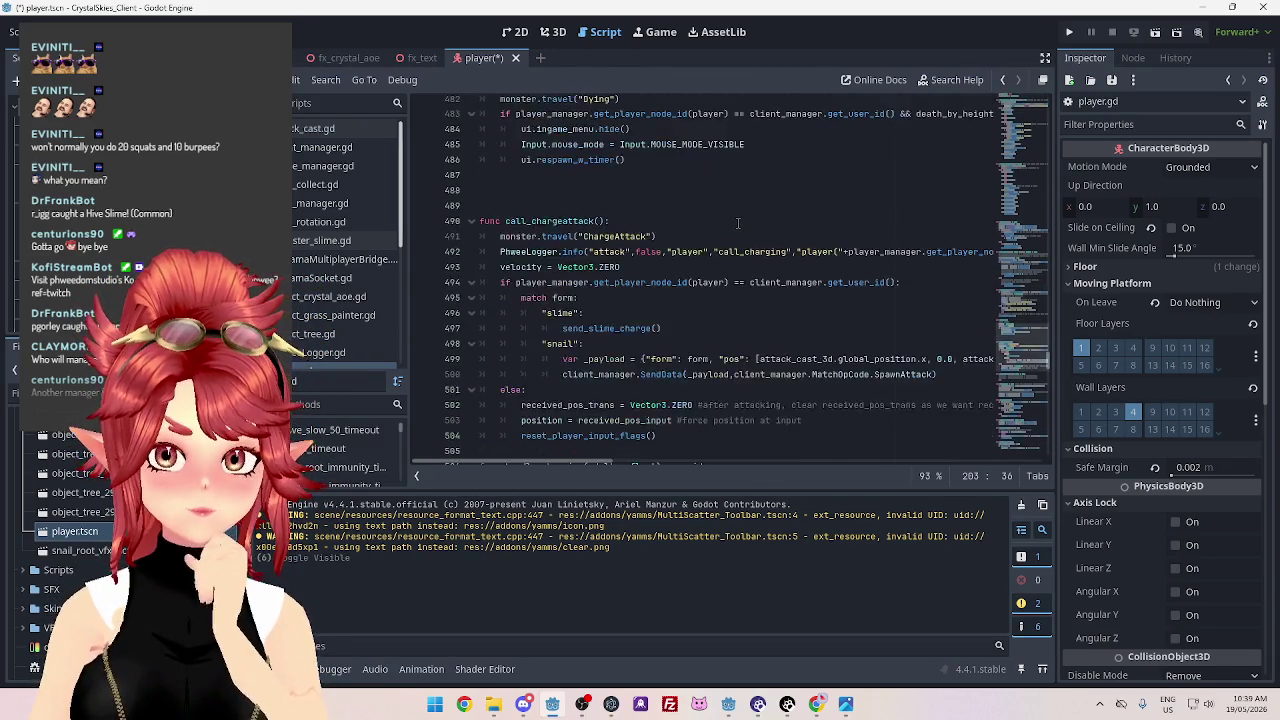
{"action": "mouse_move", "coordinate": [1048, 378]}
{"action": "left_mouse_down"}
{"action": "mouse_move", "coordinate": [1042, 452]}
{"action": "mouse_move", "coordinate": [1029, 80]}
{"action": "left_mouse_up"}
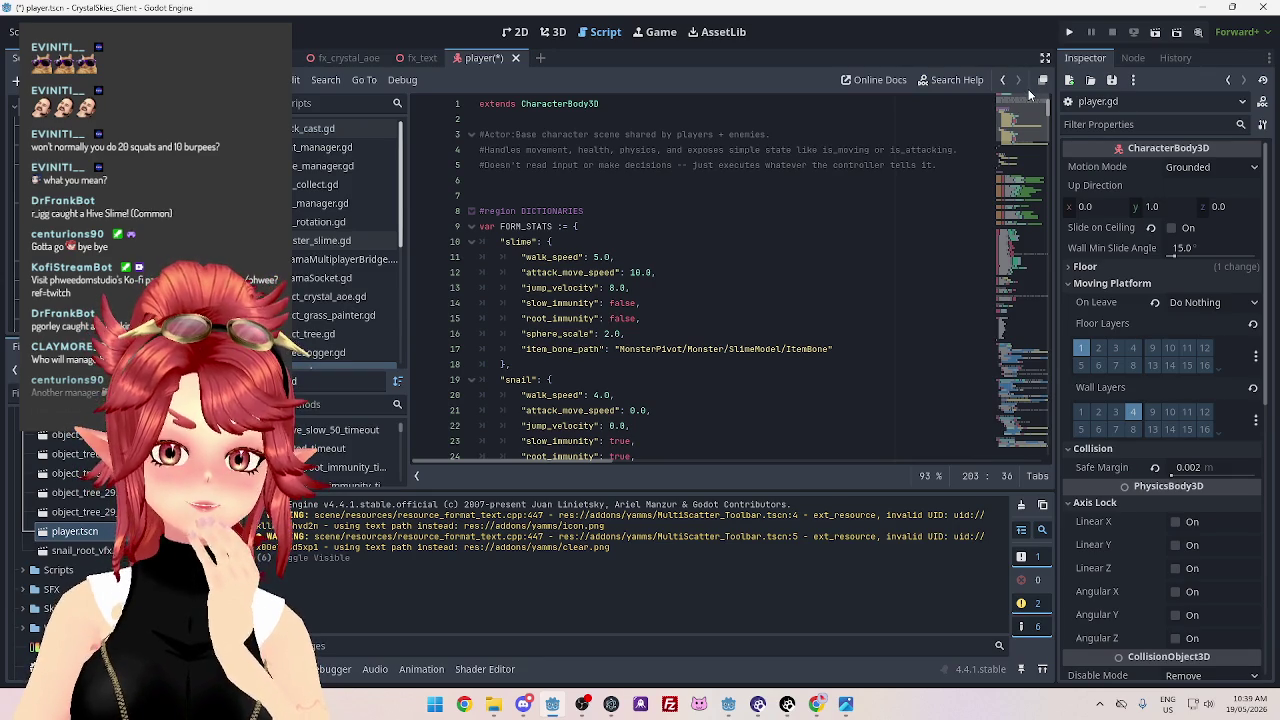
{"action": "mouse_move", "coordinate": [1026, 93]}
{"action": "left_mouse_down"}
{"action": "mouse_move", "coordinate": [1021, 168]}
{"action": "mouse_move", "coordinate": [1015, 105]}
{"action": "mouse_move", "coordinate": [706, 82]}
{"action": "left_mouse_up"}
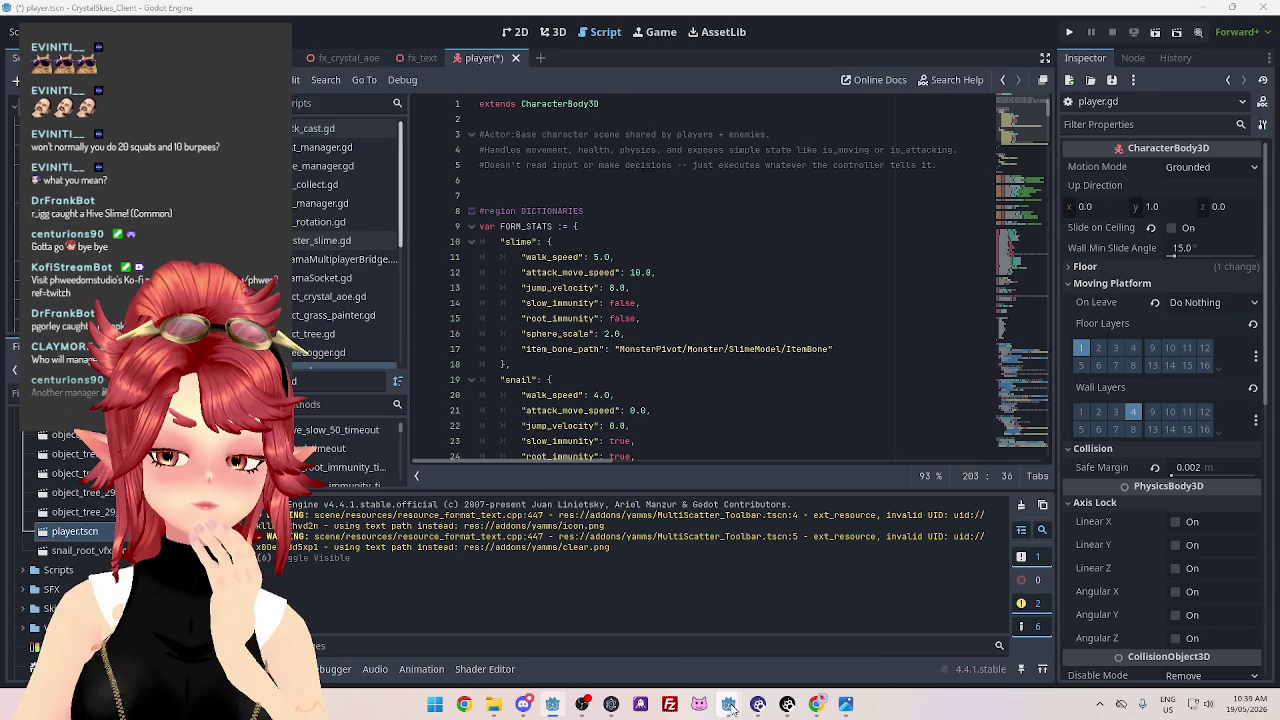
Open survivor.tscn in the CrystalSkies project and change its root to CharacterBody3D
{"action": "mouse_move", "coordinate": [730, 706]}
{"action": "left_click", "coordinate": [638, 633]}
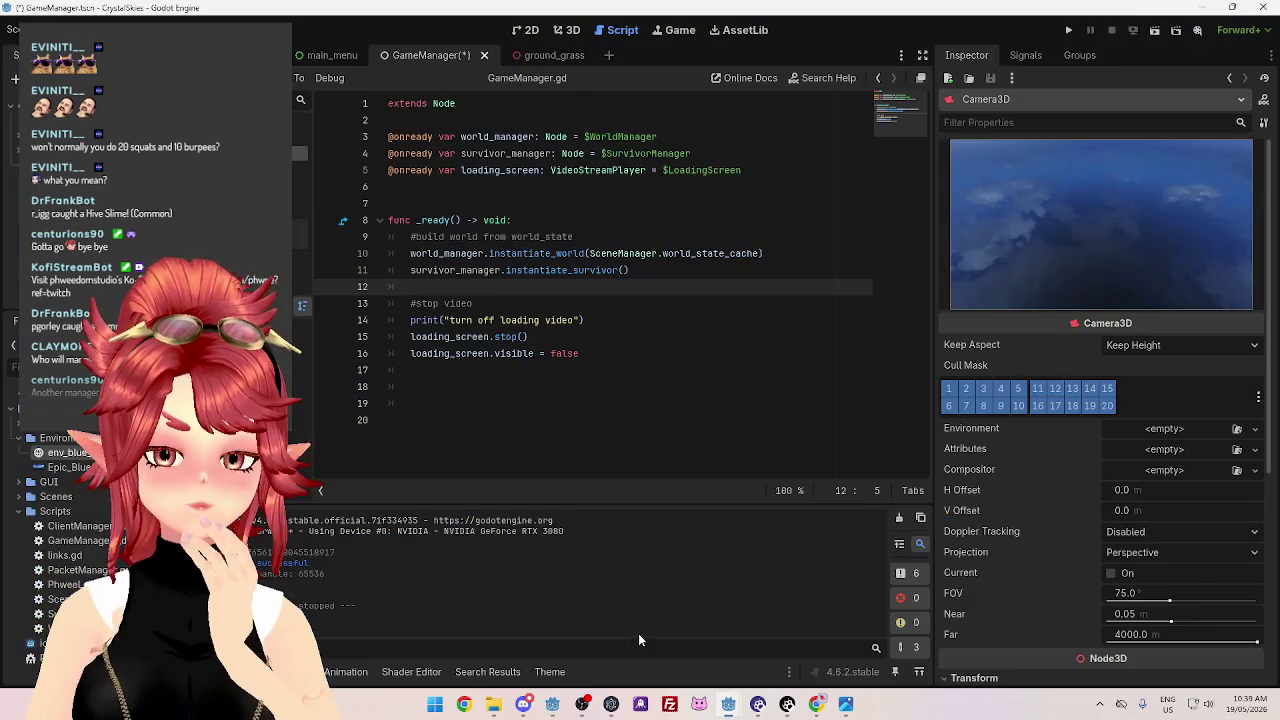
{"action": "left_click", "coordinate": [19, 497]}
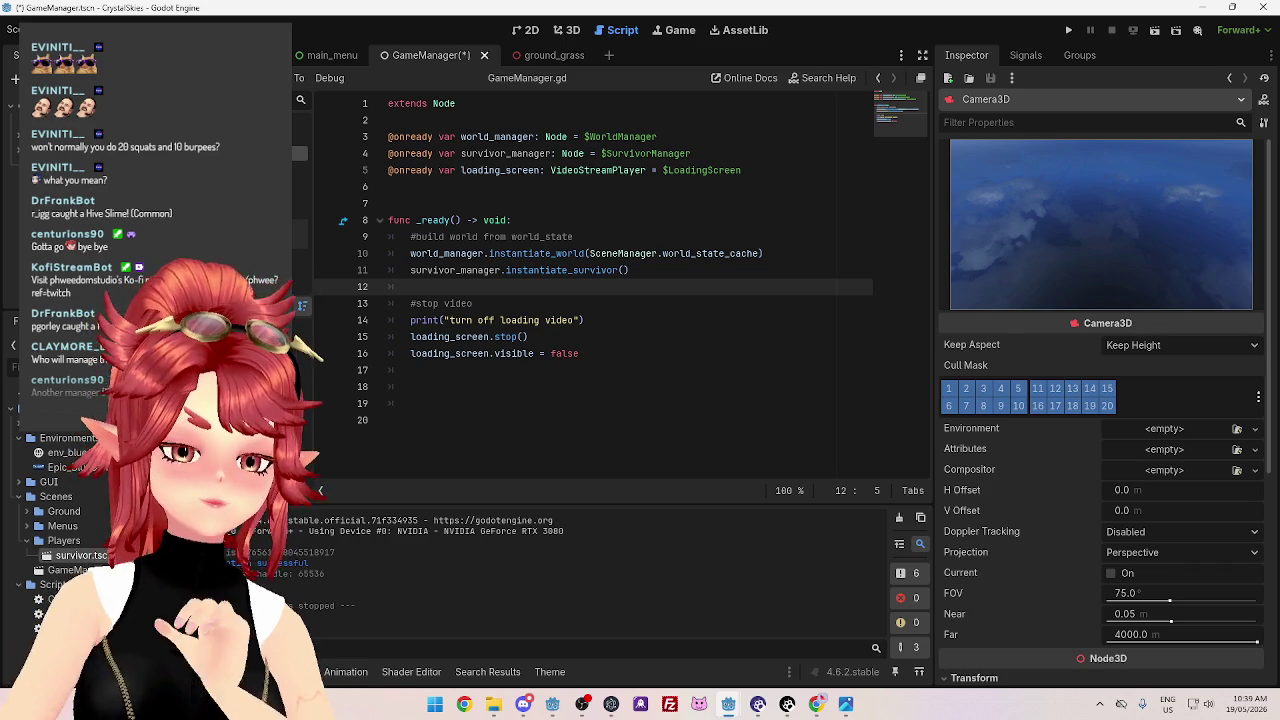
{"action": "double_click", "coordinate": [80, 555]}
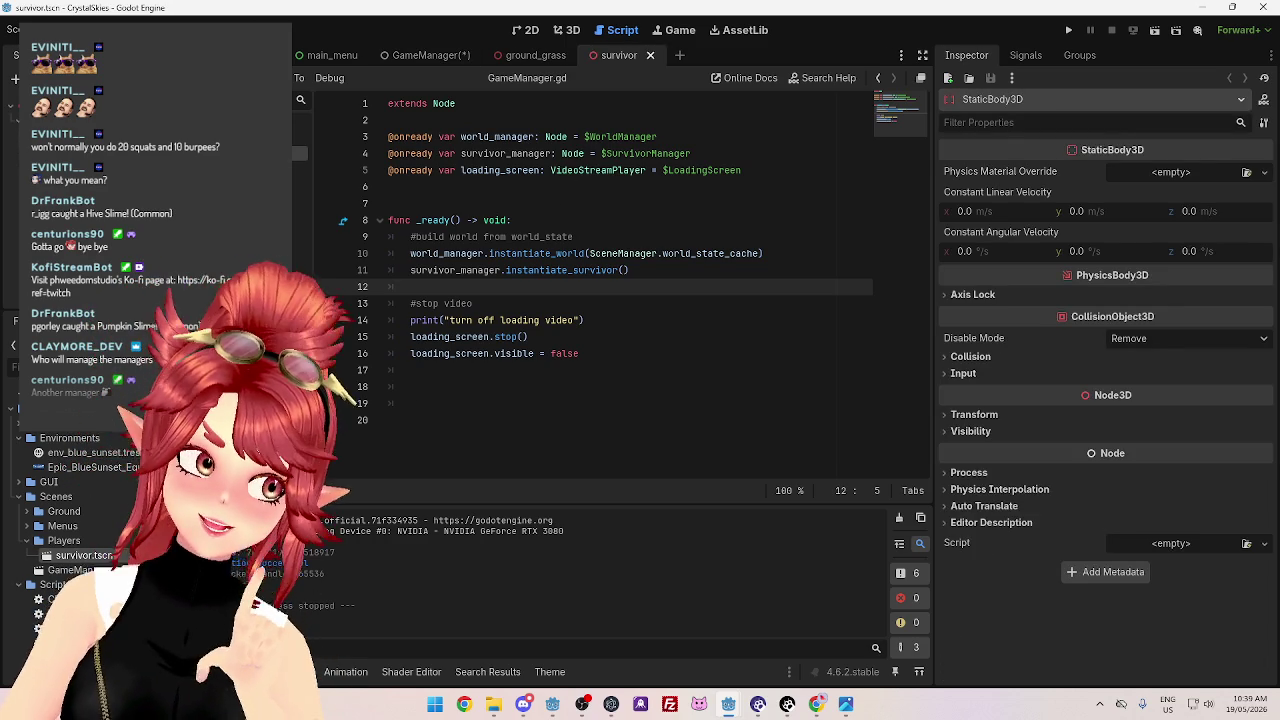
{"action": "key", "text": "ctrl+a"}
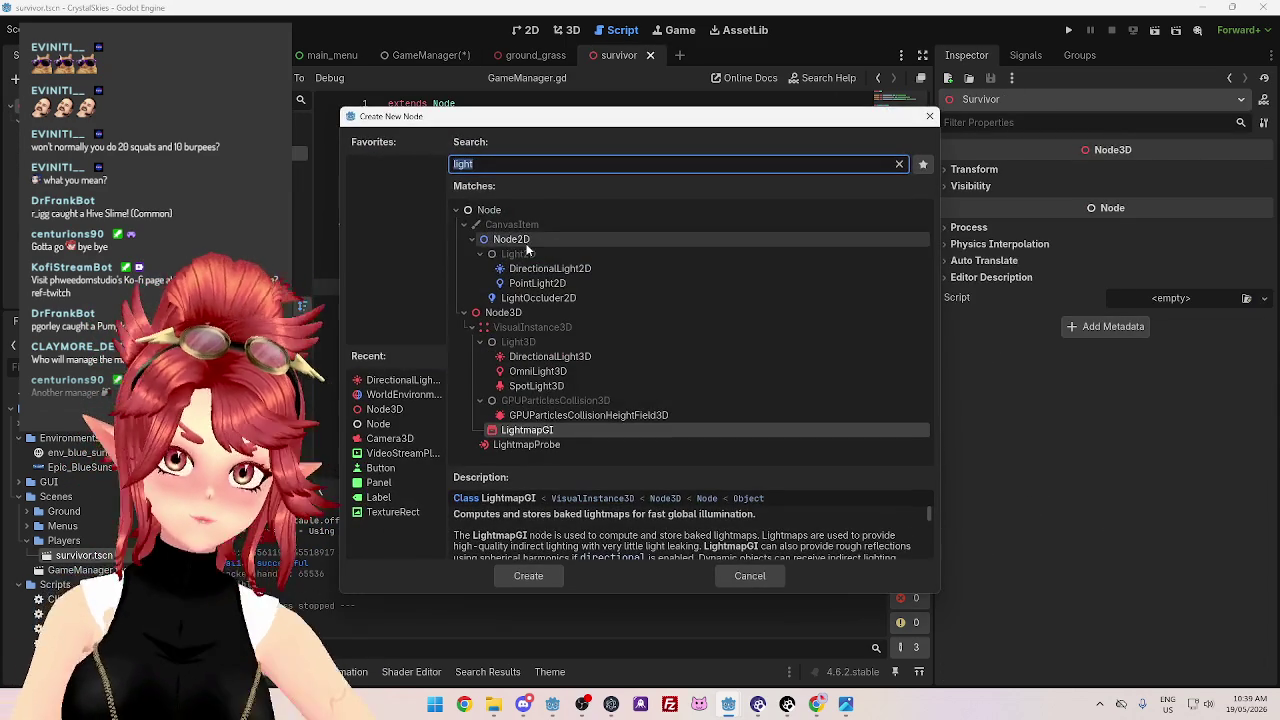
{"action": "type", "text": "charac"}
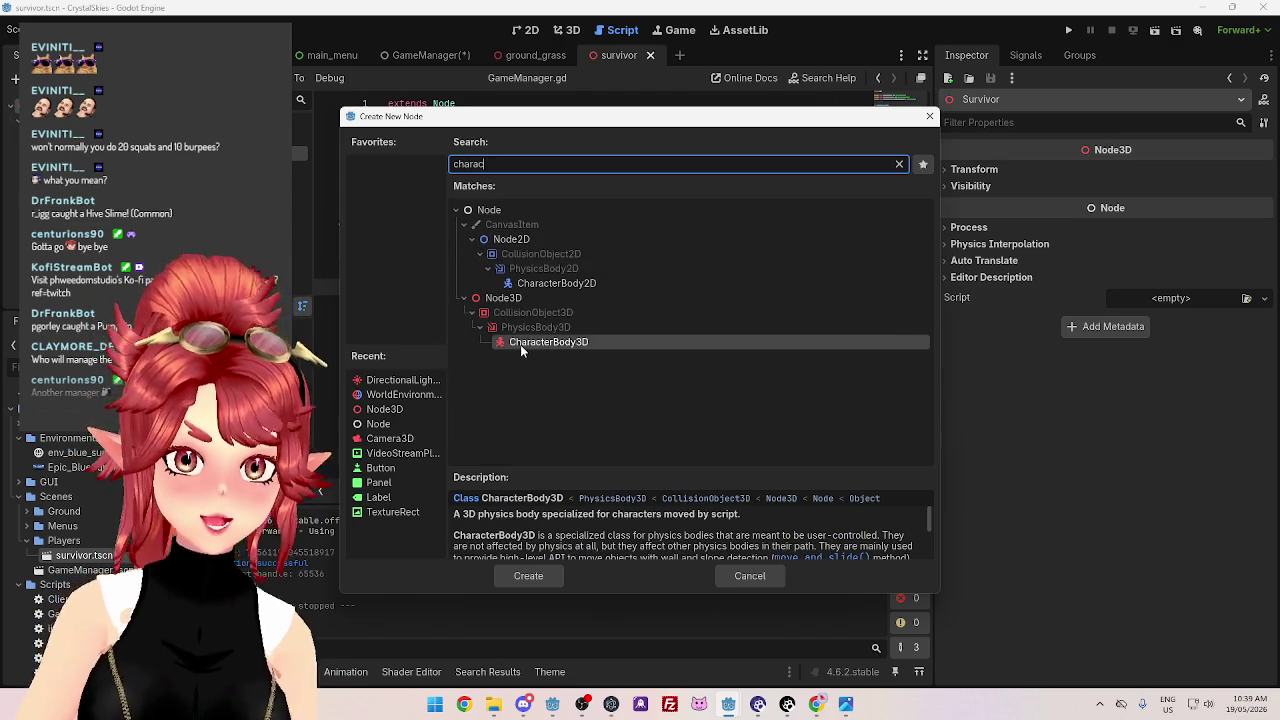
{"action": "double_click", "coordinate": [522, 346]}
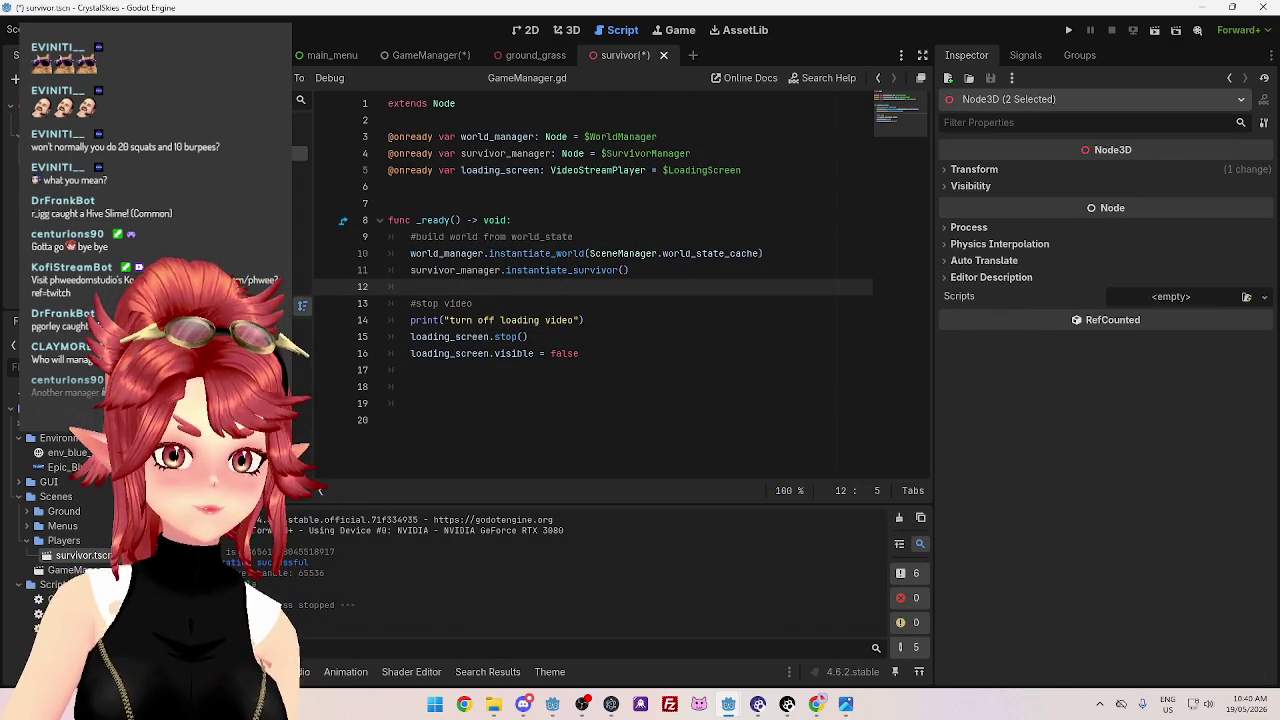
Delete the leftover StaticBody3D and review the capsule mesh (radius 0.25, height 1.5) and collision
{"action": "key", "text": "Delete"}
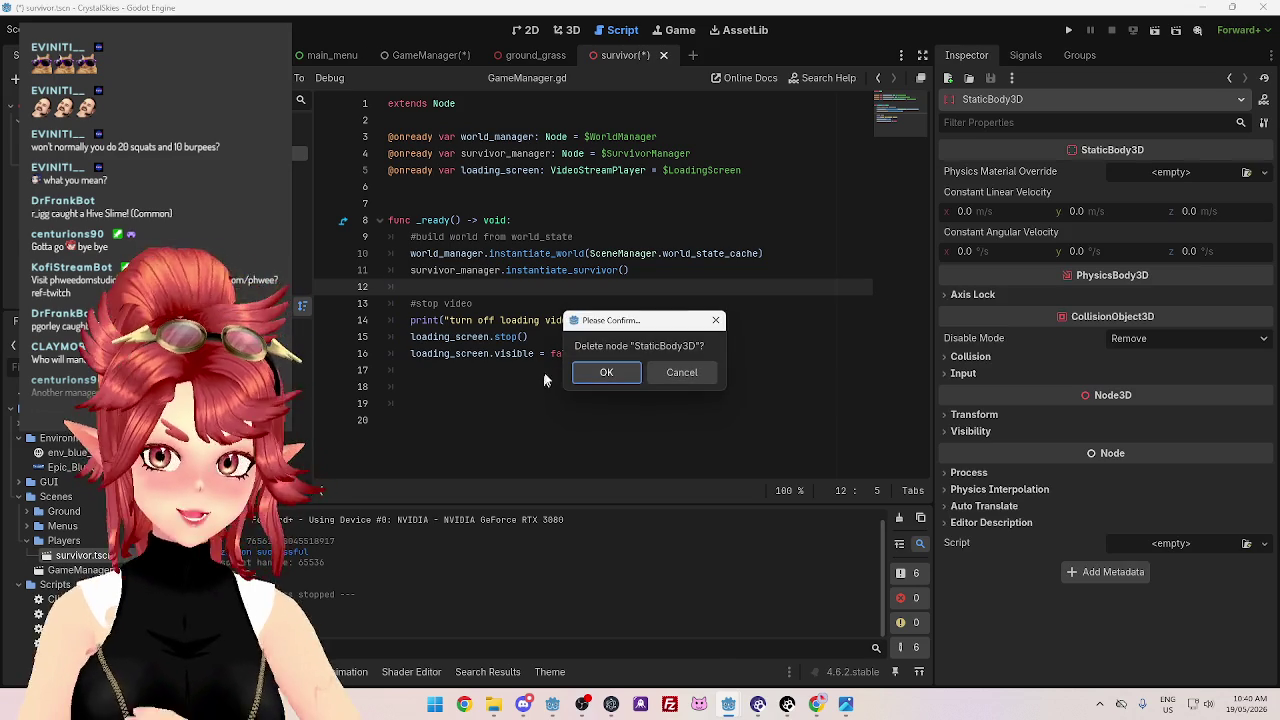
{"action": "left_click", "coordinate": [606, 372]}
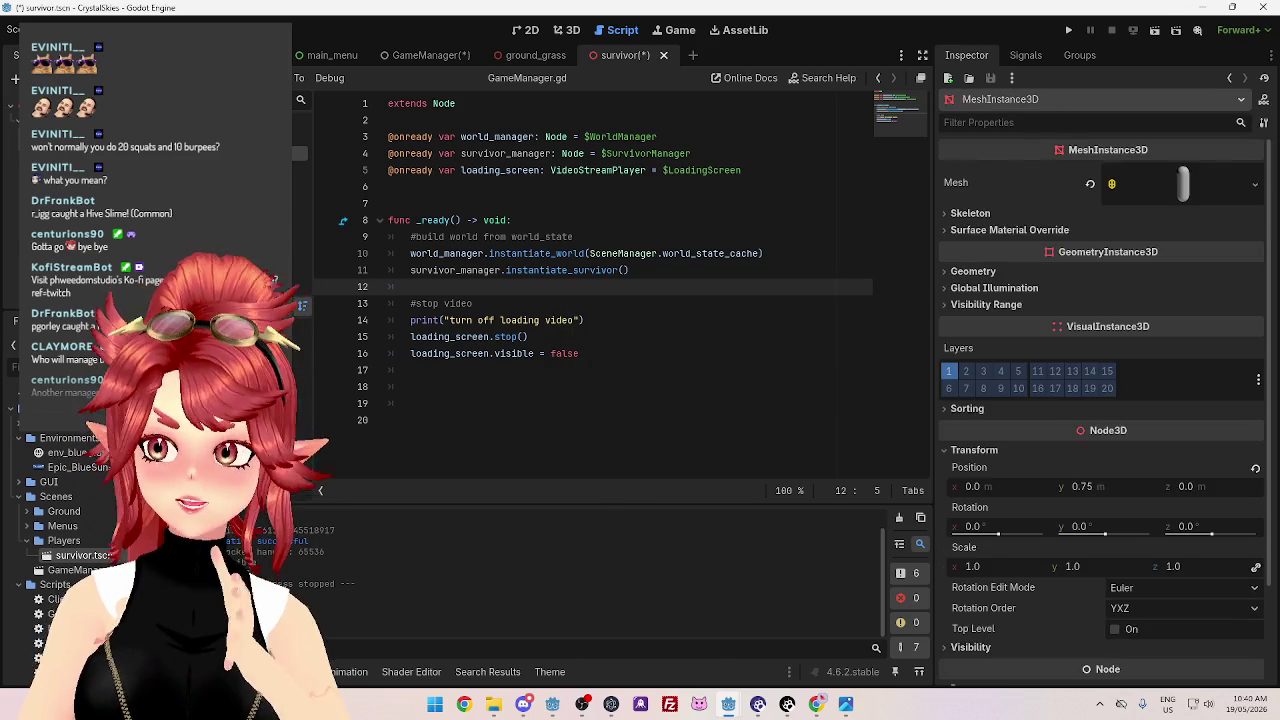
{"action": "key", "text": "Down"}
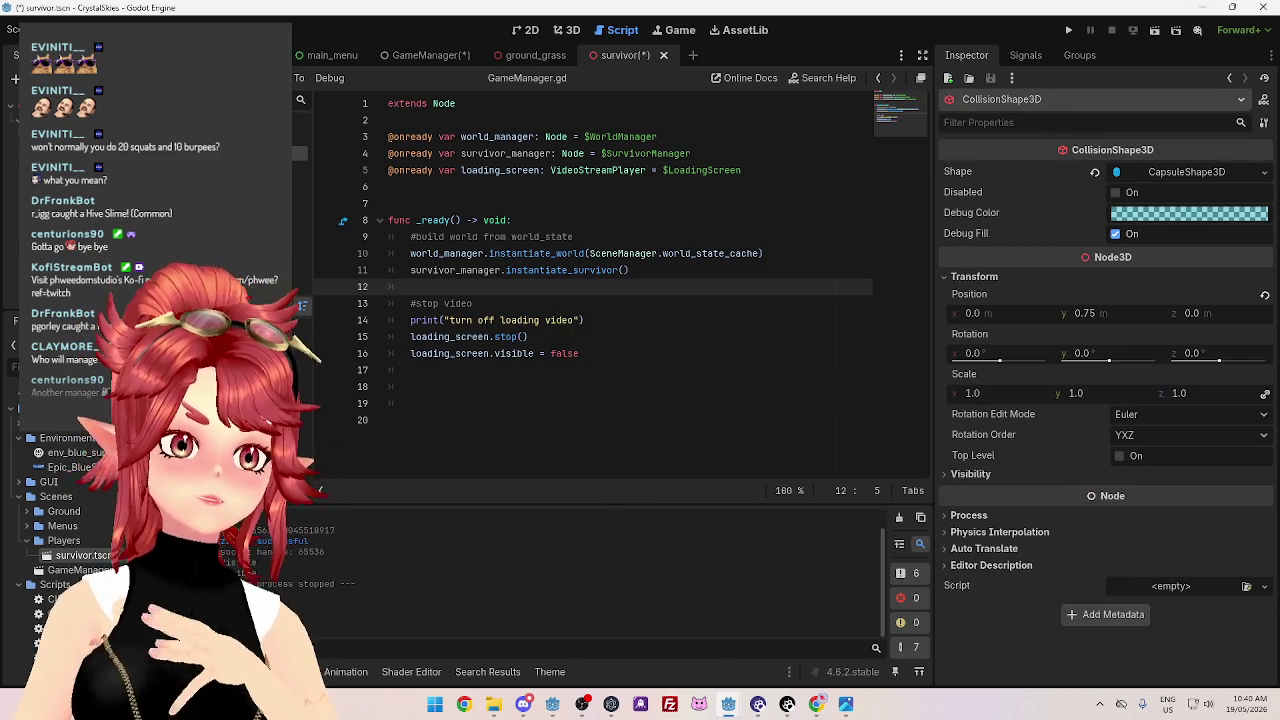
{"action": "key", "text": "Up"}
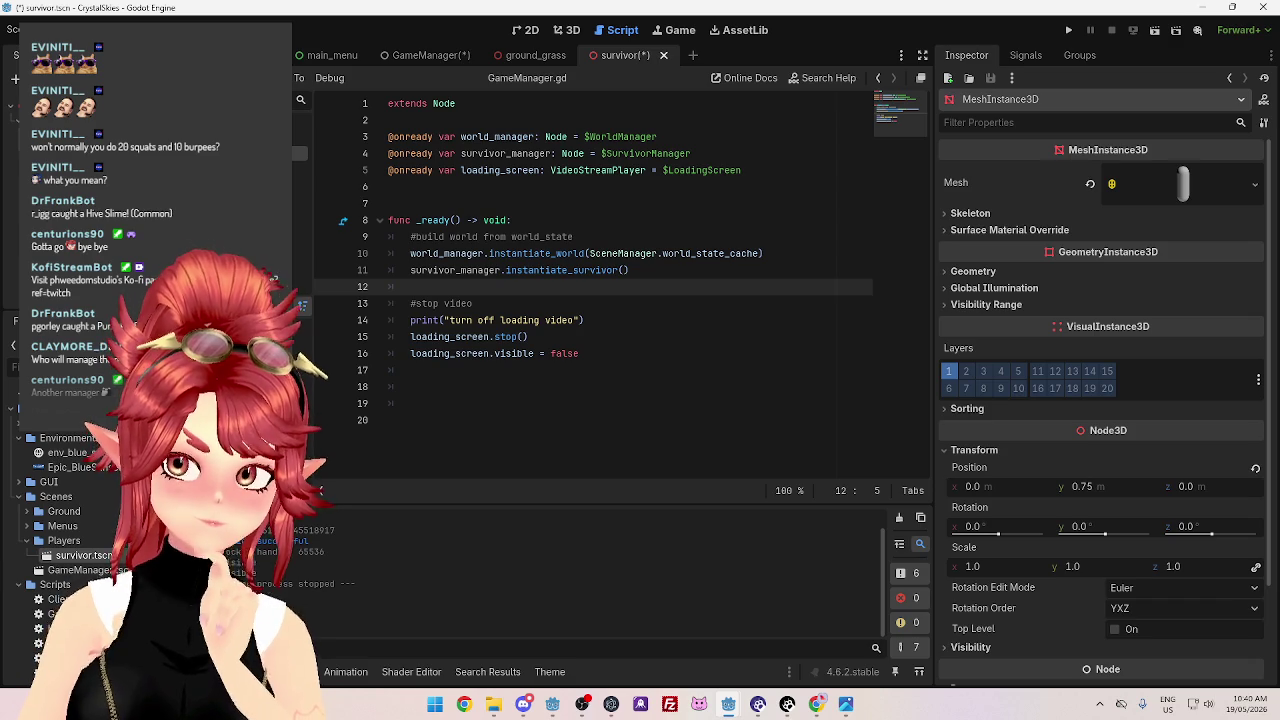
{"action": "left_click", "coordinate": [1250, 190]}
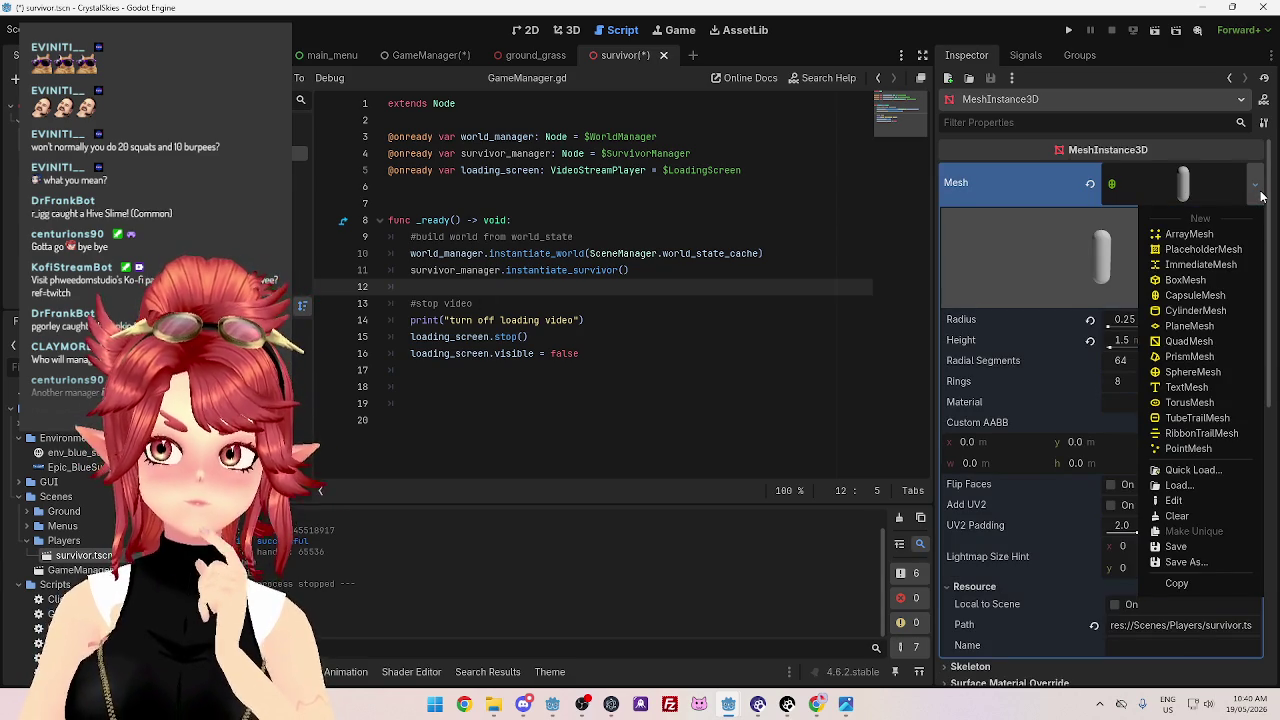
{"action": "left_click", "coordinate": [1261, 196]}
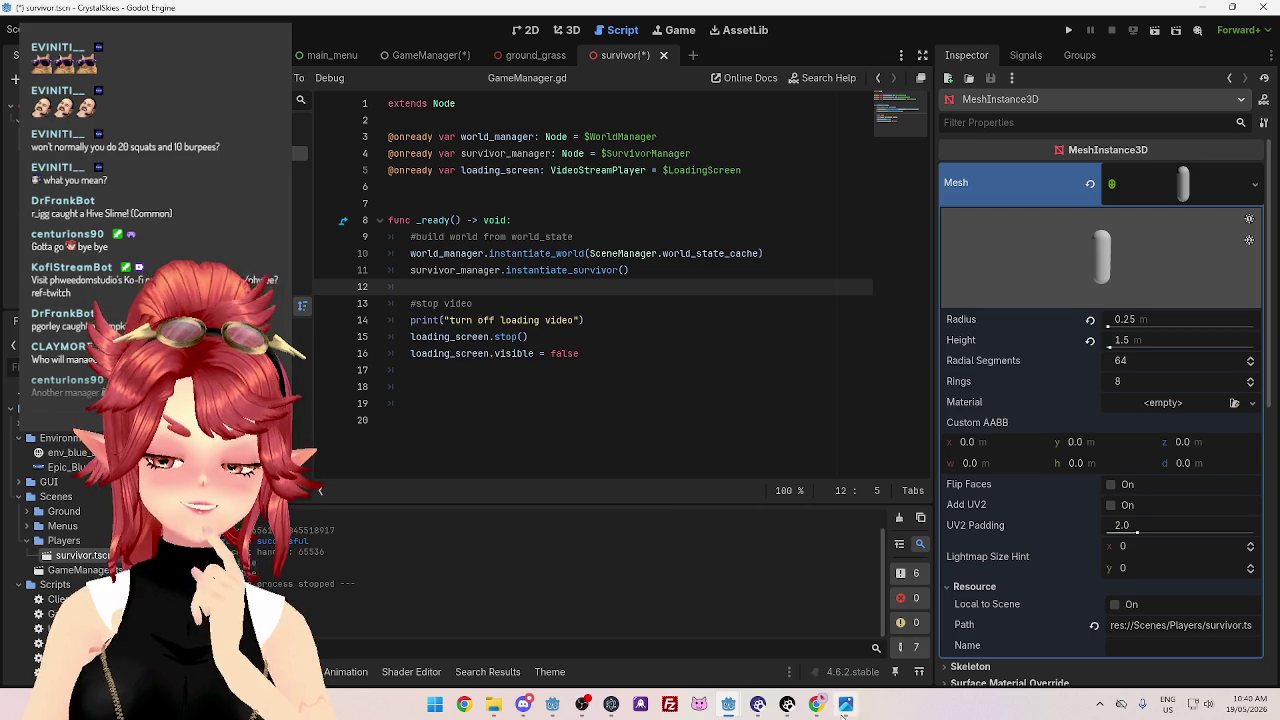
{"action": "left_click", "coordinate": [842, 708]}
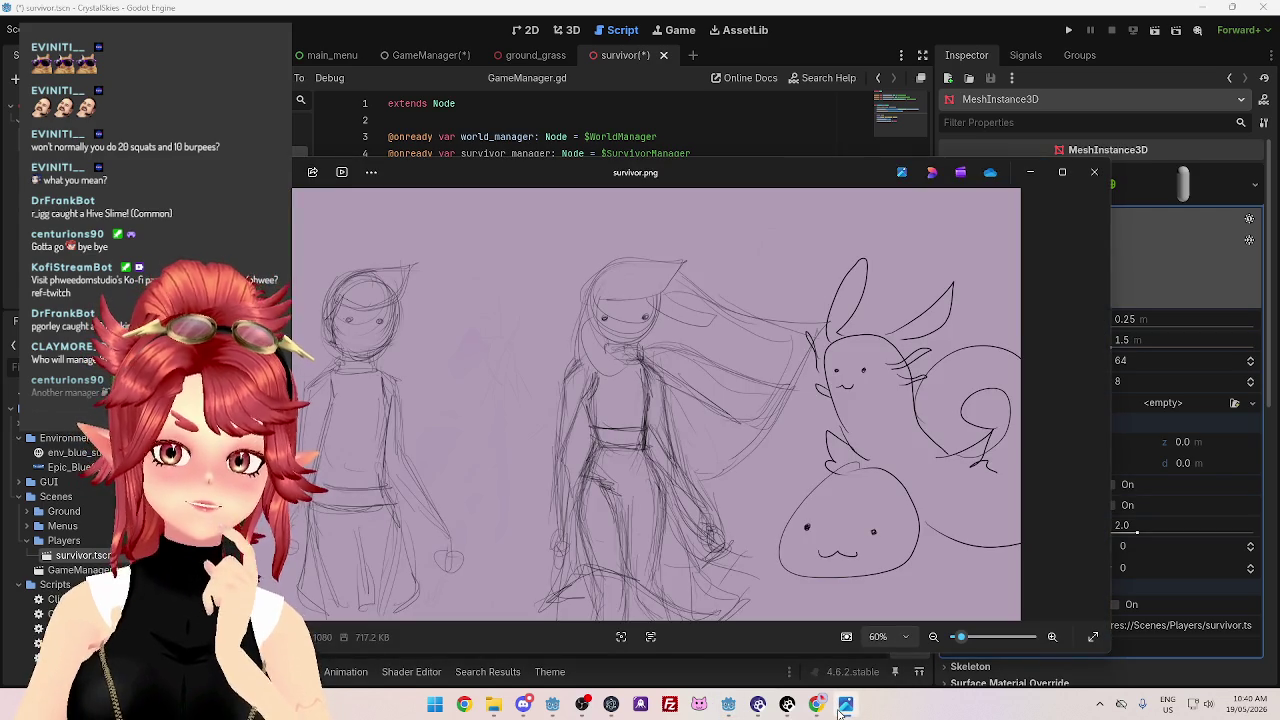
{"action": "left_click", "coordinate": [842, 708]}
{"action": "left_click", "coordinate": [842, 708]}
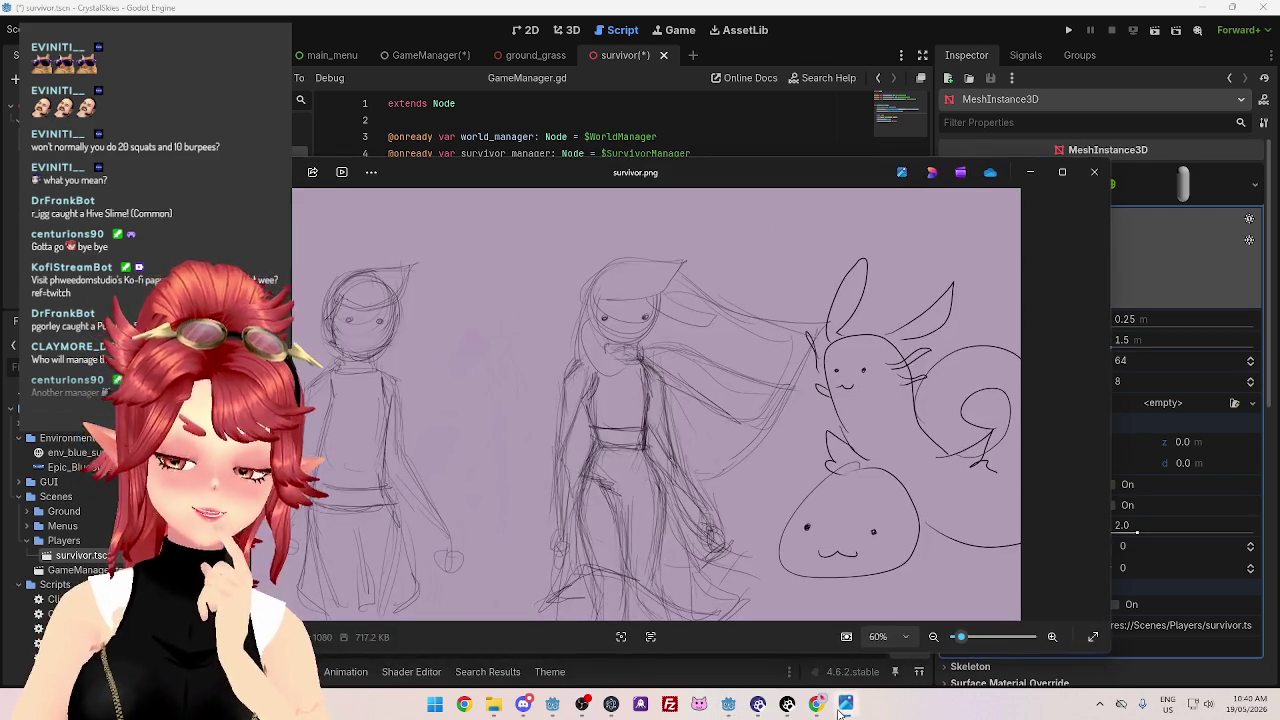
{"action": "left_click", "coordinate": [840, 710]}
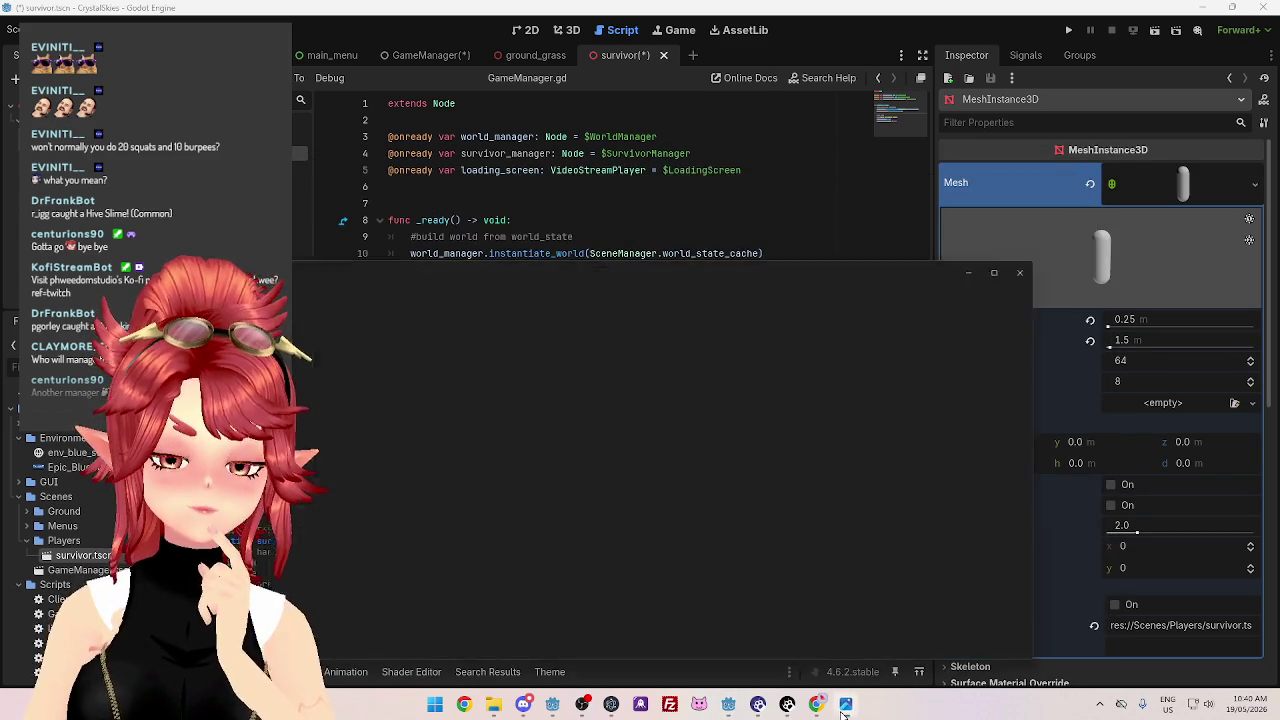
{"action": "left_click", "coordinate": [843, 712]}
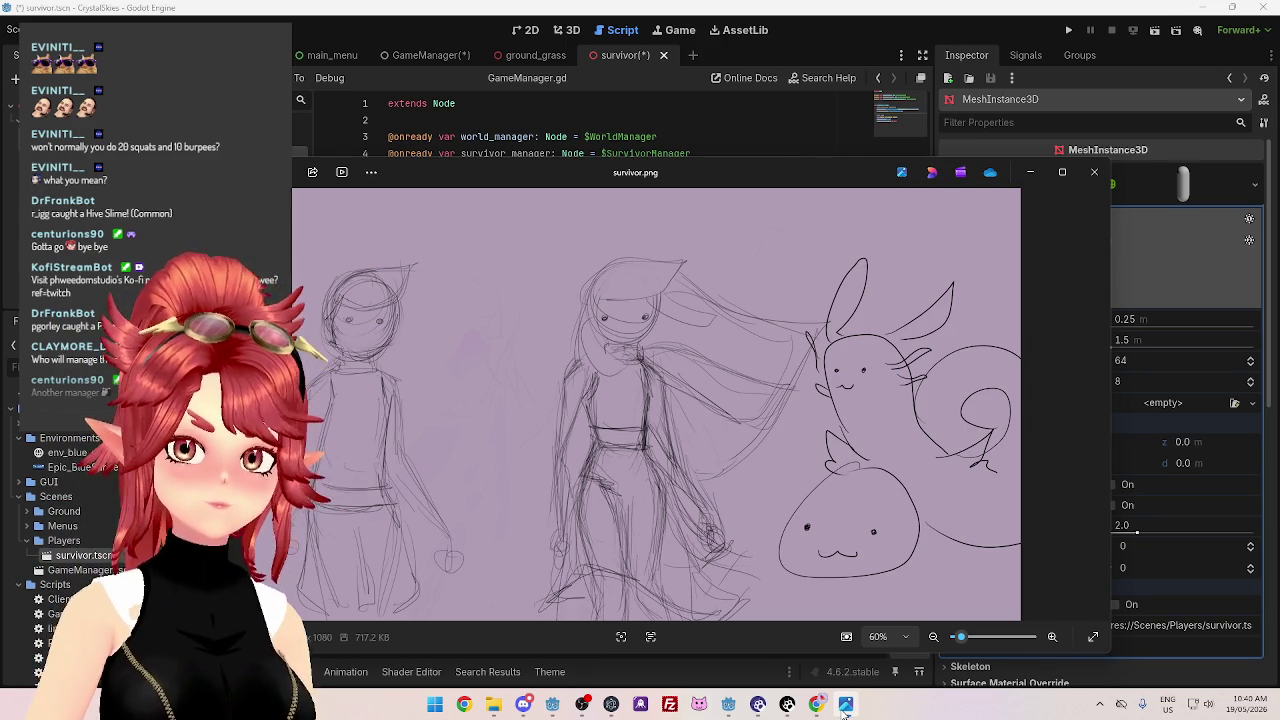
{"action": "left_click", "coordinate": [845, 706]}
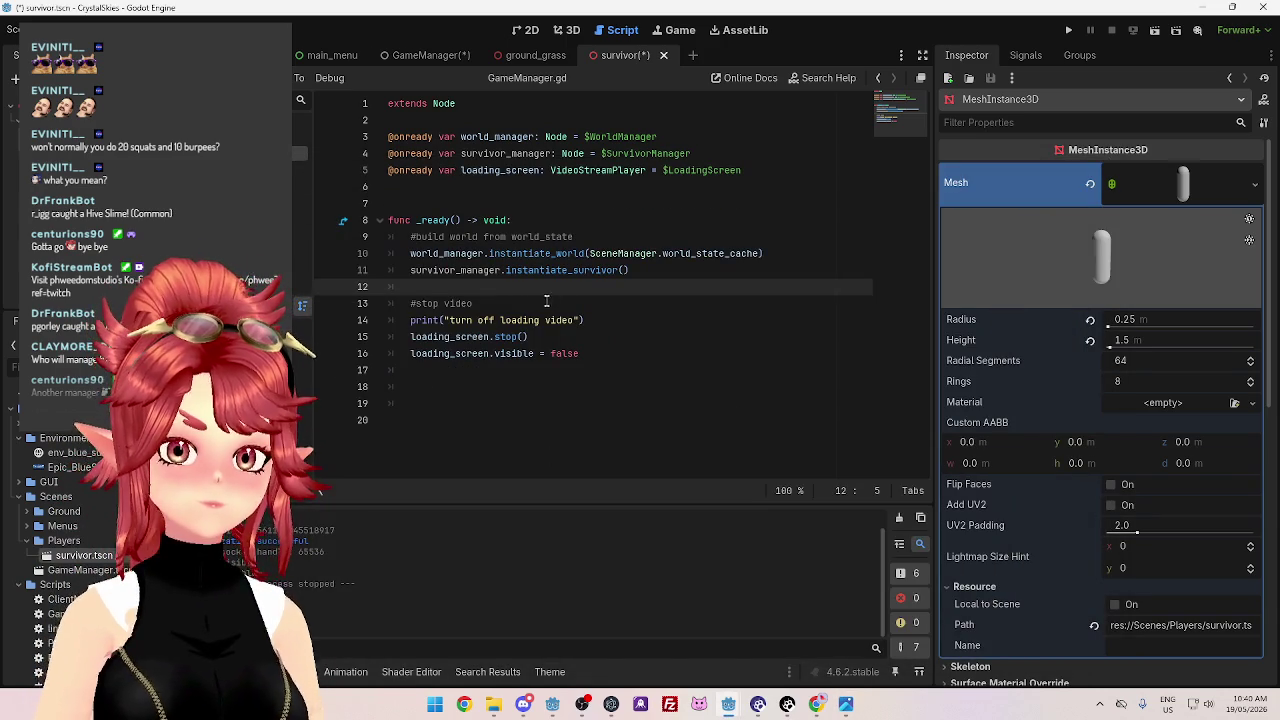
Place the caret on lines 12 and 17 of GameManager.gd to review the _ready code
{"action": "left_click", "coordinate": [666, 271]}
{"action": "left_click", "coordinate": [662, 302]}
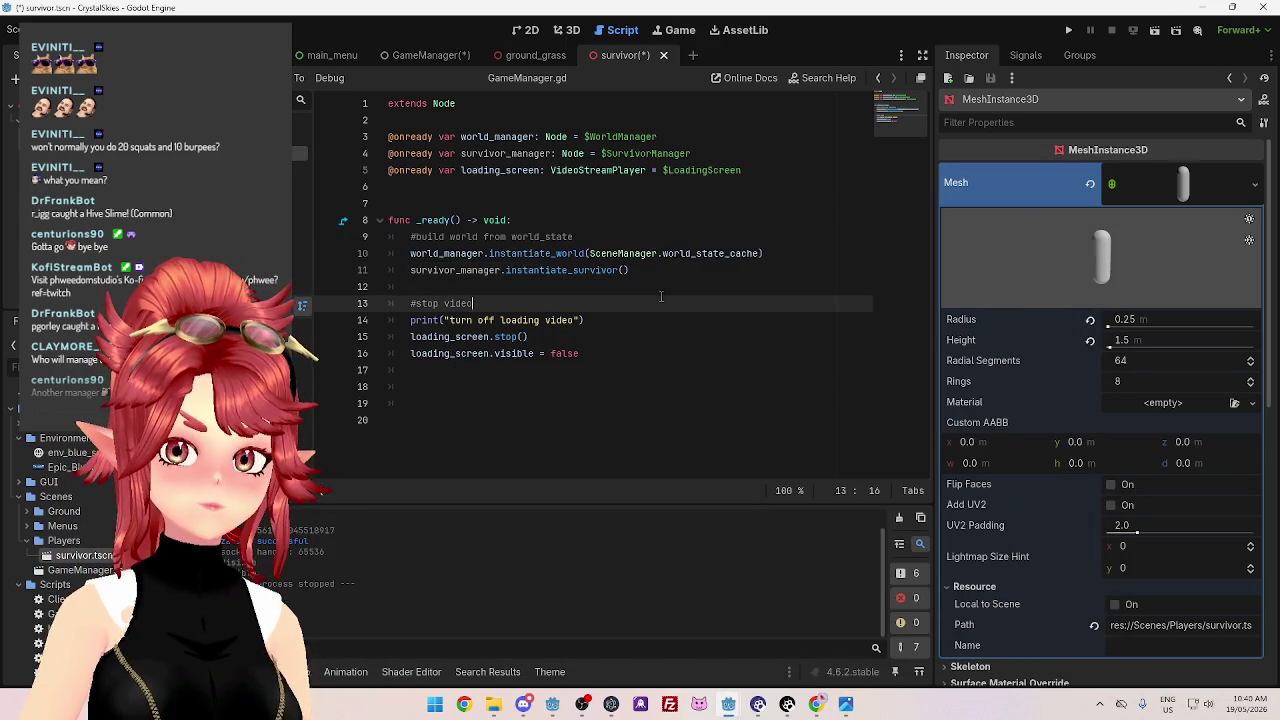
{"action": "left_click", "coordinate": [658, 288]}
{"action": "left_click", "coordinate": [635, 358]}
{"action": "left_click", "coordinate": [619, 388]}
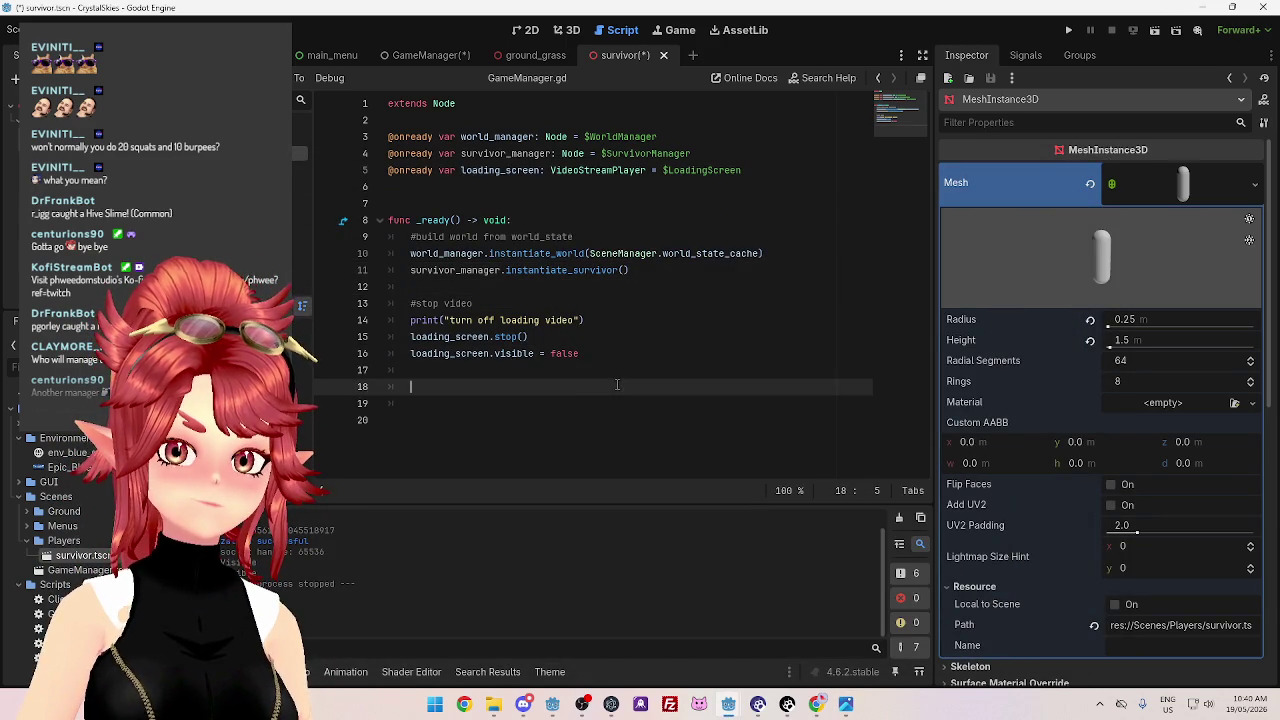
{"action": "left_click", "coordinate": [617, 370]}
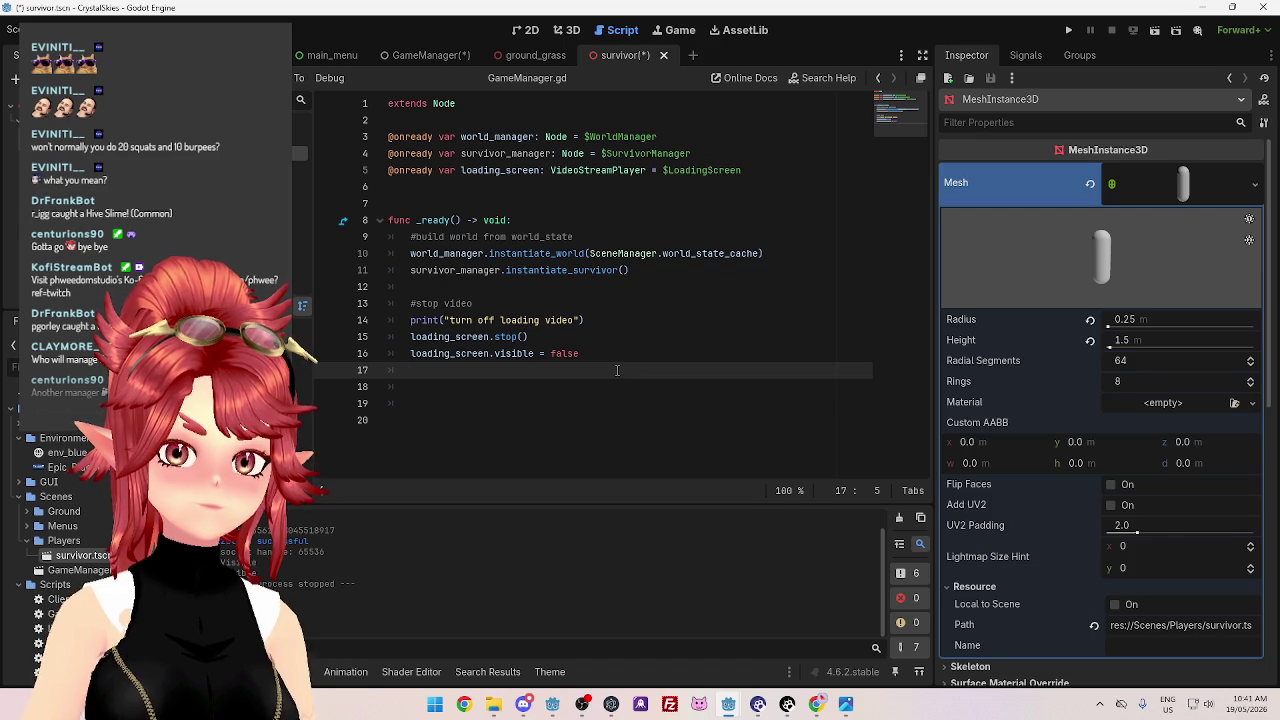
{"action": "left_click", "coordinate": [600, 288]}
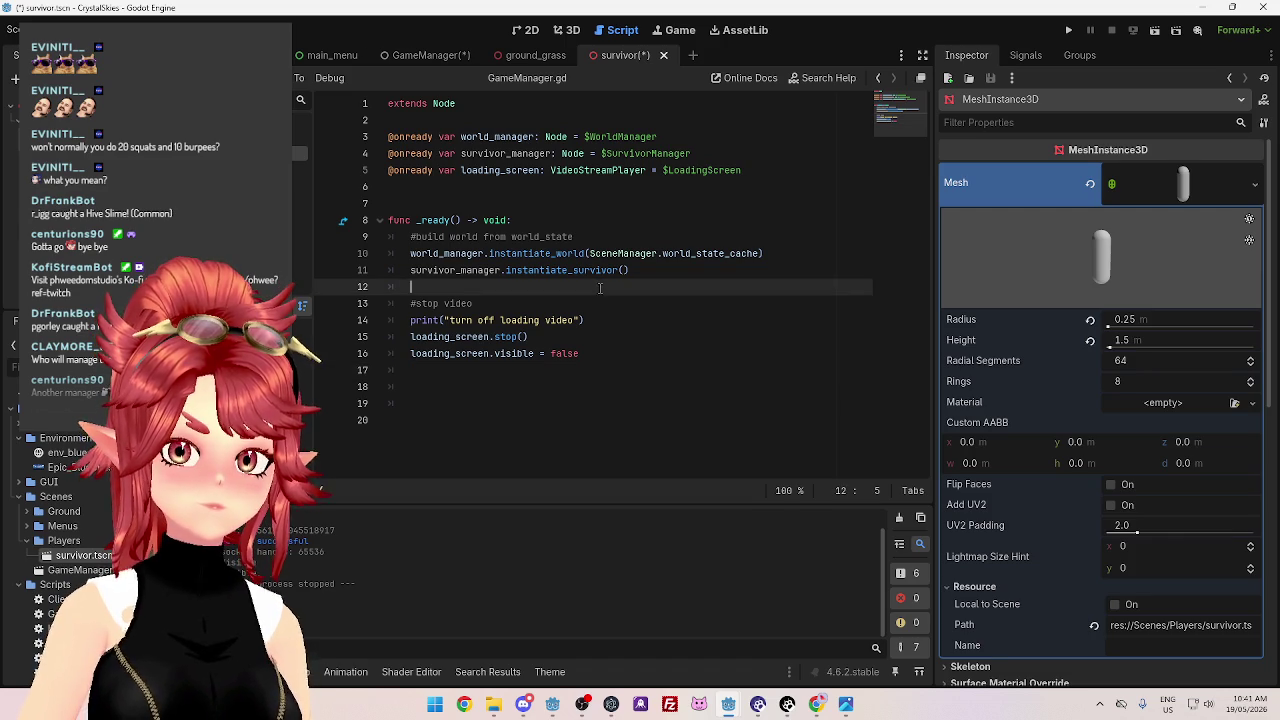
{"action": "left_click", "coordinate": [579, 376]}
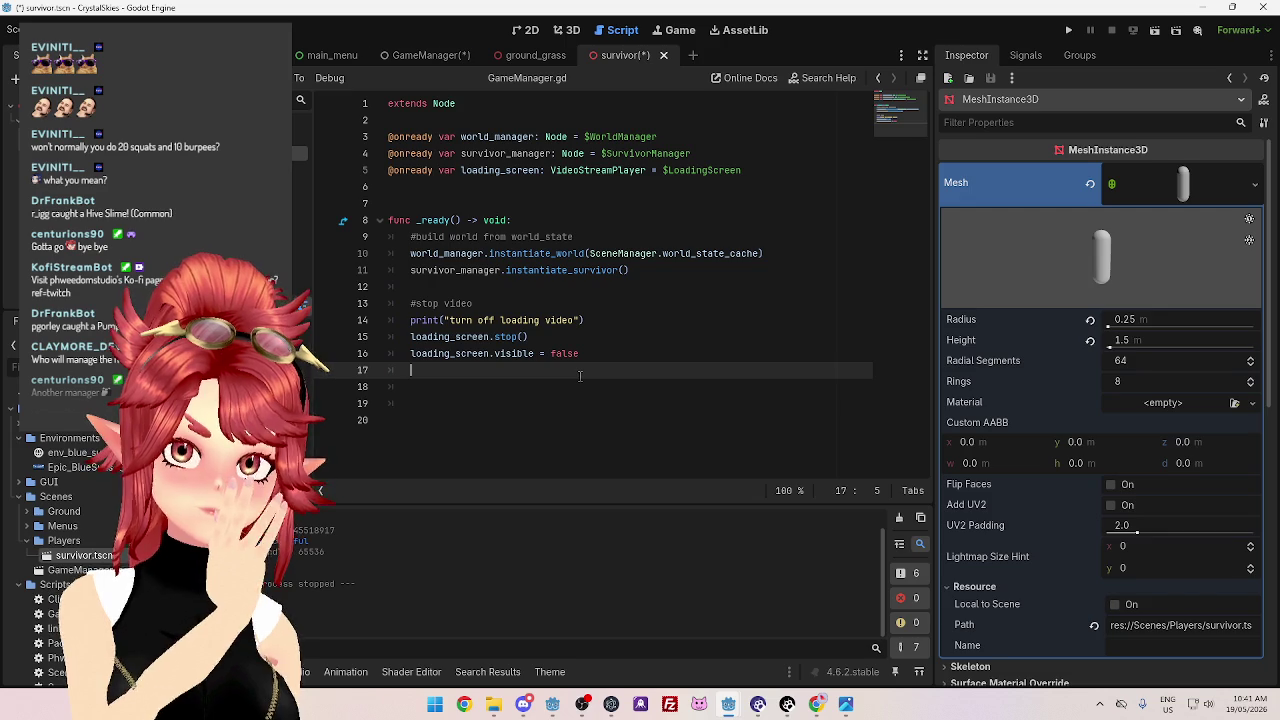
Save the GameManager and survivor scenes with Ctrl+S, then switch to the CrystalSkies_Client editor
{"action": "left_click", "coordinate": [431, 55]}
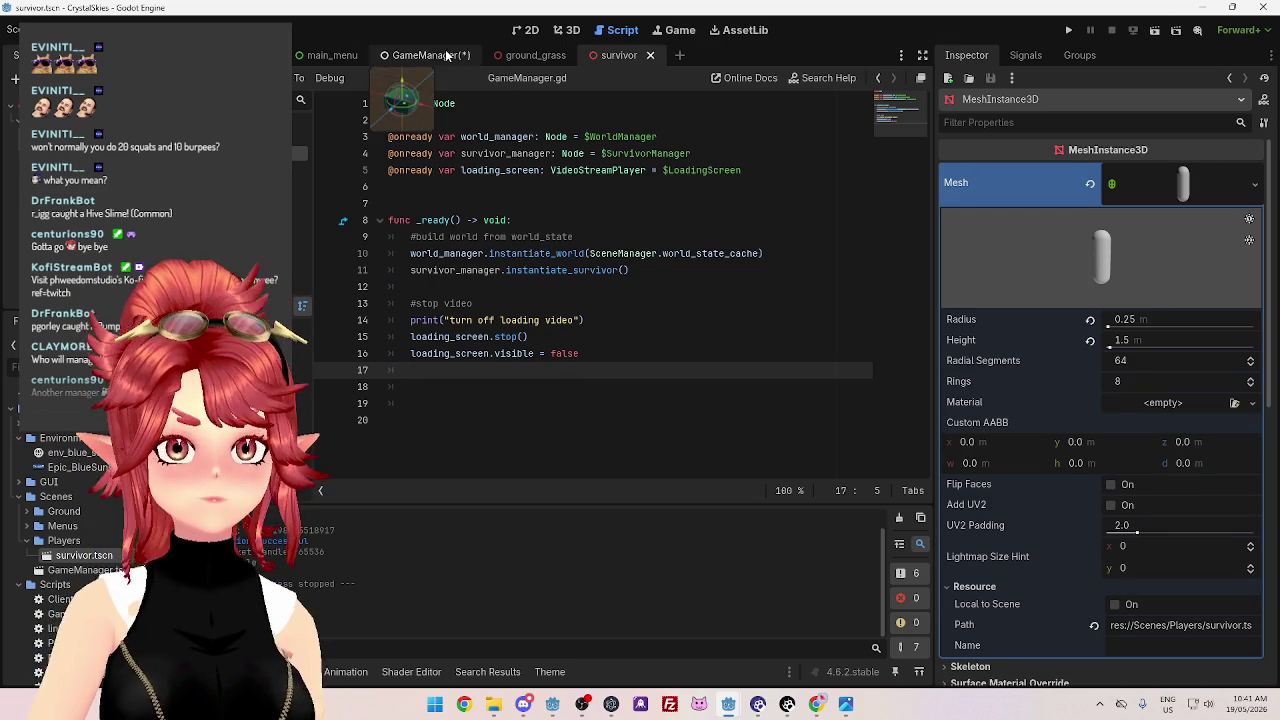
{"action": "left_click", "coordinate": [600, 288]}
{"action": "key", "text": "ctrl+s"}
{"action": "left_click", "coordinate": [605, 55]}
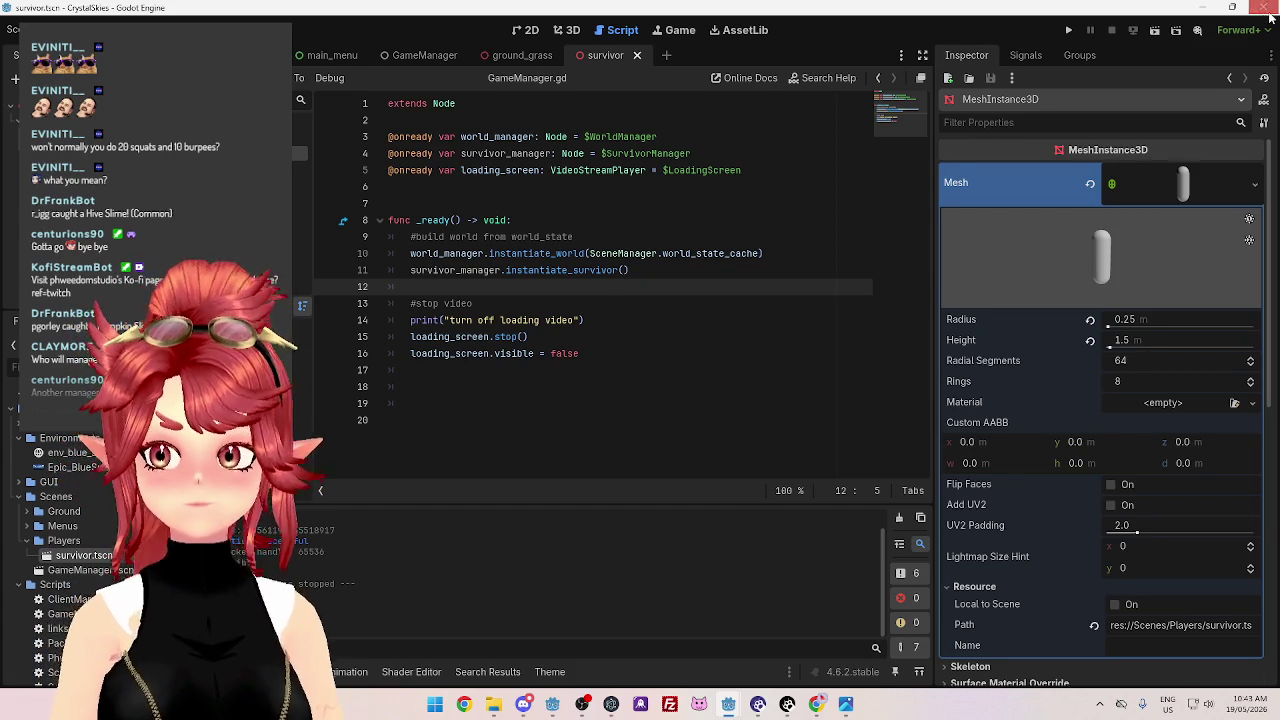
{"action": "key", "text": "alt+Tab"}
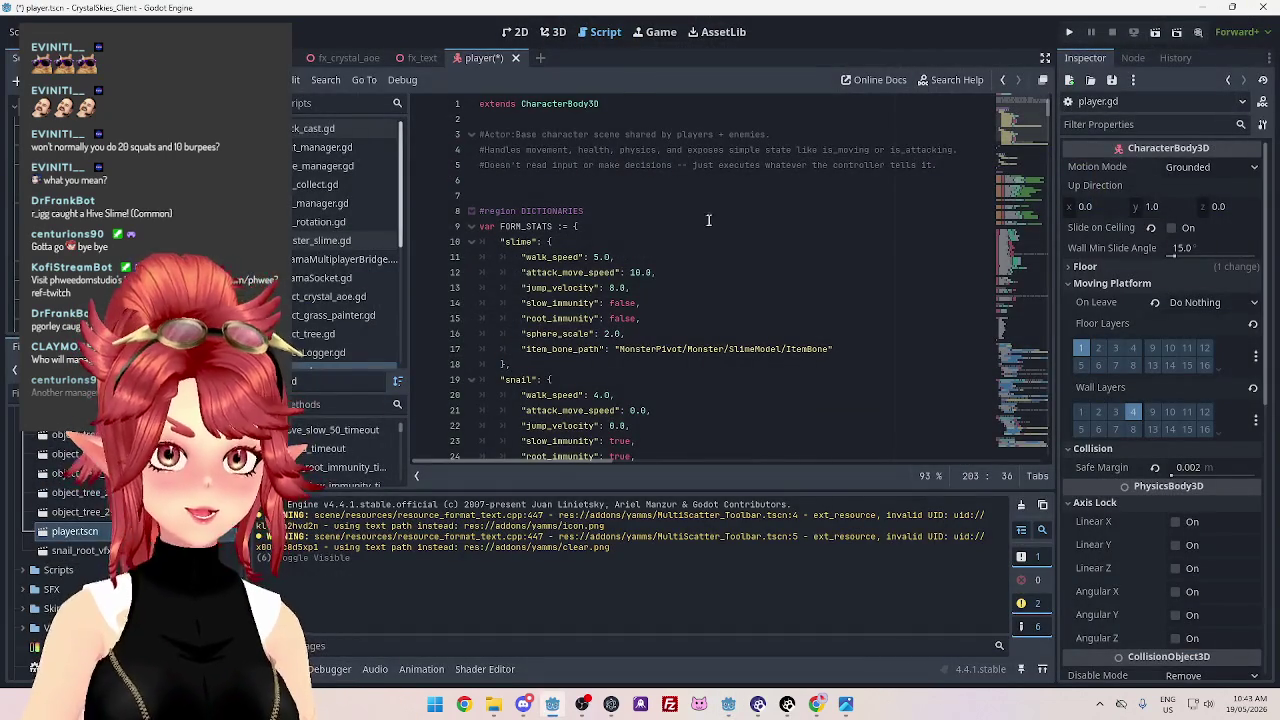
Save player.gd, then close the CrystalSkies_Client and CrystalSkiesServer editors and File Explorer
{"action": "left_click", "coordinate": [708, 222]}
{"action": "key", "text": "ctrl+s"}
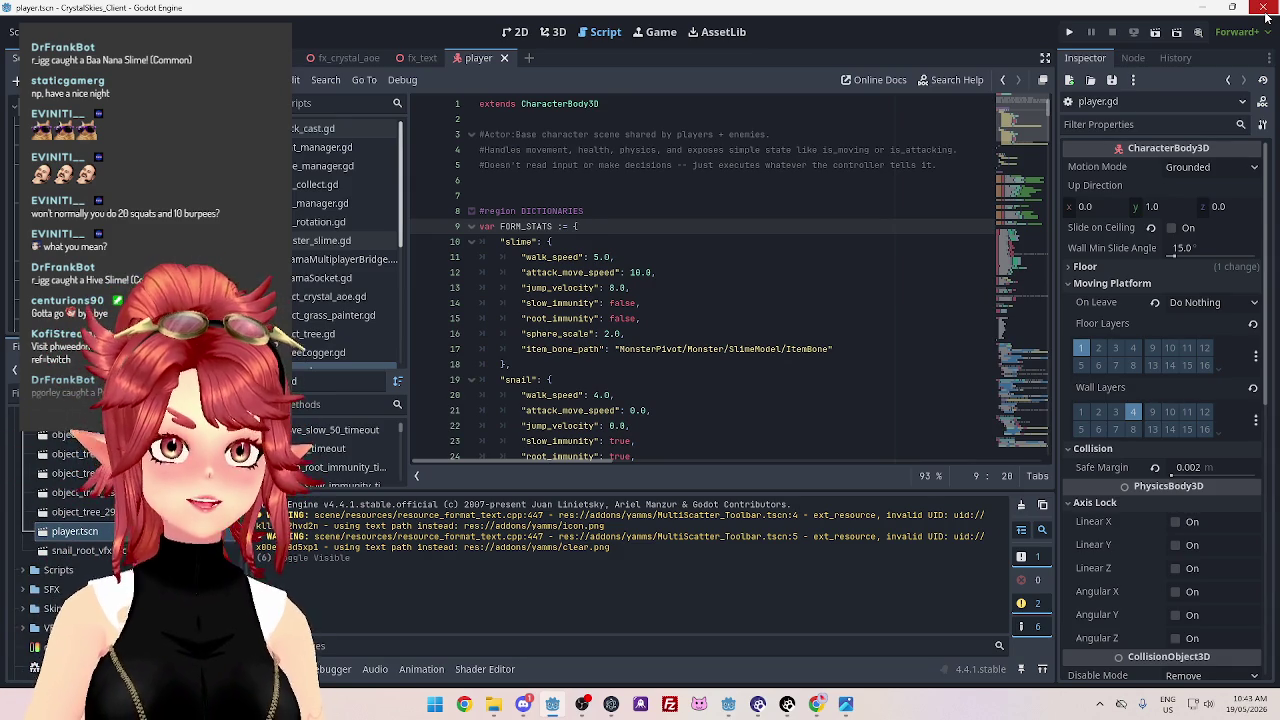
{"action": "left_click", "coordinate": [1265, 15]}
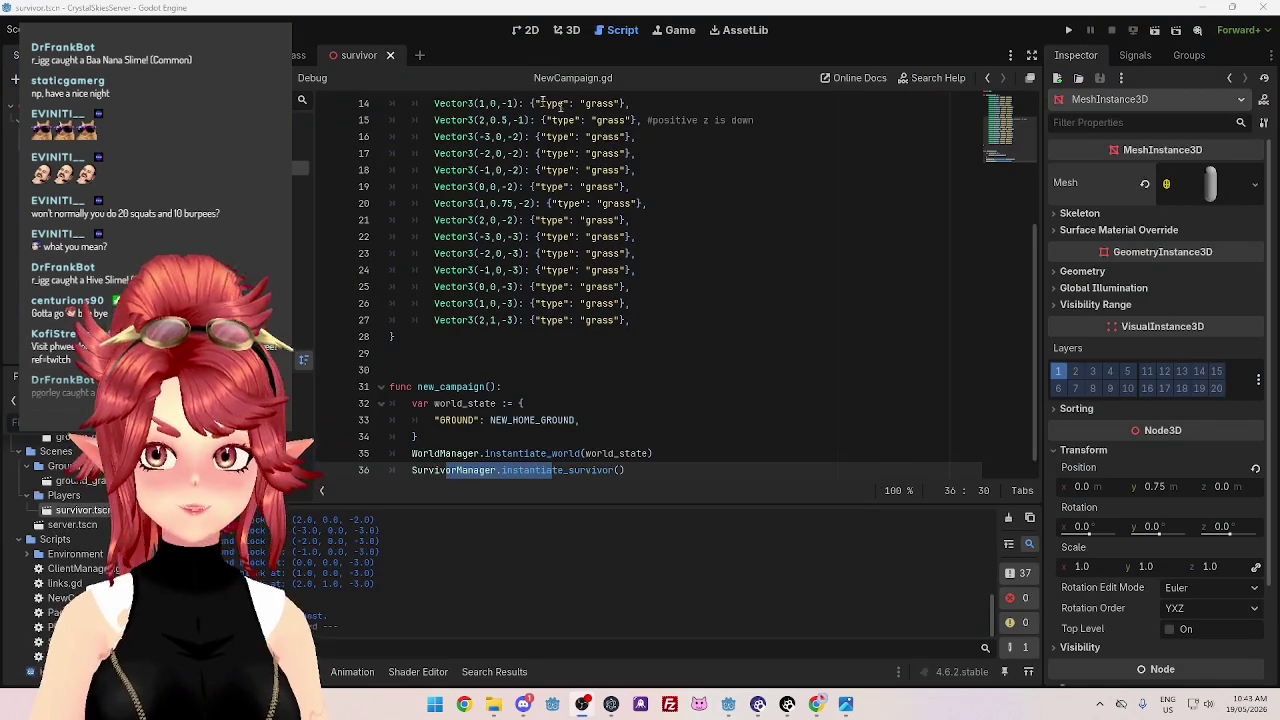
{"action": "left_click", "coordinate": [1265, 12]}
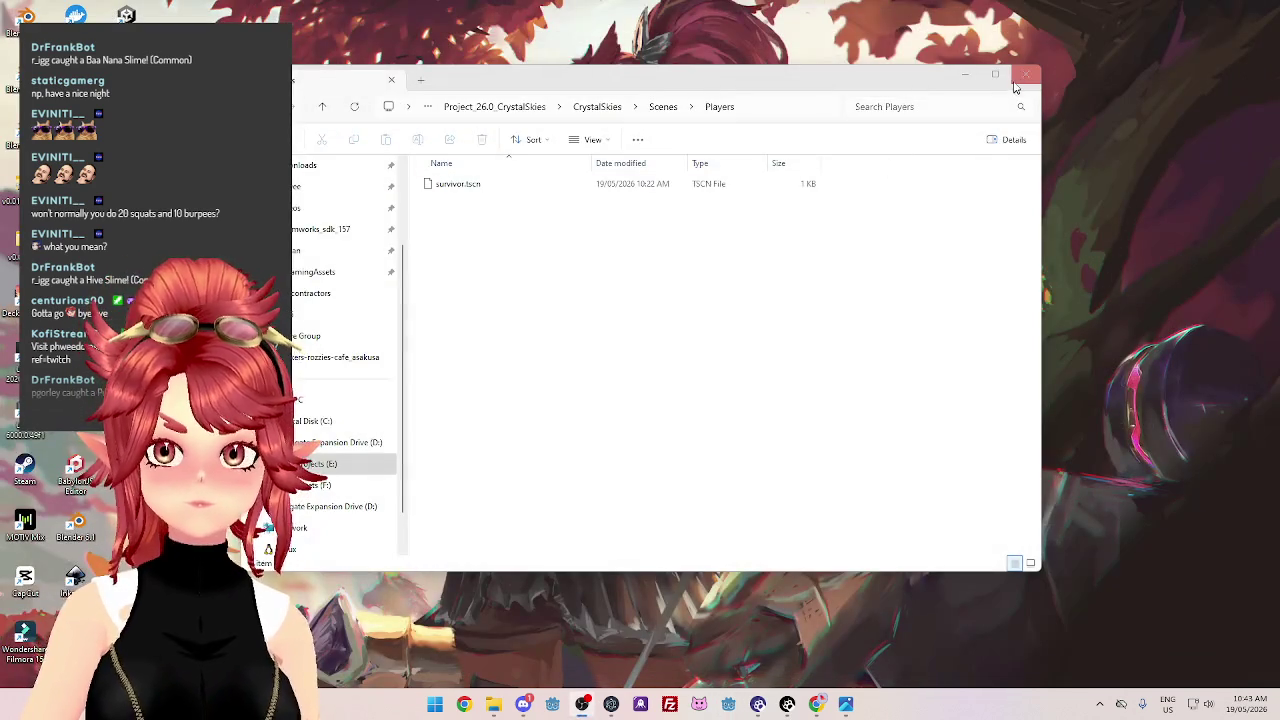
{"action": "left_click", "coordinate": [1025, 74]}
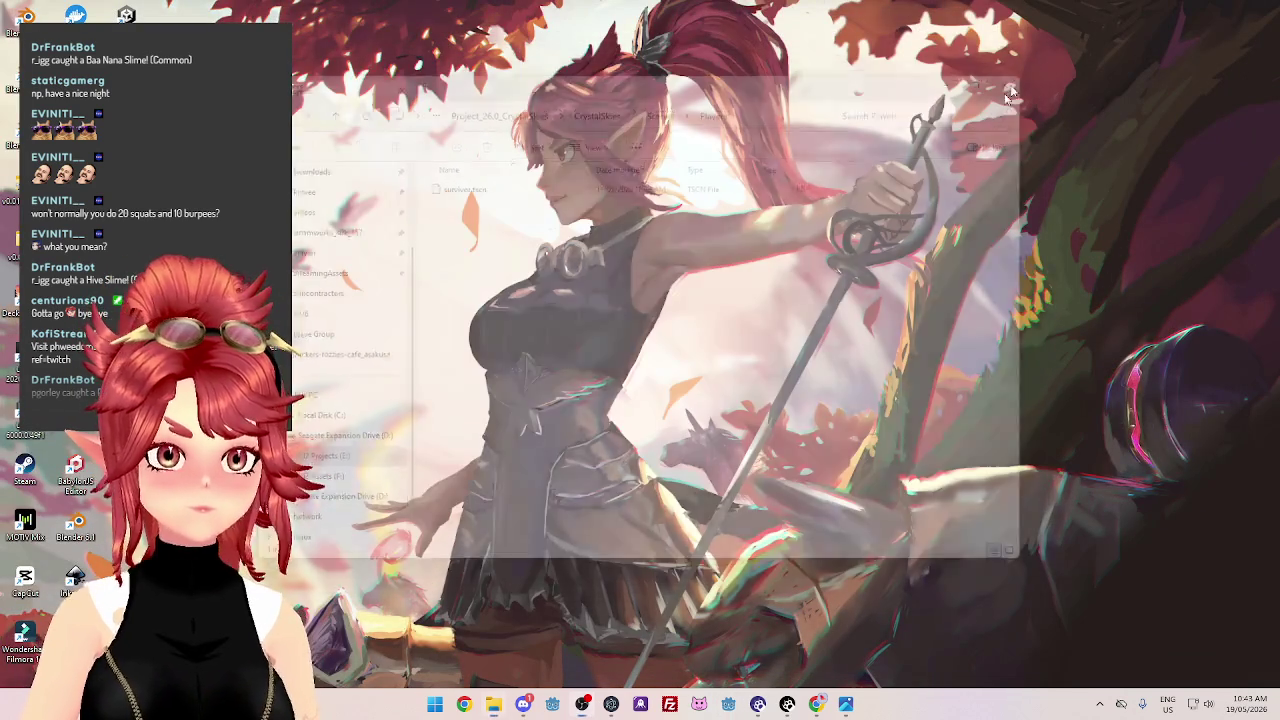
Launch Hadalyth Zero from the Steam tray's Library and move its window onto the screen
{"action": "left_click", "coordinate": [1100, 704]}
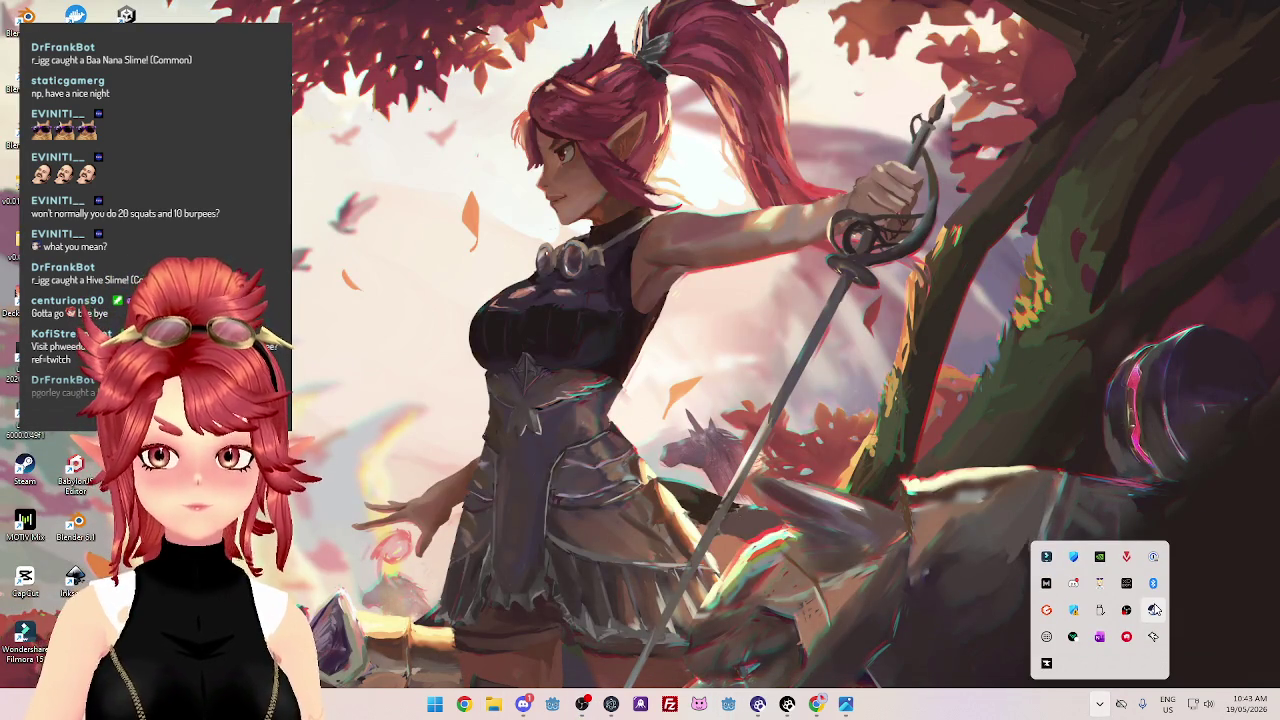
{"action": "right_click", "coordinate": [1155, 610]}
{"action": "left_click", "coordinate": [917, 458]}
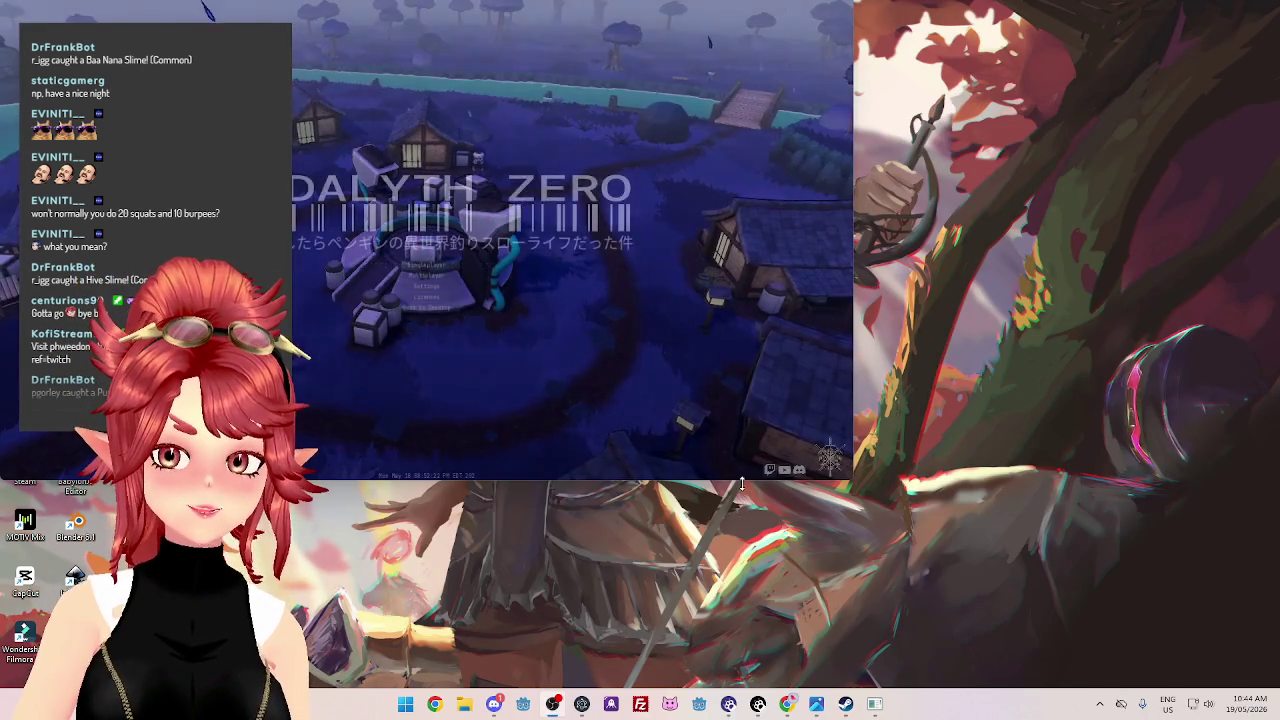
{"action": "left_click_drag", "start_coordinate": [587, 15], "coordinate": [741, 55]}
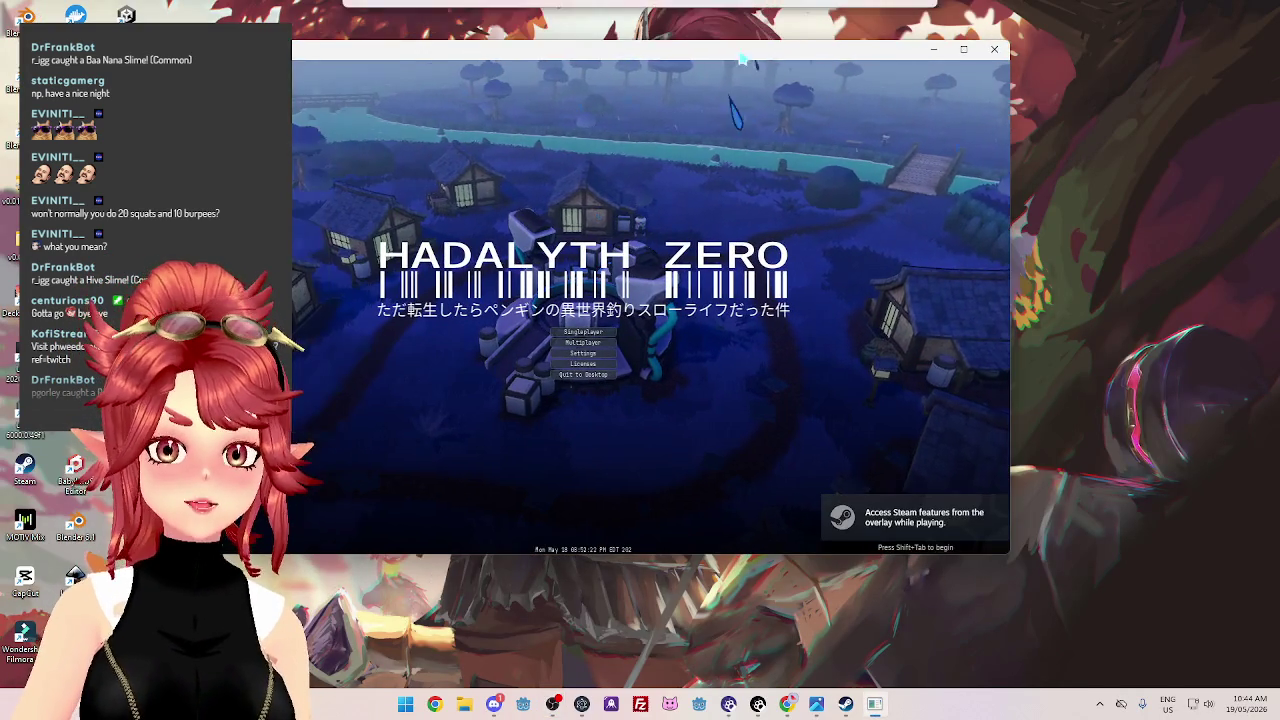
Maximize the game and create a new Public multiplayer lobby with 8 max members
{"action": "left_click", "coordinate": [965, 50]}
{"action": "left_click", "coordinate": [636, 403]}
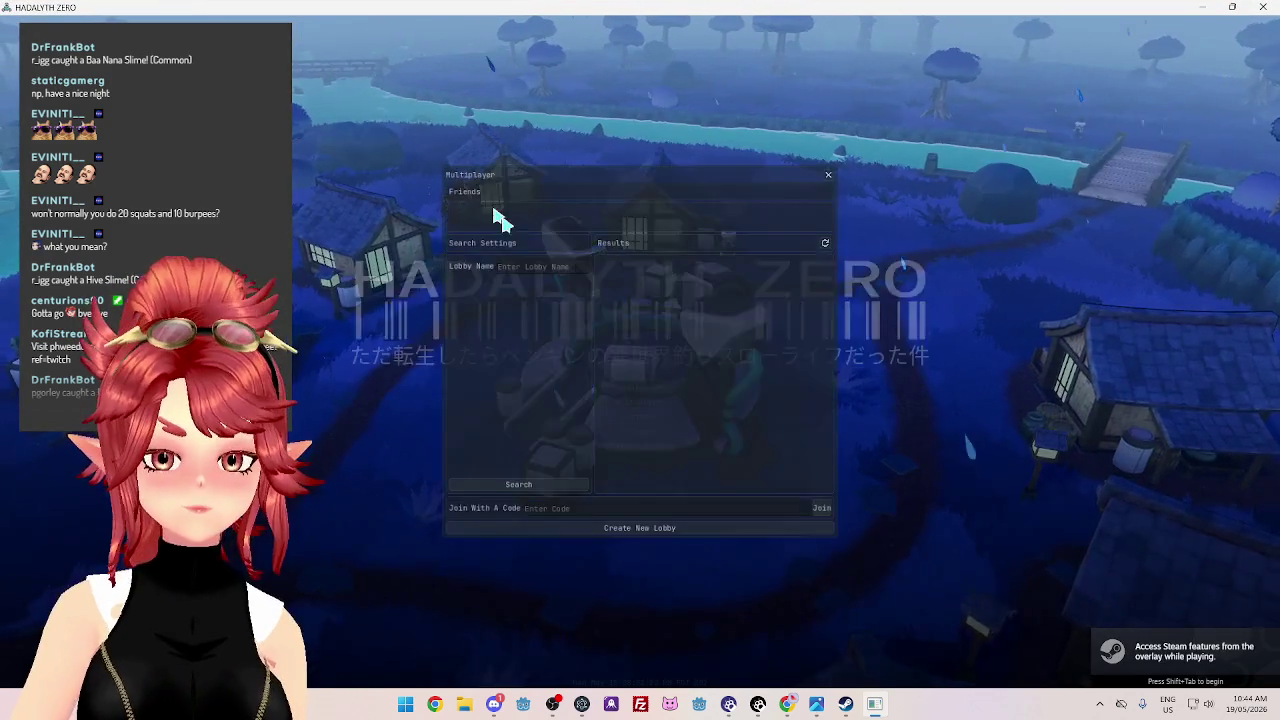
{"action": "left_click", "coordinate": [646, 525]}
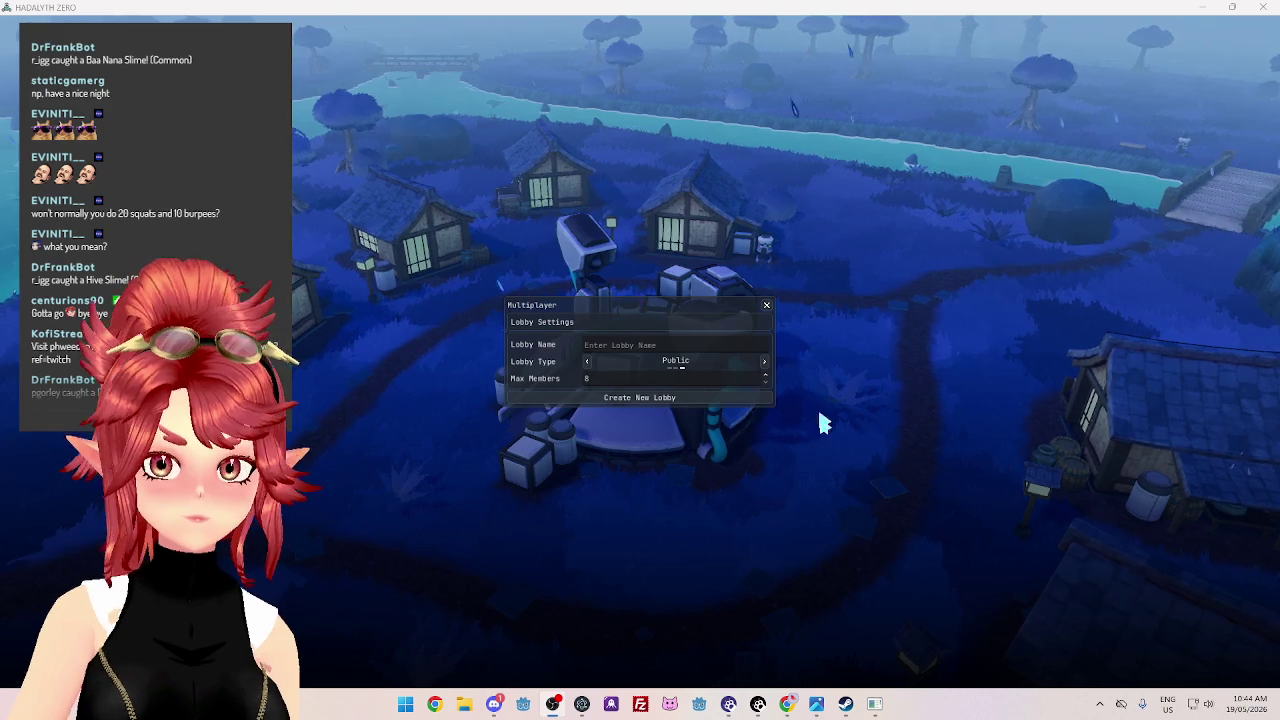
{"action": "left_click", "coordinate": [665, 402]}
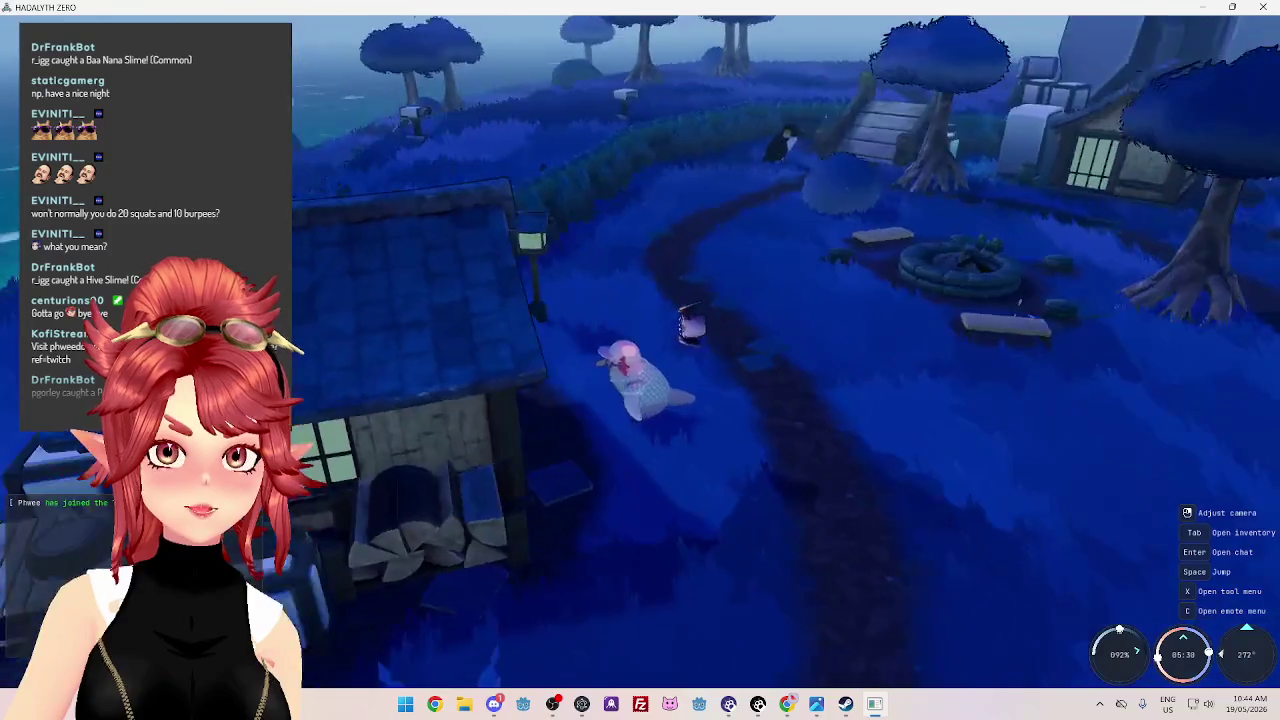
Walk the character past the house and tree onto the wooden bridge, facing along it
{"action": "key", "text": "w"}
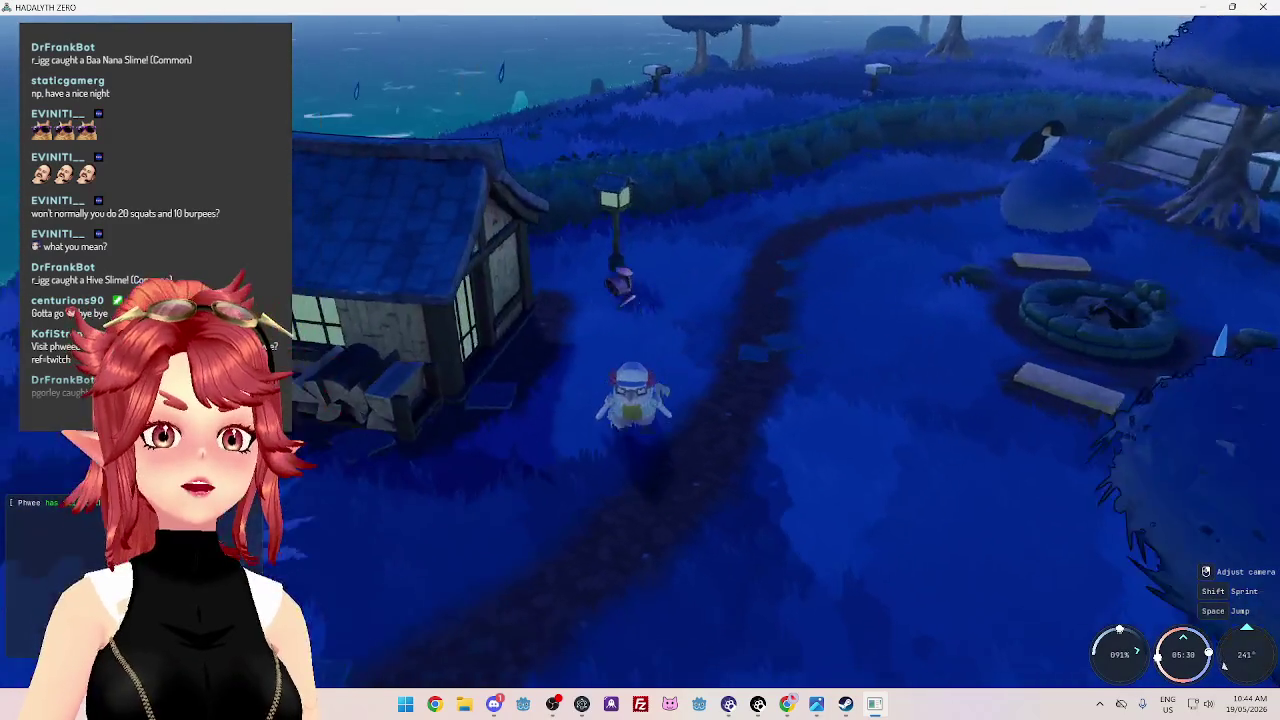
{"action": "key", "text": "w"}
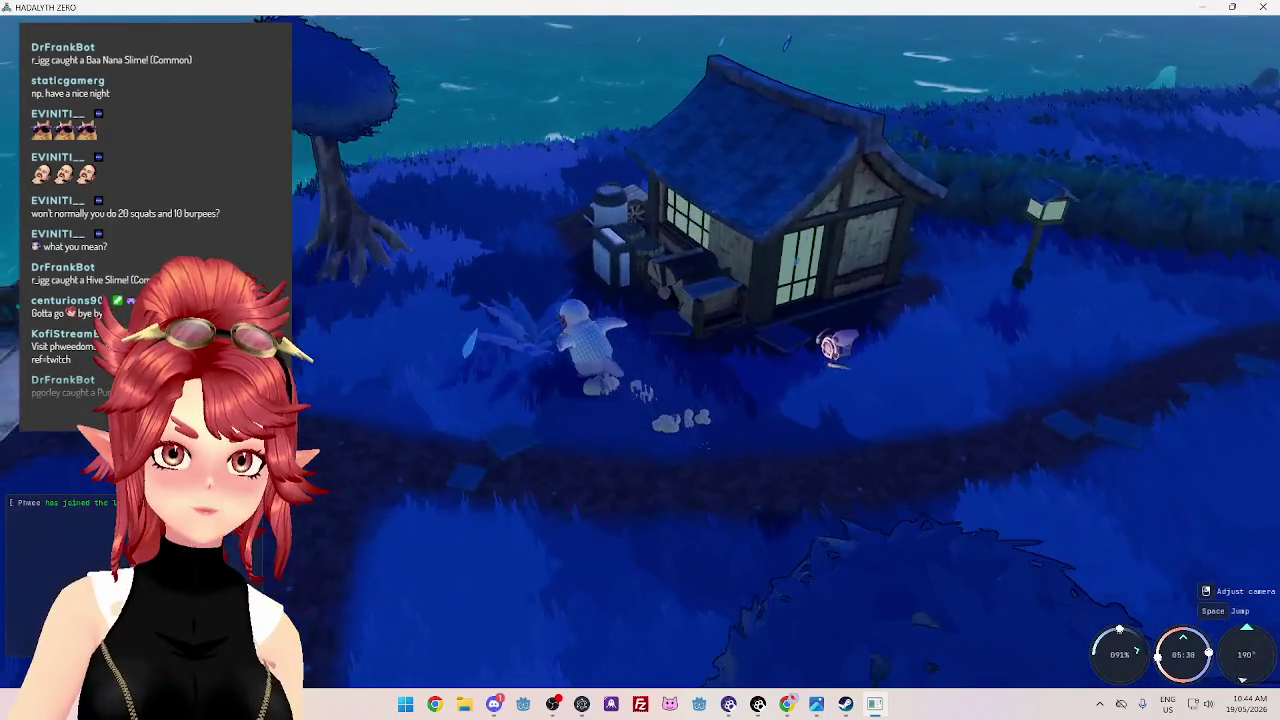
{"action": "key", "text": "w"}
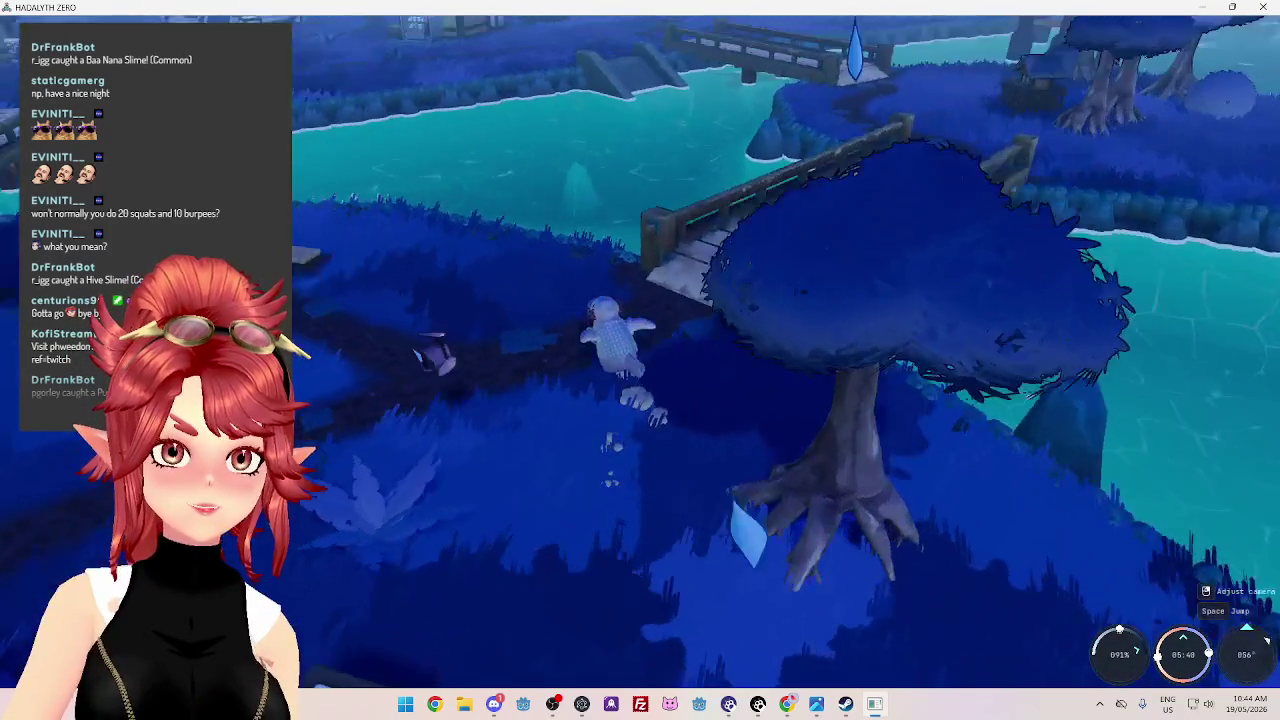
{"action": "key", "text": "w"}
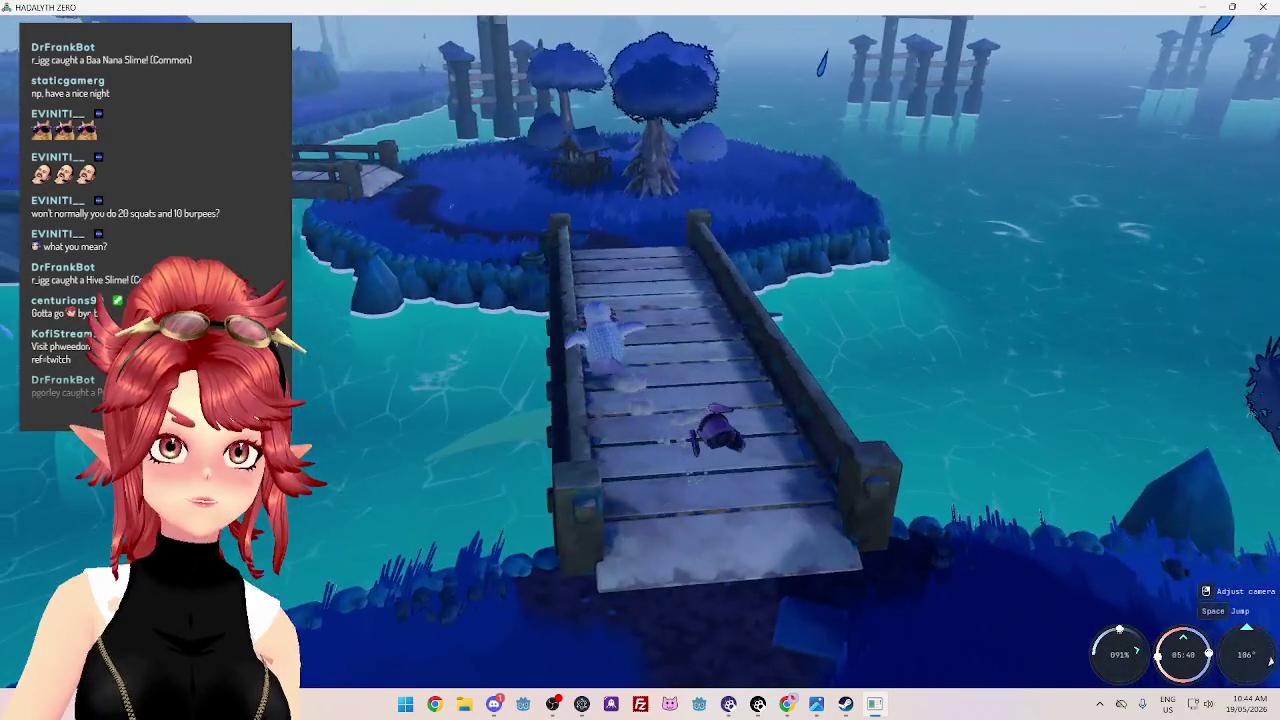
{"action": "key", "text": "s"}
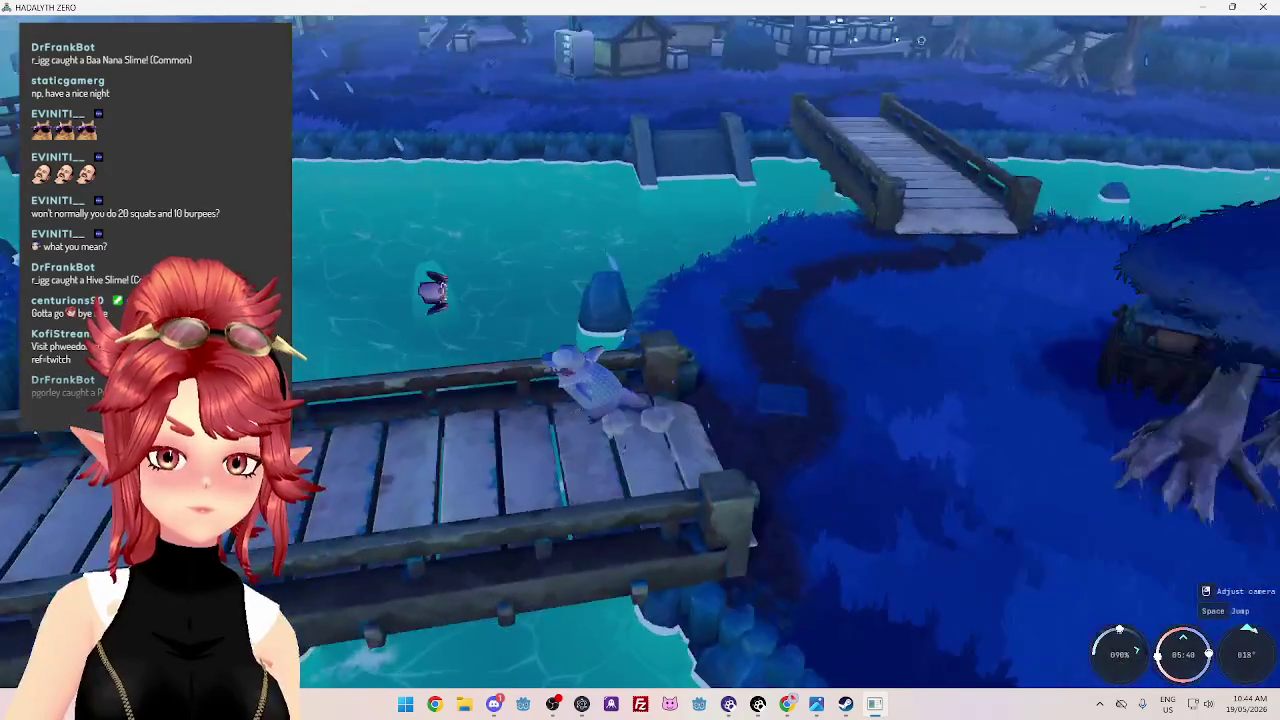
{"action": "key", "text": "w"}
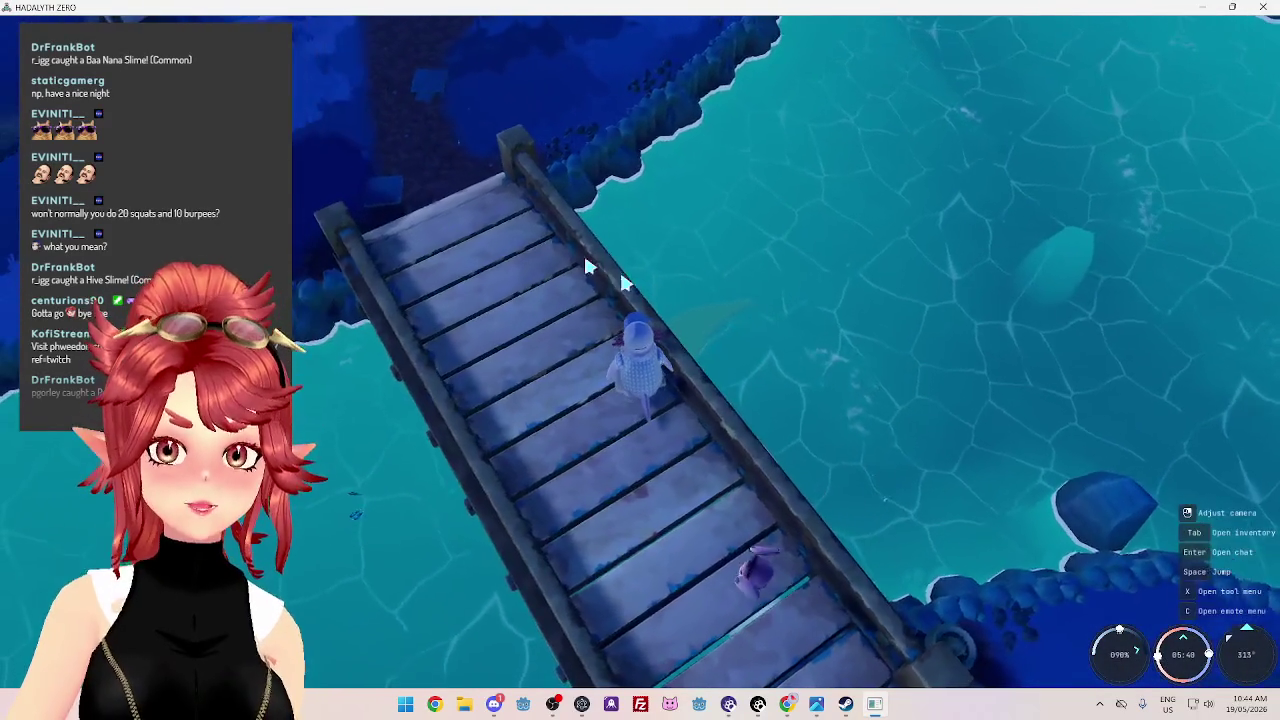
{"action": "key", "text": "w"}
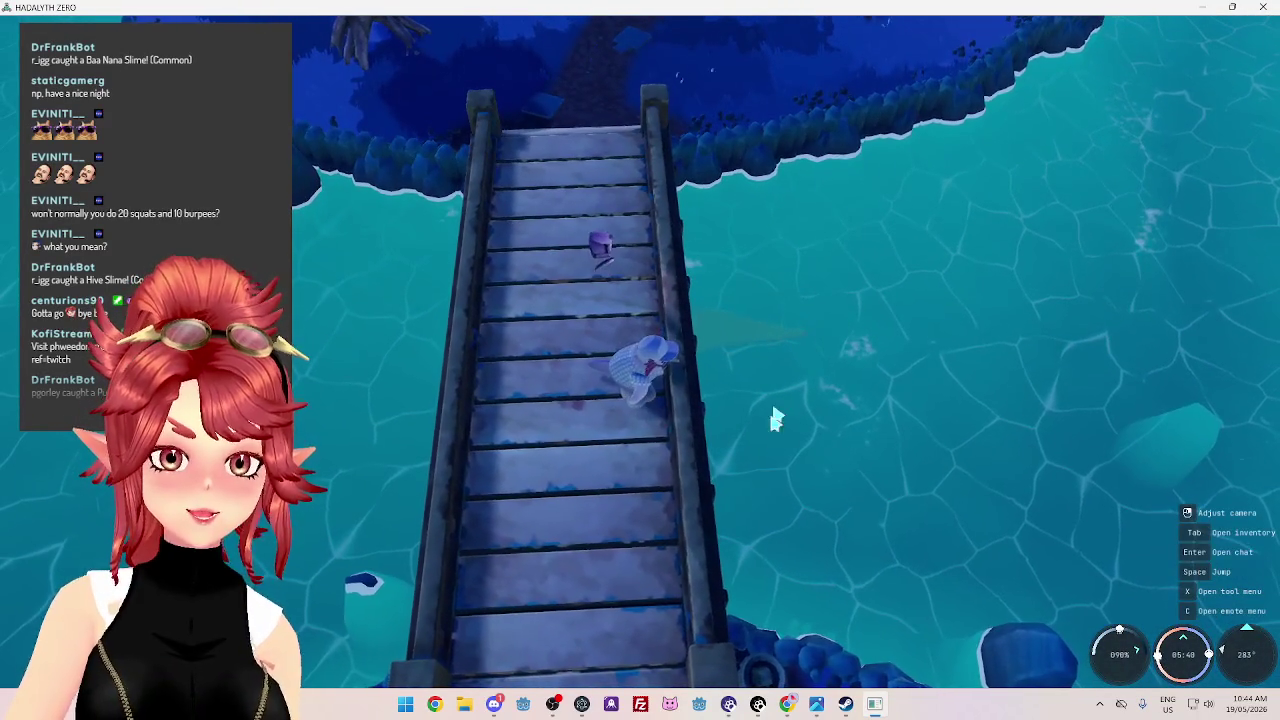
Equip the fishing rod, cast the line into the water, and hook the biting fish
{"action": "left_click", "coordinate": [718, 326]}
{"action": "left_click", "coordinate": [720, 302]}
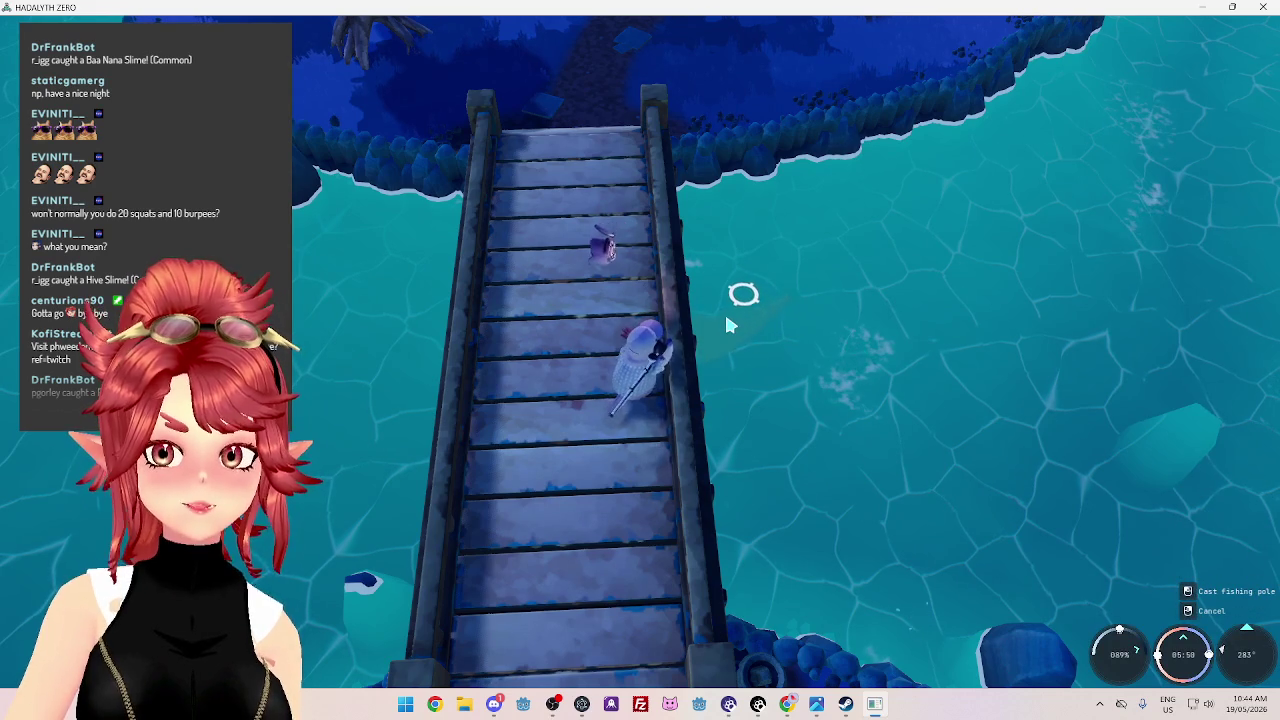
{"action": "left_click", "coordinate": [752, 315]}
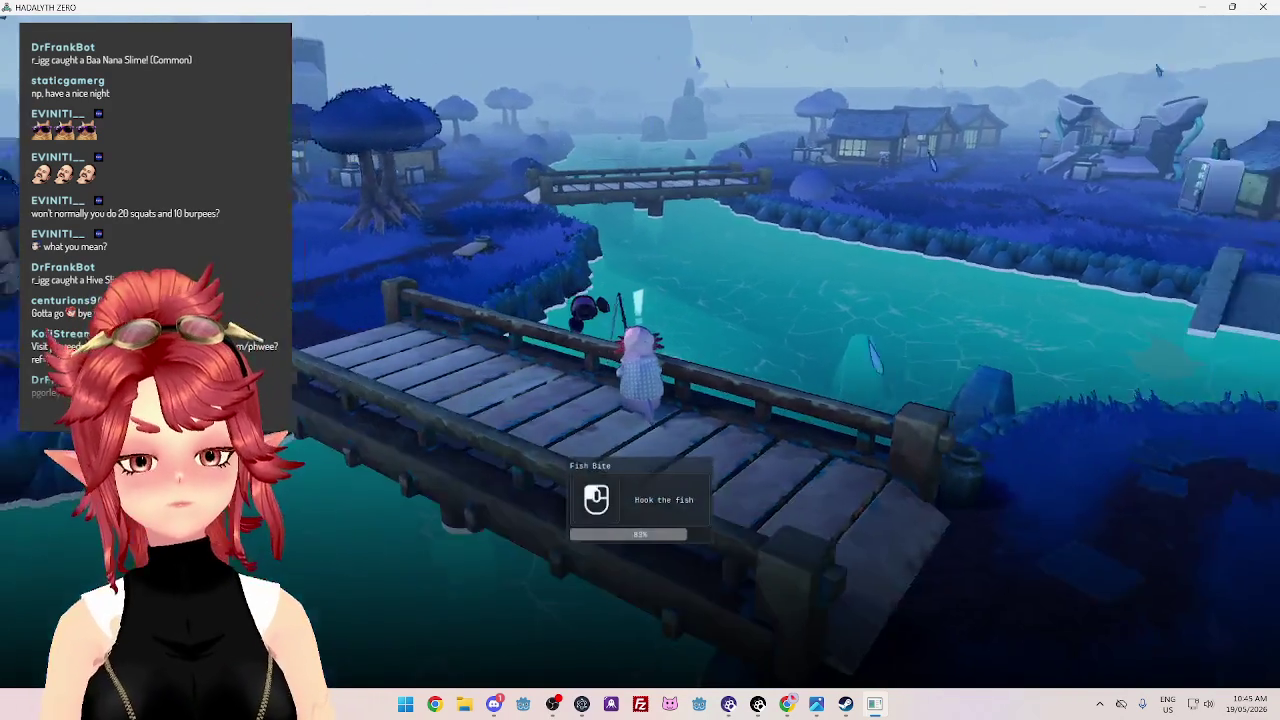
{"action": "left_click", "coordinate": [434, 268]}
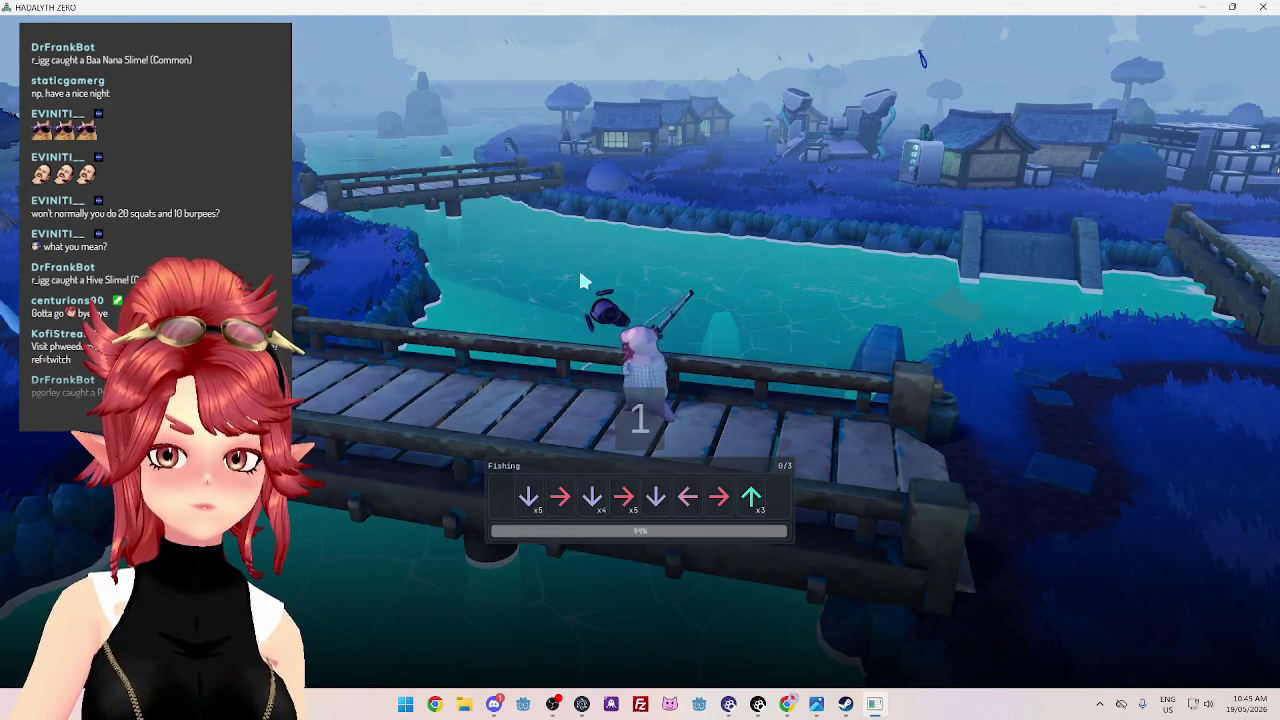
Match the arrow prompts of the first fishing round
{"action": "key", "text": "Down"}
{"action": "key", "text": "Down"}
{"action": "key", "text": "Down"}
{"action": "key", "text": "Right"}
{"action": "key", "text": "Down"}
{"action": "key", "text": "Down"}
{"action": "key", "text": "Down"}
{"action": "key", "text": "Down"}
{"action": "key", "text": "Right"}
{"action": "key", "text": "Right"}
{"action": "key", "text": "Right"}
{"action": "key", "text": "Down"}
{"action": "key", "text": "Left"}
{"action": "key", "text": "Right"}
{"action": "key", "text": "Up"}
{"action": "key", "text": "Up"}
{"action": "key", "text": "Up"}
{"action": "key", "text": "Left"}
Clear the second and final arrow rounds to land the oarfish
{"action": "key", "text": "Up"}
{"action": "key", "text": "Down"}
{"action": "key", "text": "Up"}
{"action": "key", "text": "Up"}
{"action": "key", "text": "Up"}
{"action": "key", "text": "Right"}
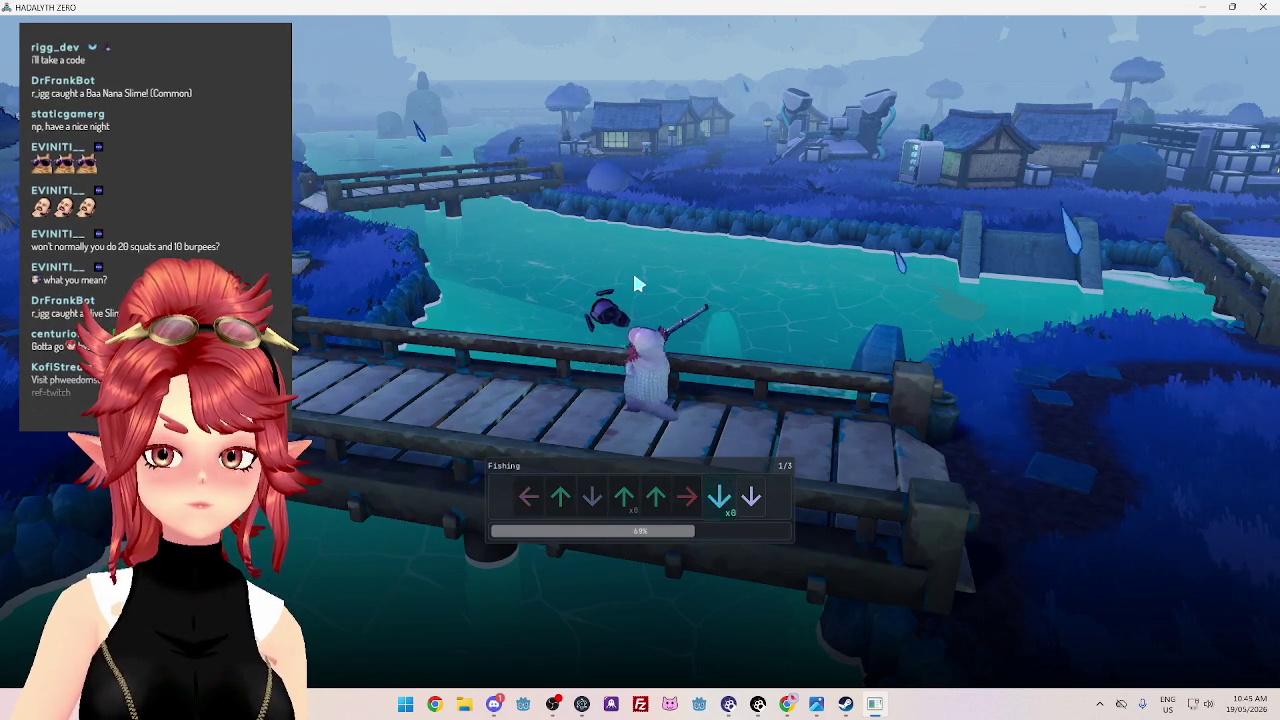
{"action": "key", "text": "Down"}
{"action": "key", "text": "Down"}
{"action": "key", "text": "Down"}
{"action": "key", "text": "Up"}
{"action": "key", "text": "Down"}
{"action": "key", "text": "Down"}
{"action": "key", "text": "Right"}
{"action": "key", "text": "Left"}
{"action": "key", "text": "Left"}
{"action": "key", "text": "Left"}
{"action": "key", "text": "Down"}
{"action": "key", "text": "Left"}
{"action": "key", "text": "Left"}
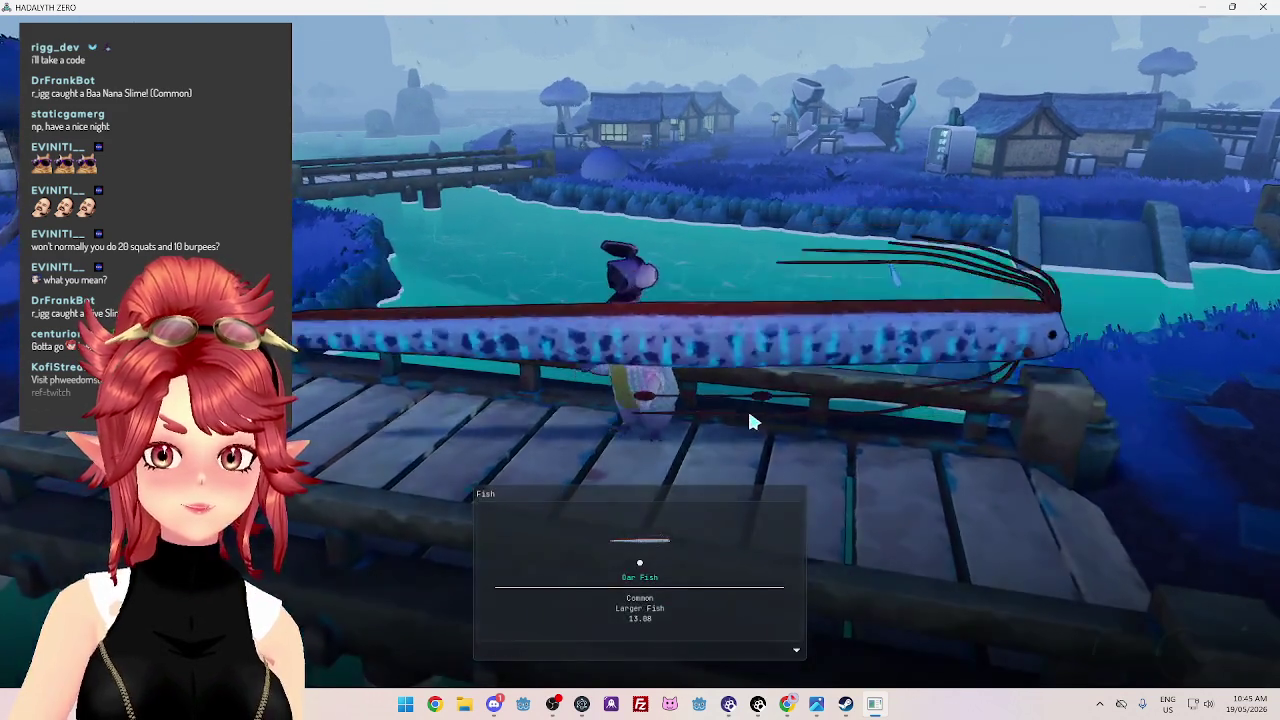
Dismiss the oarfish catch card and rotate the camera around the character
{"action": "left_click", "coordinate": [751, 420]}
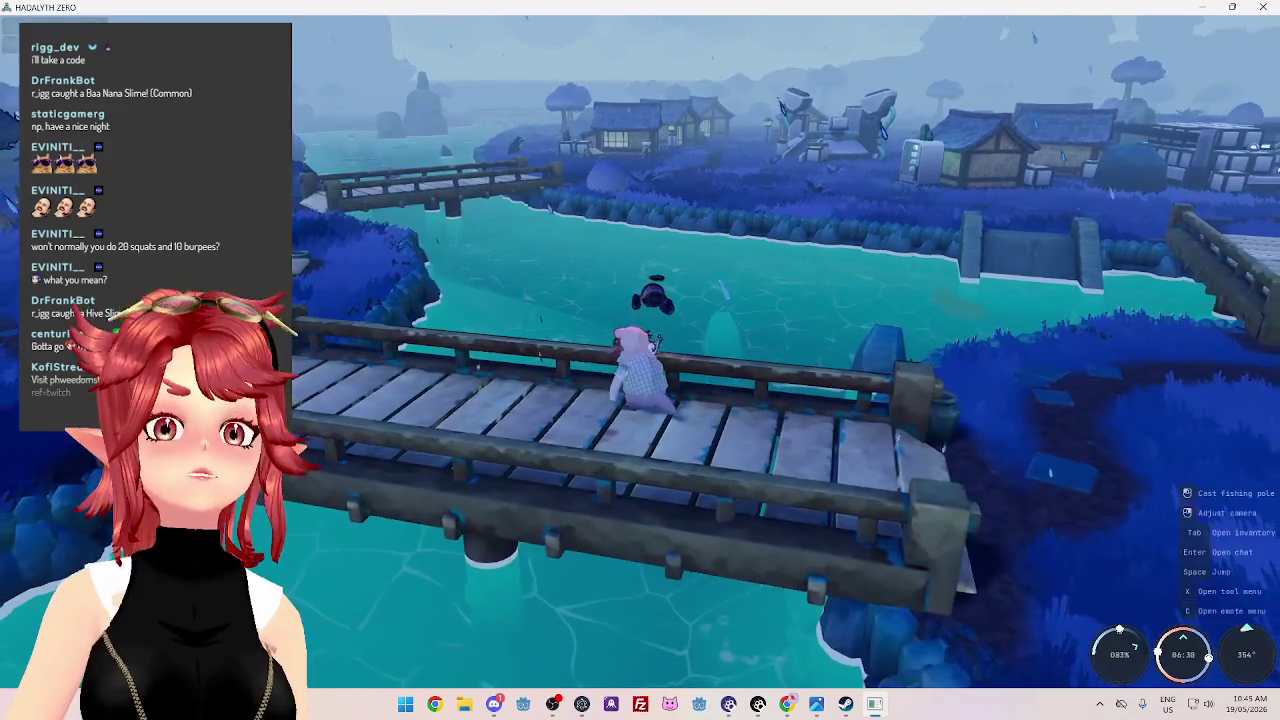
{"action": "key", "text": "alt+Tab"}
{"action": "key", "text": "alt+Tab"}
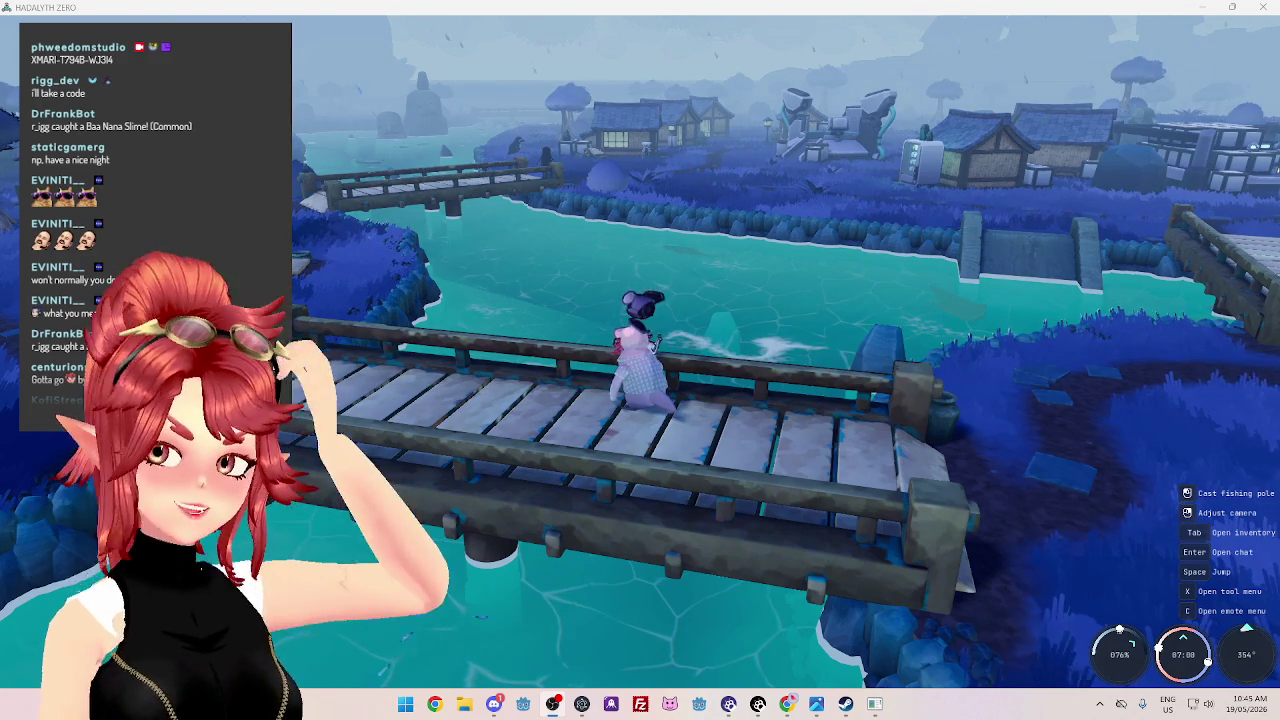
{"action": "left_click_drag", "start_coordinate": [1154, 423], "coordinate": [323, 257]}
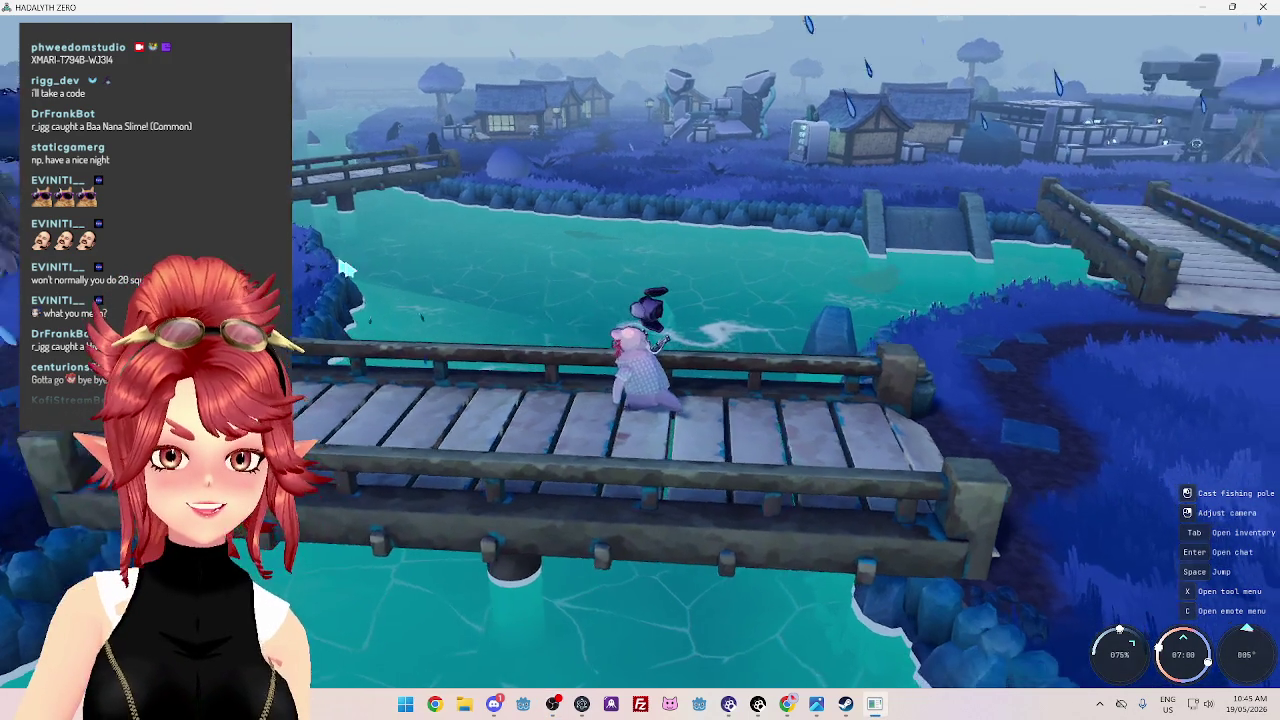
Walk off the bridge to the water's edge and cast the fishing line
{"action": "key", "text": "d"}
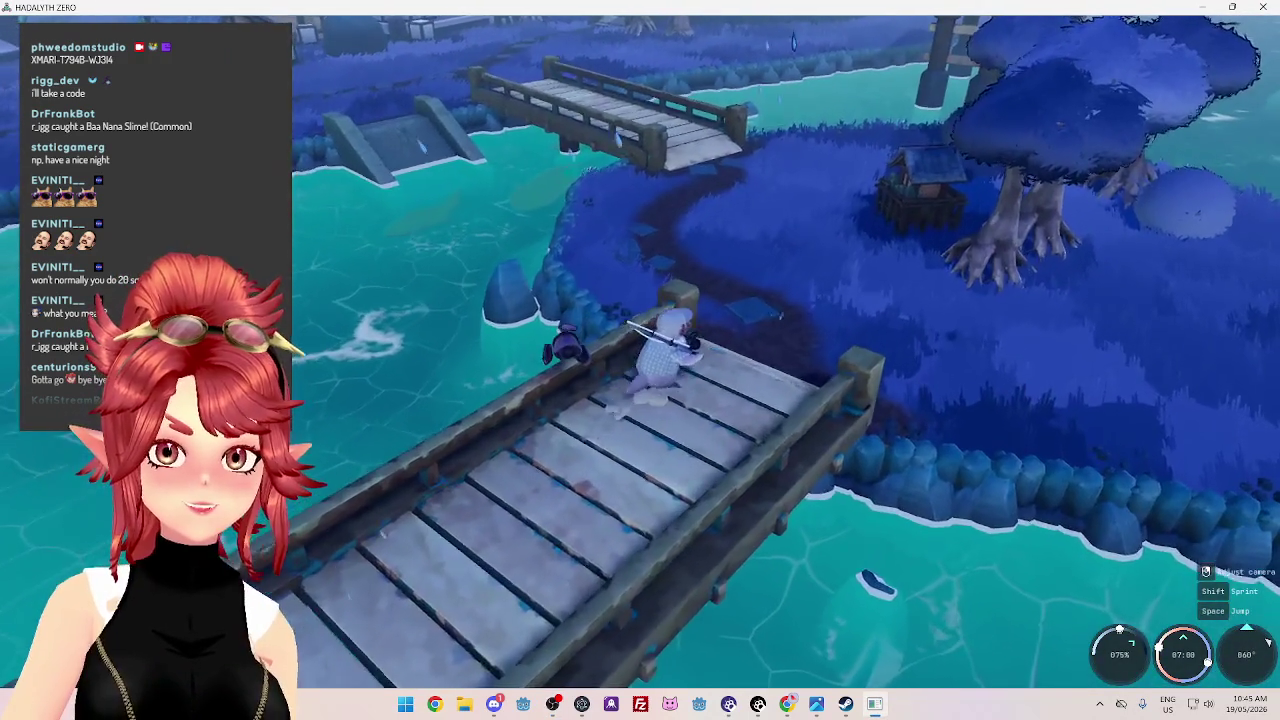
{"action": "key", "text": "w"}
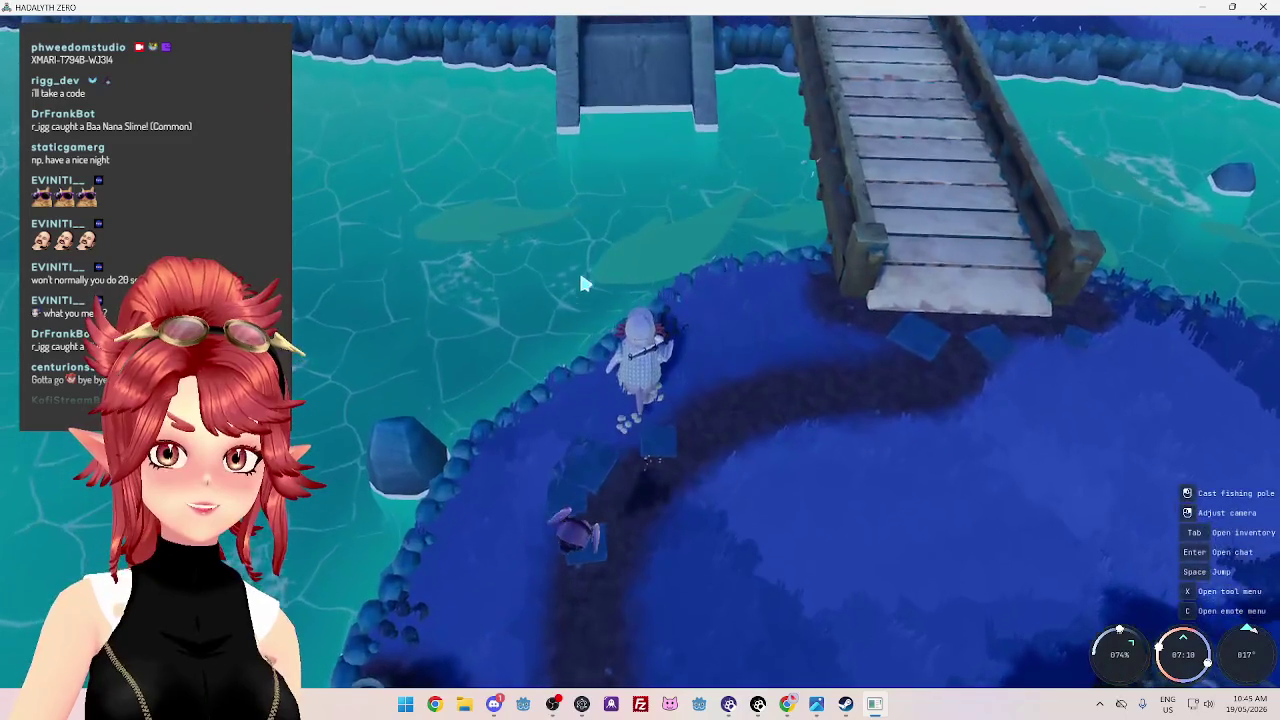
{"action": "left_click", "coordinate": [583, 284]}
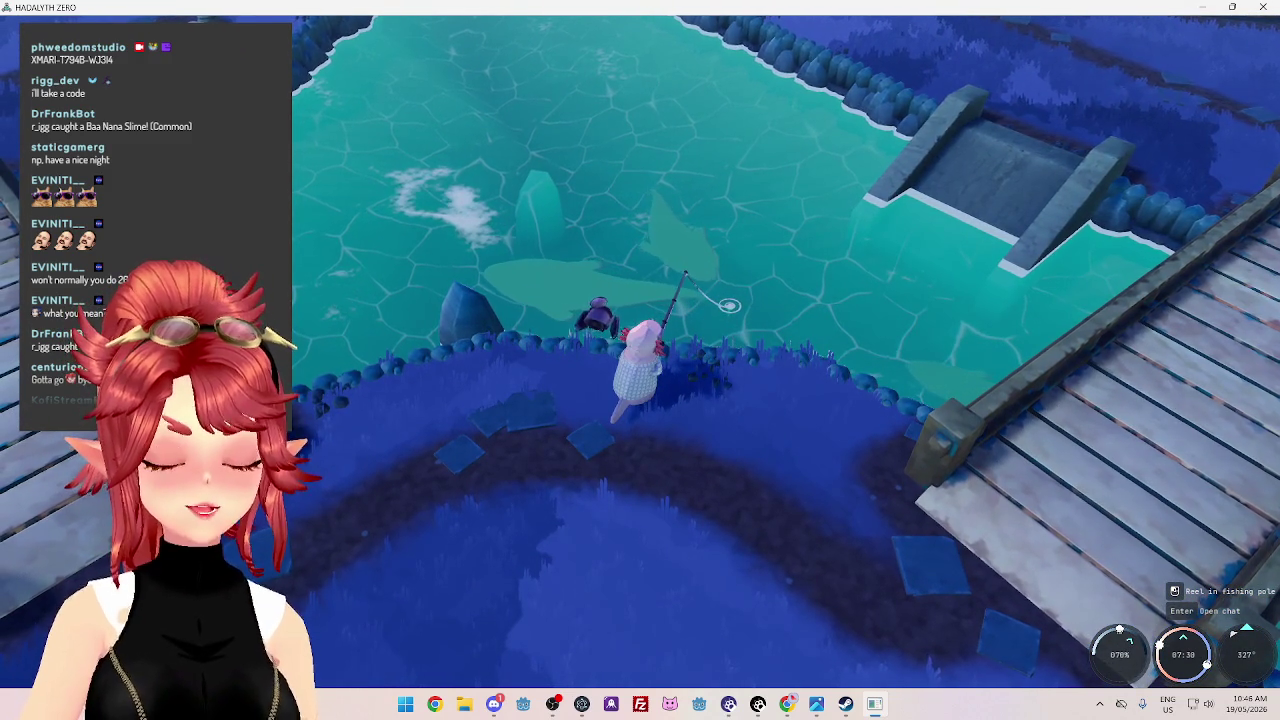
Hook the biting fish and enter the first arrow of the new minigame
{"action": "key", "text": "e"}
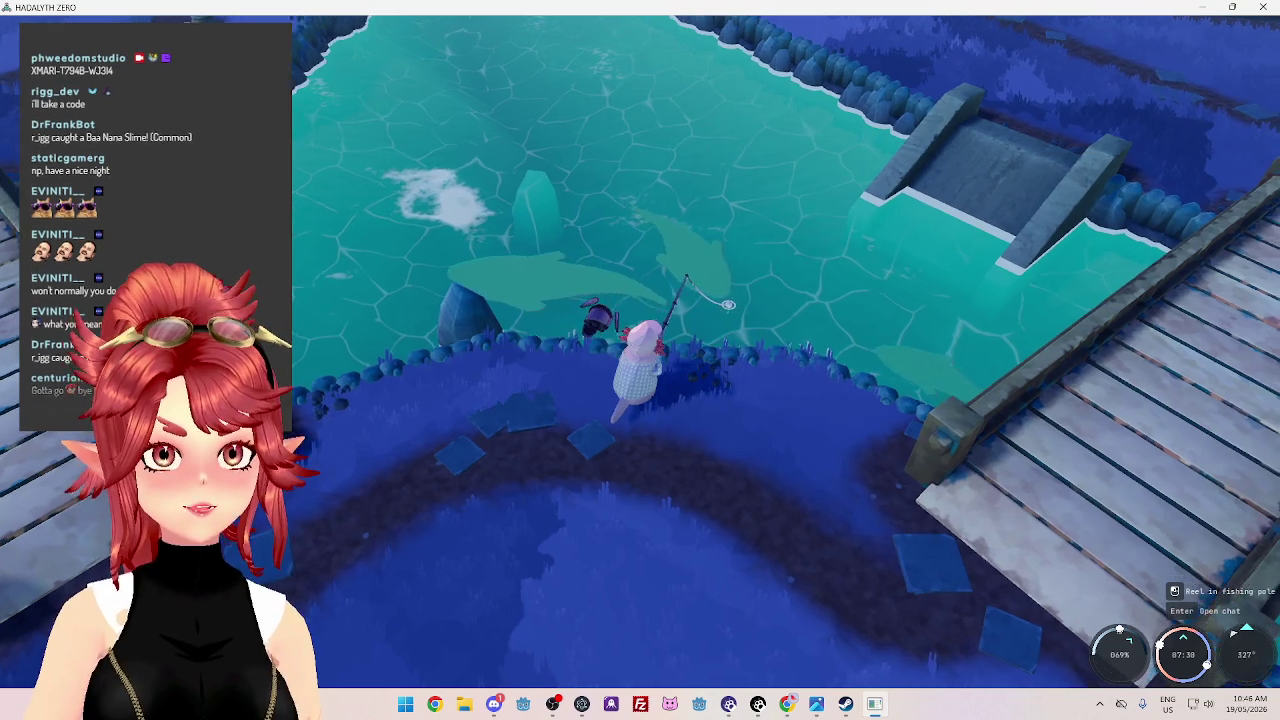
{"action": "left_click", "coordinate": [717, 254]}
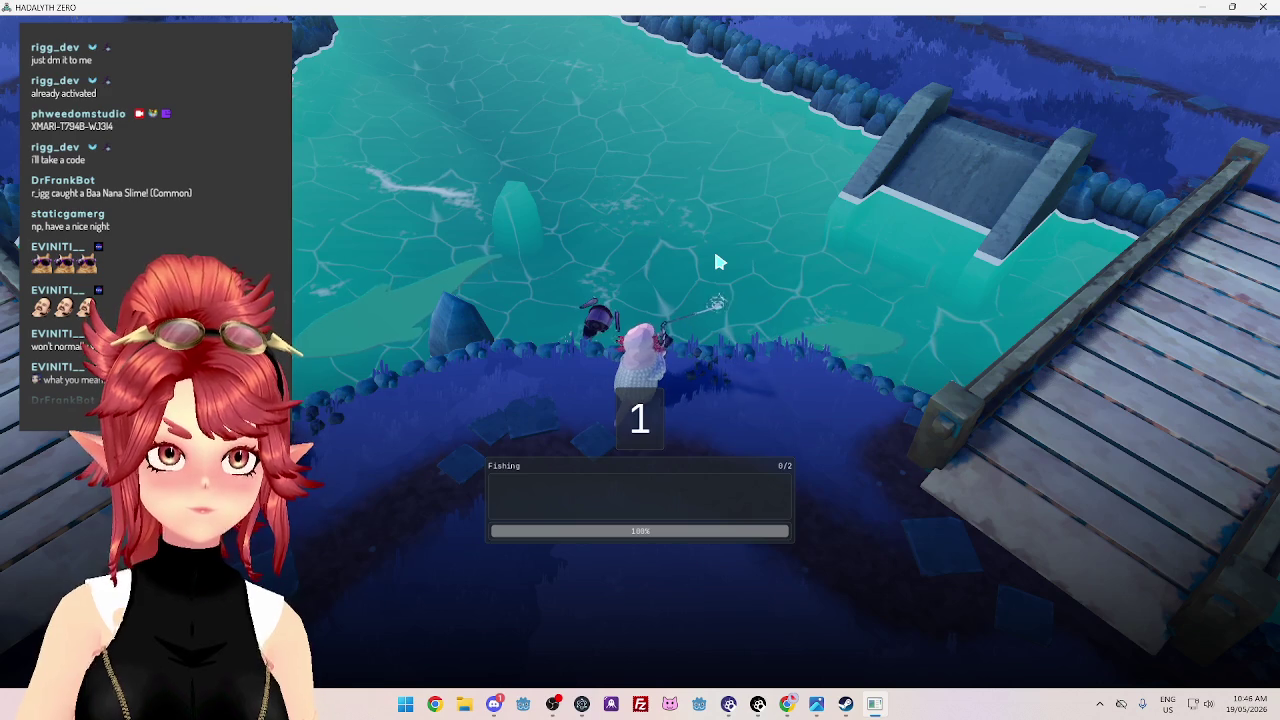
{"action": "key", "text": "Right"}
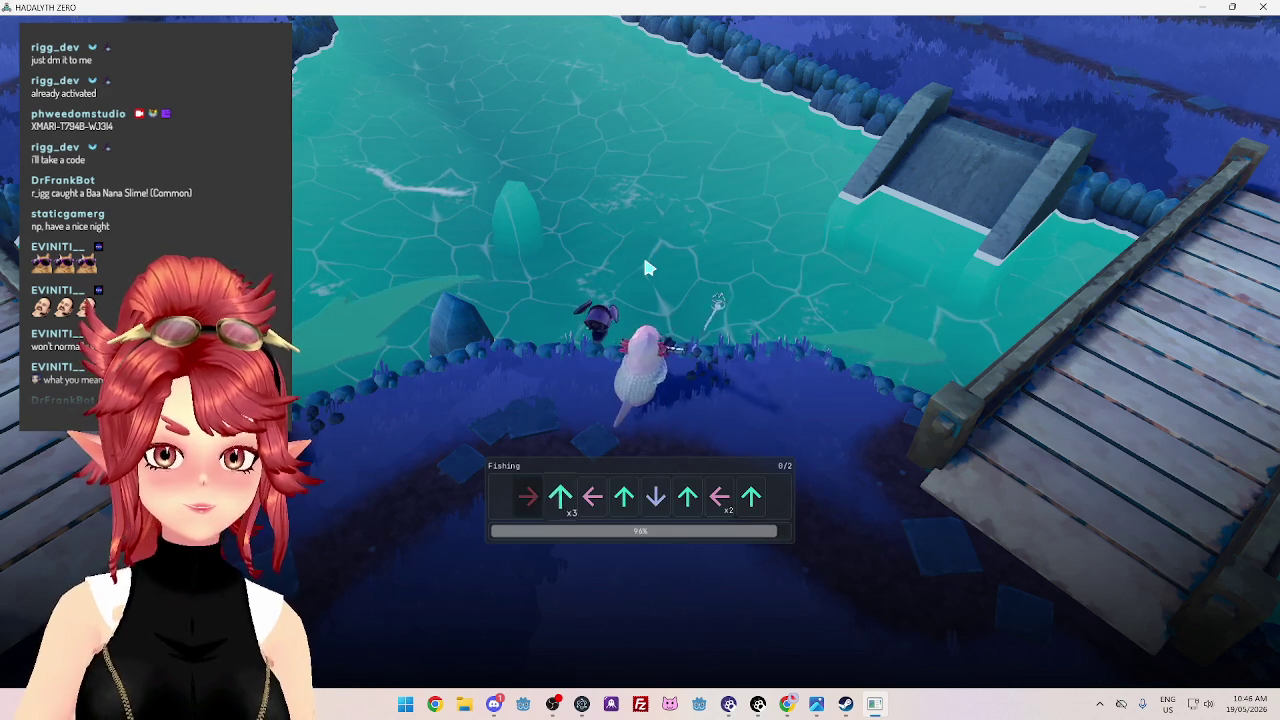